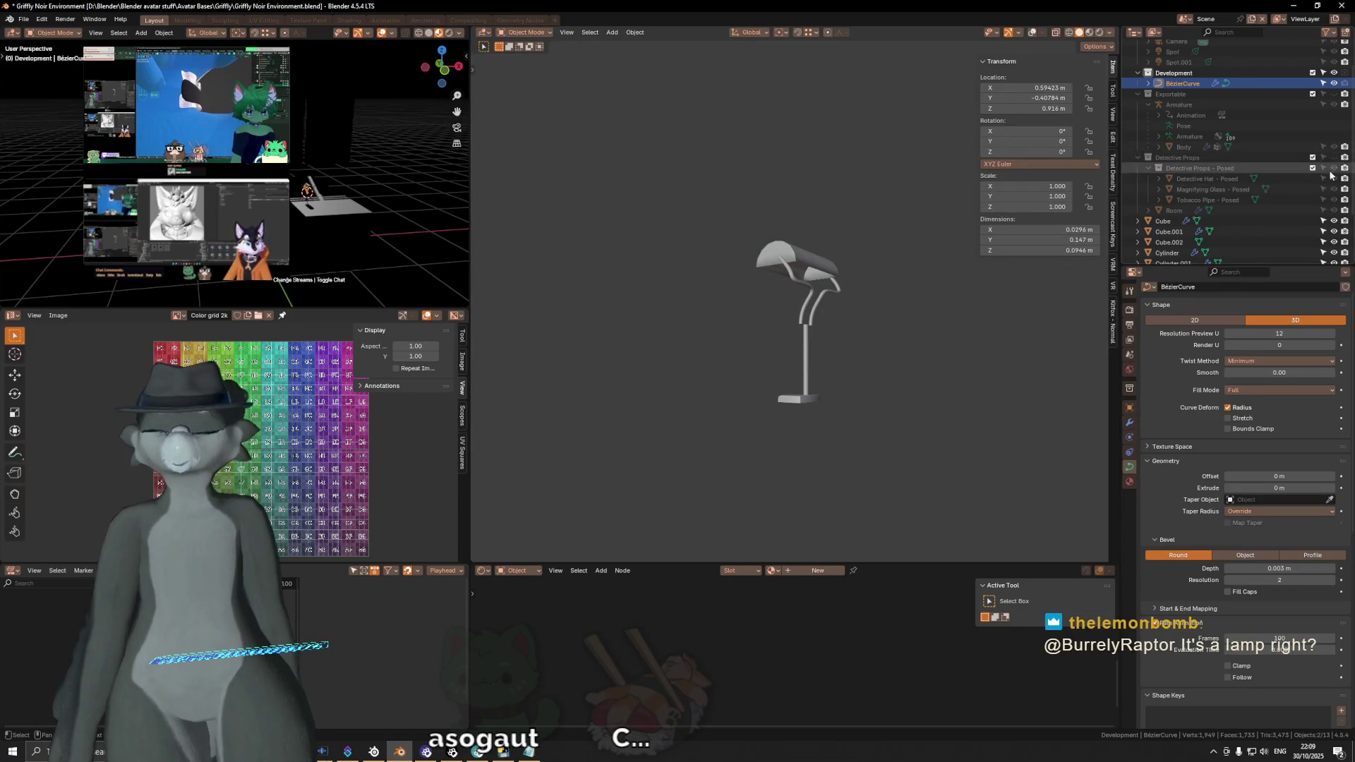
# Step: Show the Detective Props collection, hide the black Cube, and make the Armature visible again
pyautogui.click(1334, 158)
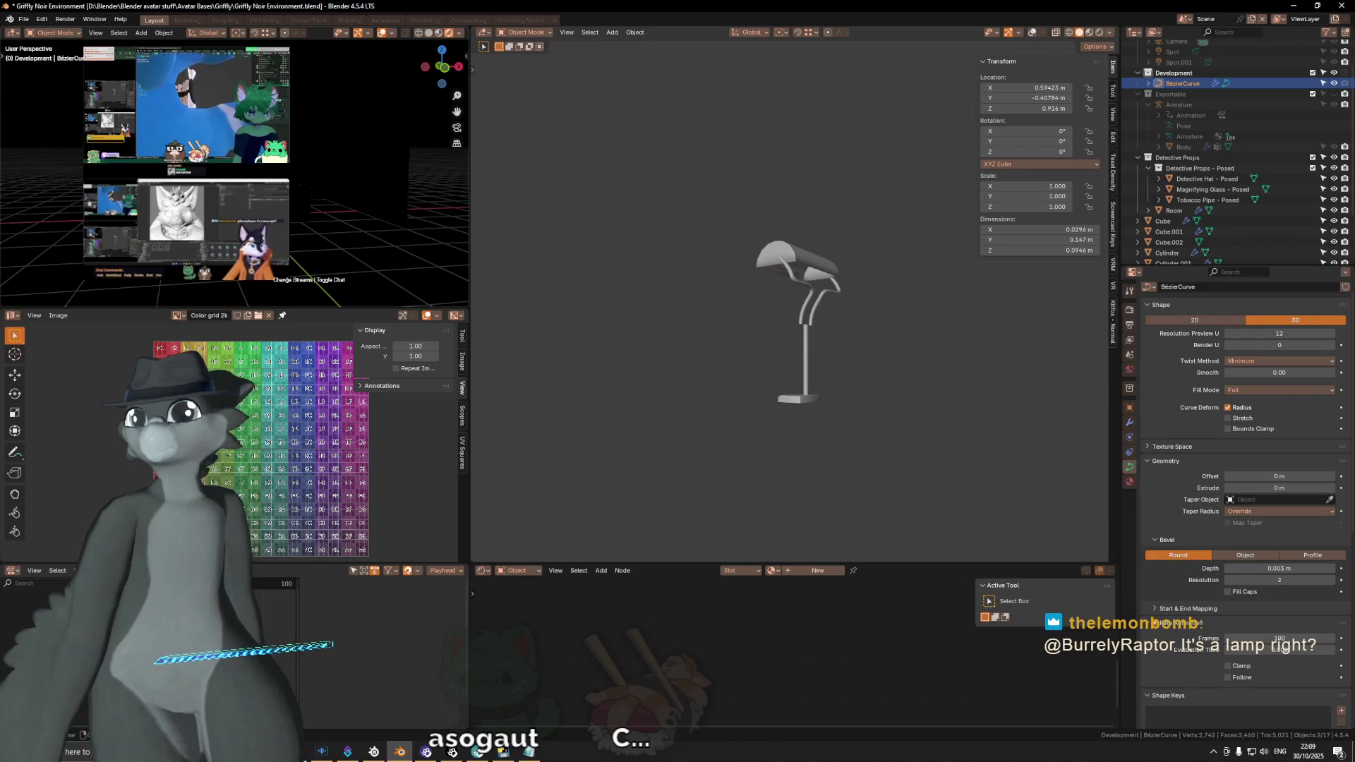
pyautogui.moveTo(360, 213); pyautogui.dragTo(275, 212, button='middle')
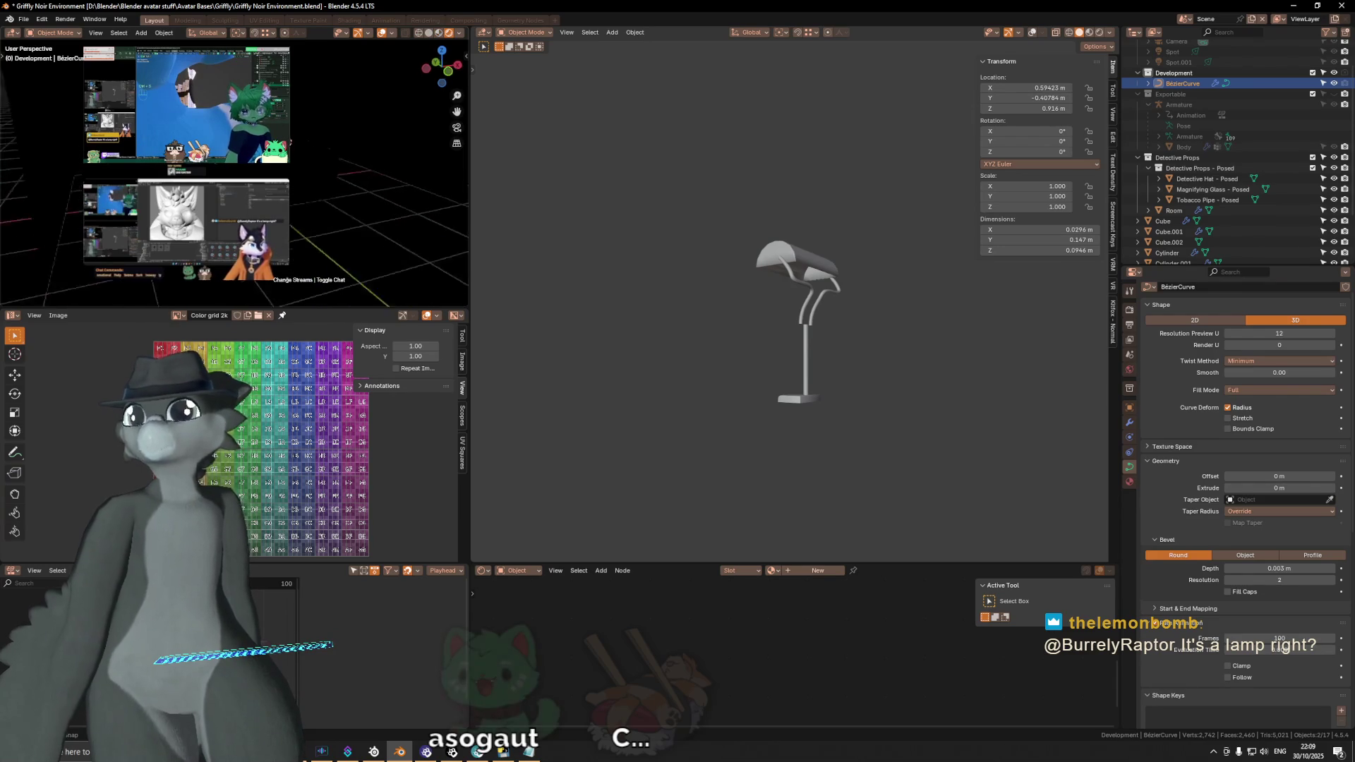
pyautogui.click(328, 105)
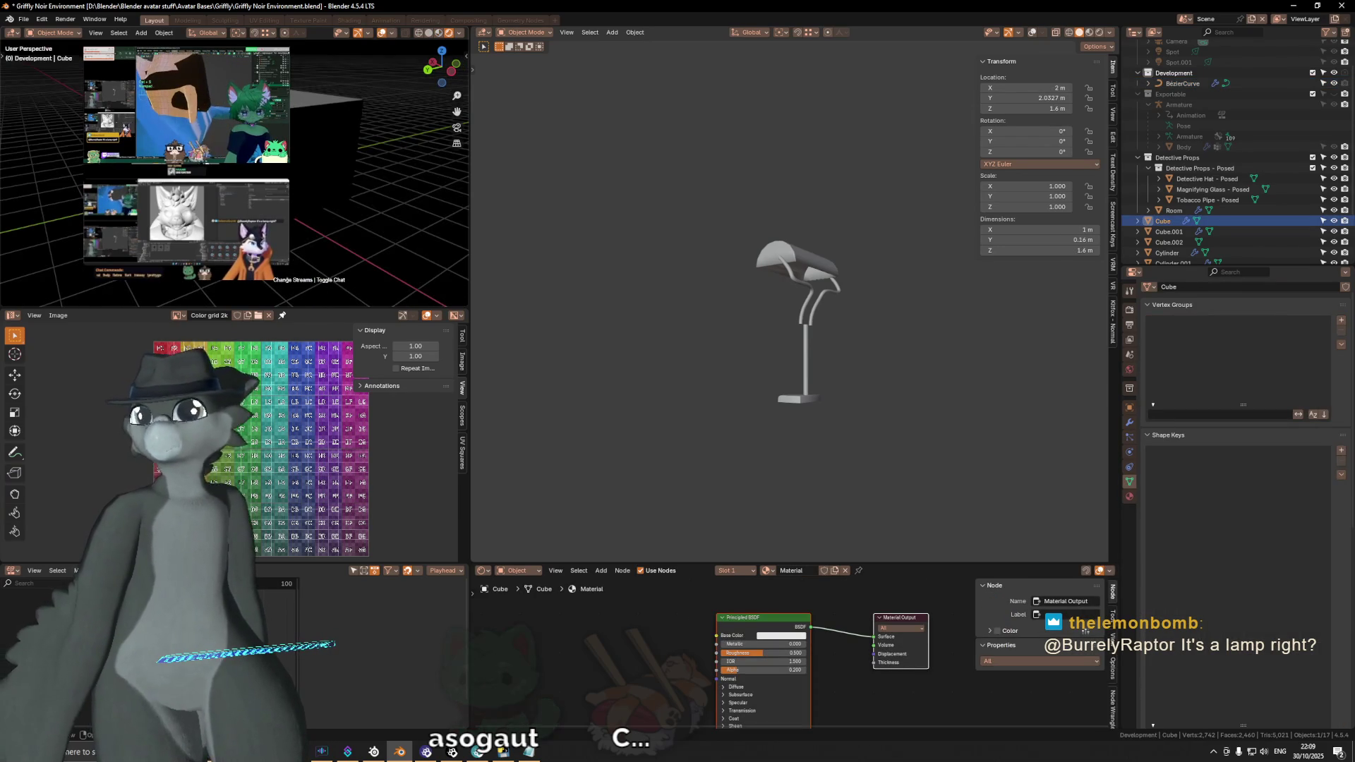
pyautogui.press('h')
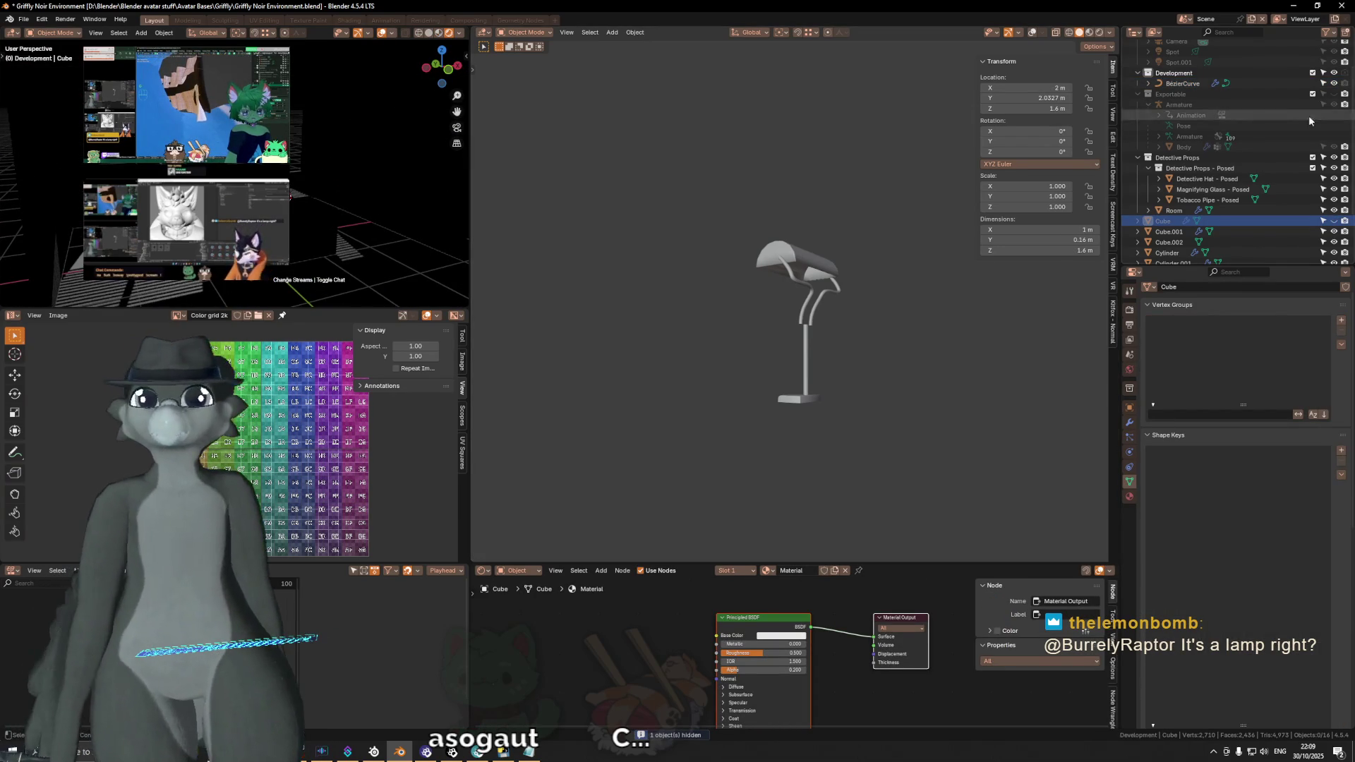
pyautogui.click(1334, 93)
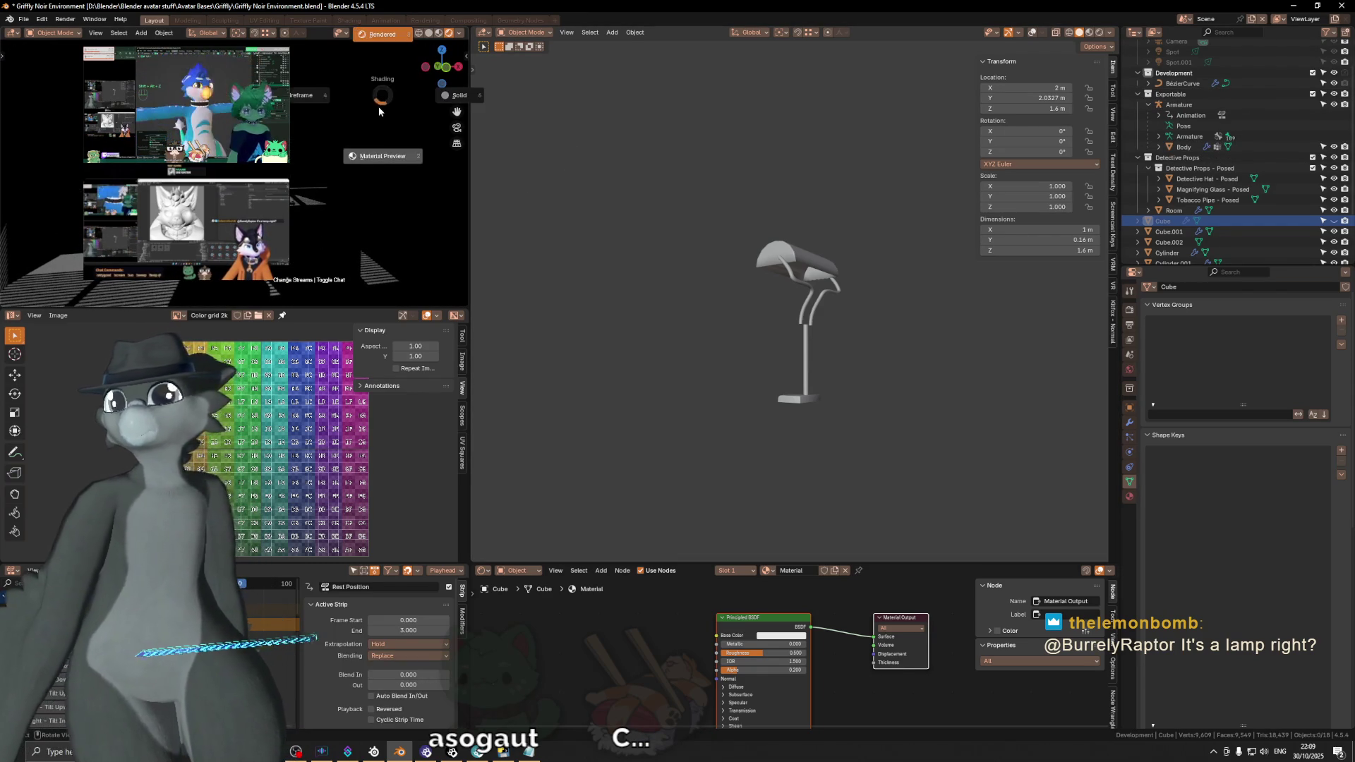
# Step: Light the viewport with a preview HDRI instead of Scene World, strength dimmed to 0.109
pyautogui.click(459, 32)
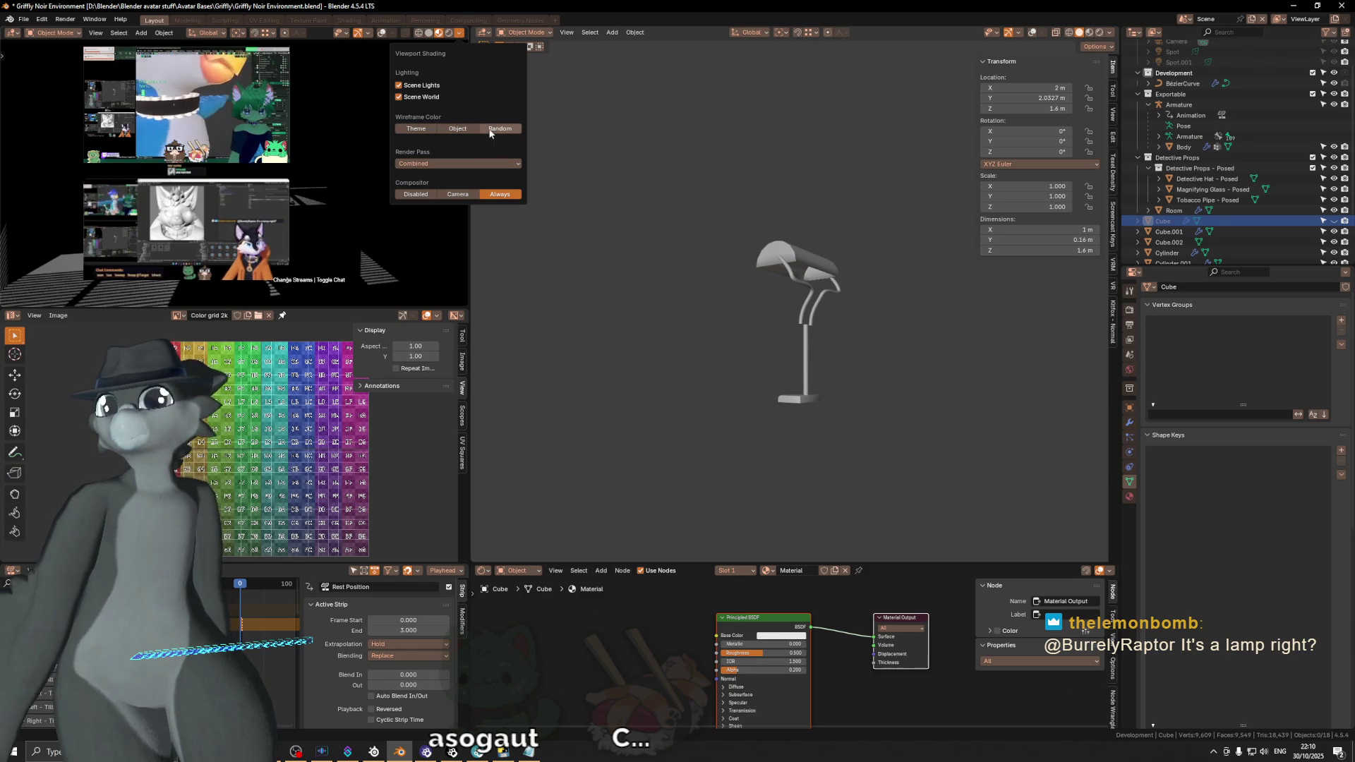
pyautogui.click(399, 96)
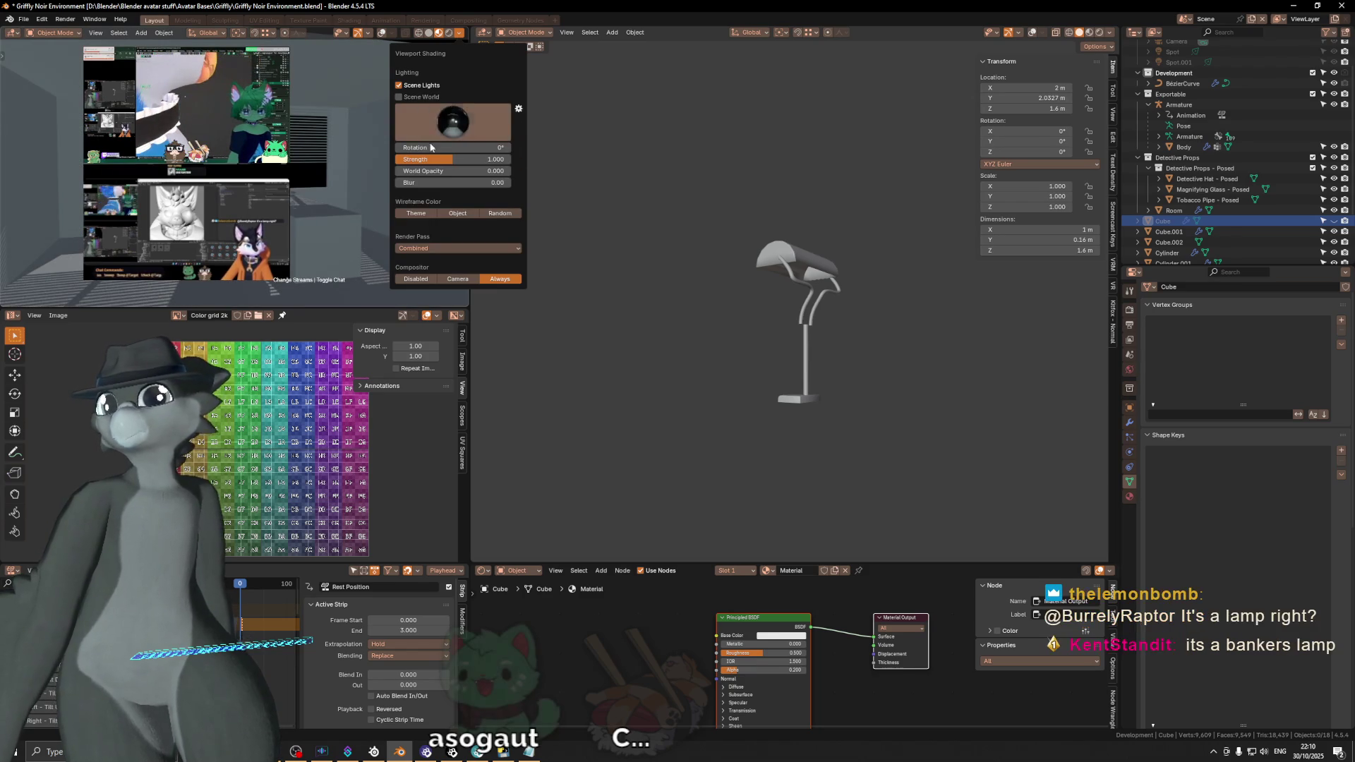
pyautogui.moveTo(429, 159); pyautogui.dragTo(391, 166)
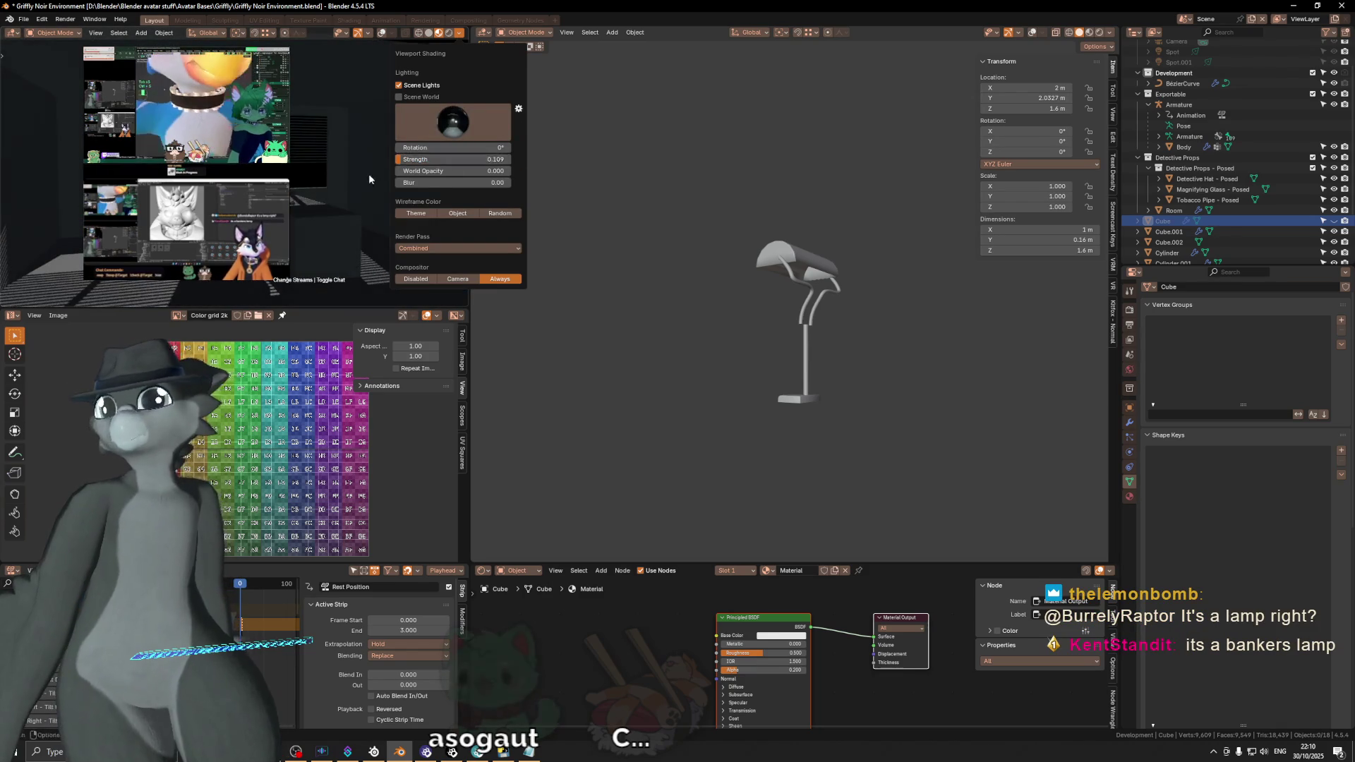
pyautogui.moveTo(317, 202); pyautogui.dragTo(349, 212, button='middle')
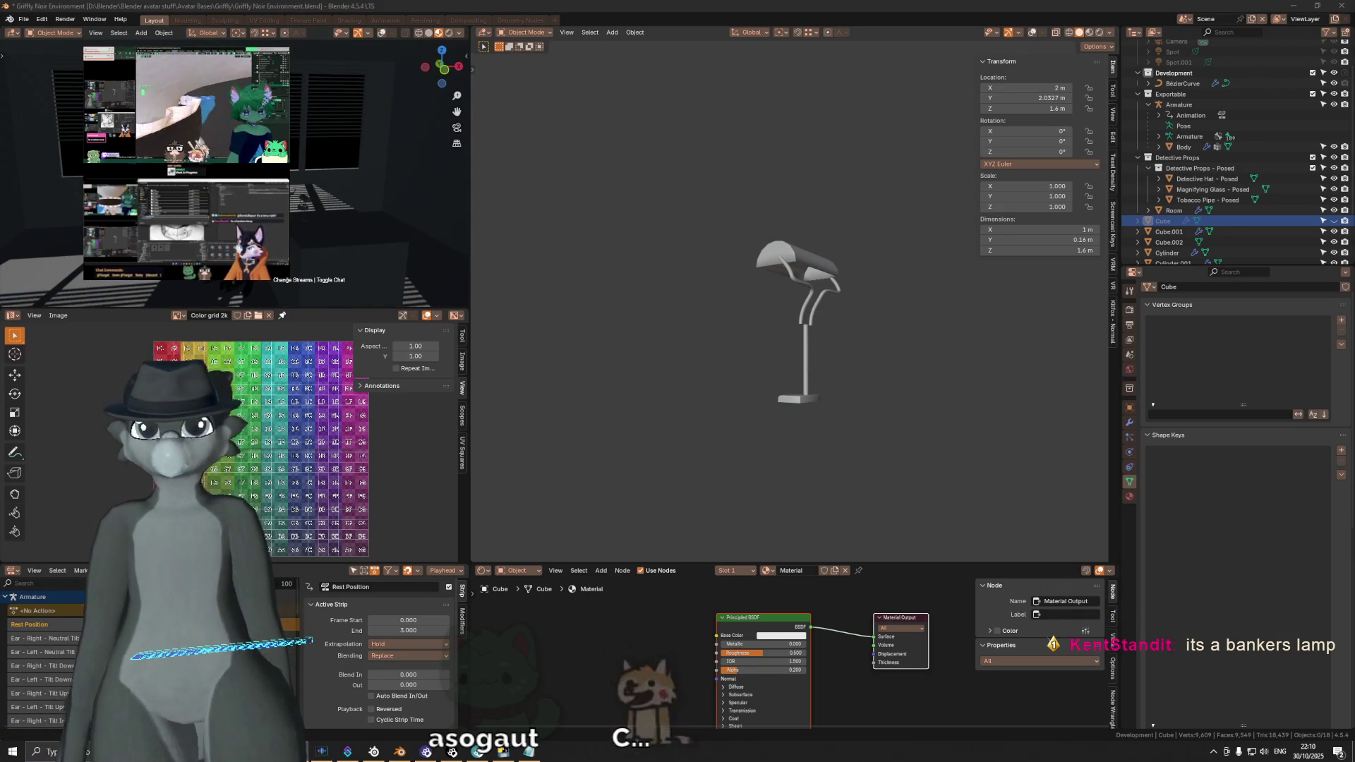
pyautogui.moveTo(374, 225)
pyautogui.mouseDown(button='middle')
pyautogui.moveTo(293, 204)
pyautogui.moveTo(358, 210)
pyautogui.mouseUp(button='middle')
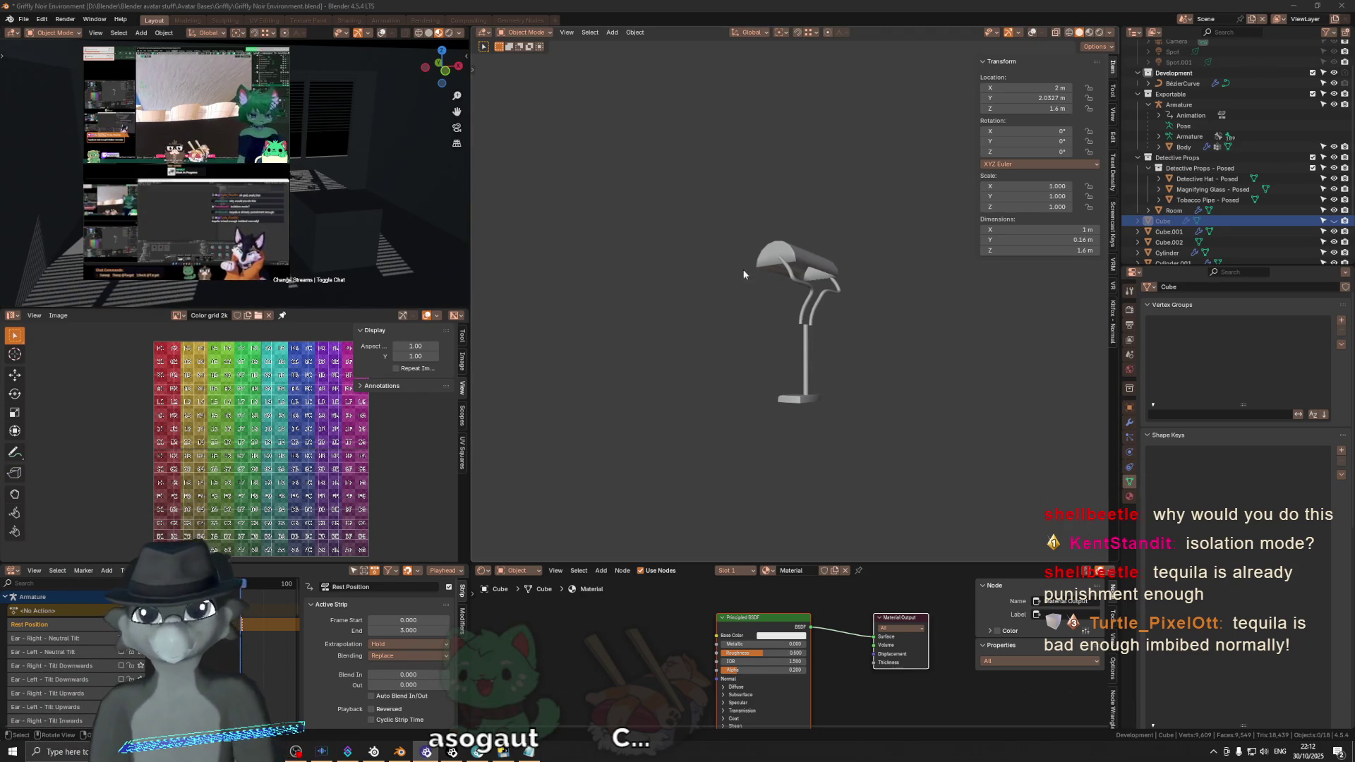
pyautogui.scroll(3, 781, 258)
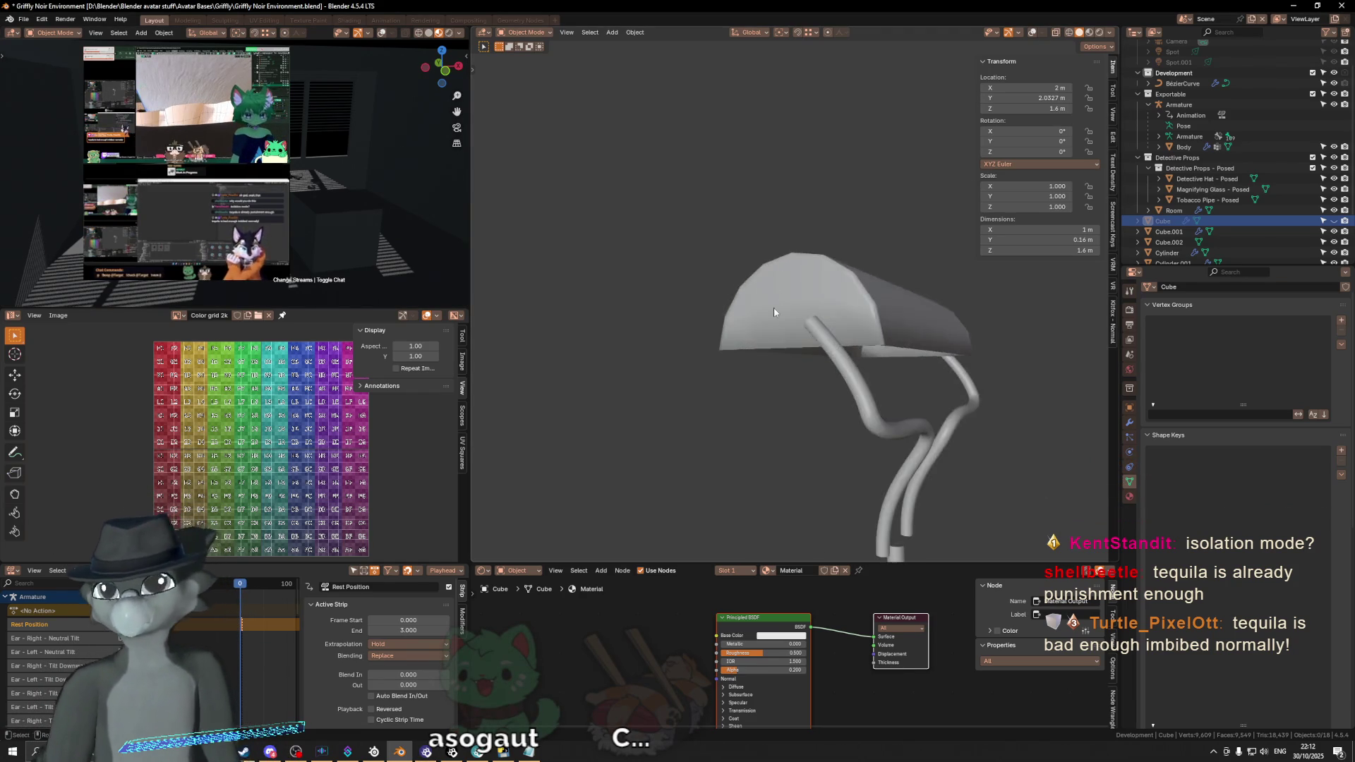
pyautogui.scroll(2, 825, 331)
# Step: Orbit around the lamp to view its rounded shade and curved arms up close
pyautogui.moveTo(825, 331); pyautogui.dragTo(857, 335, button='middle')
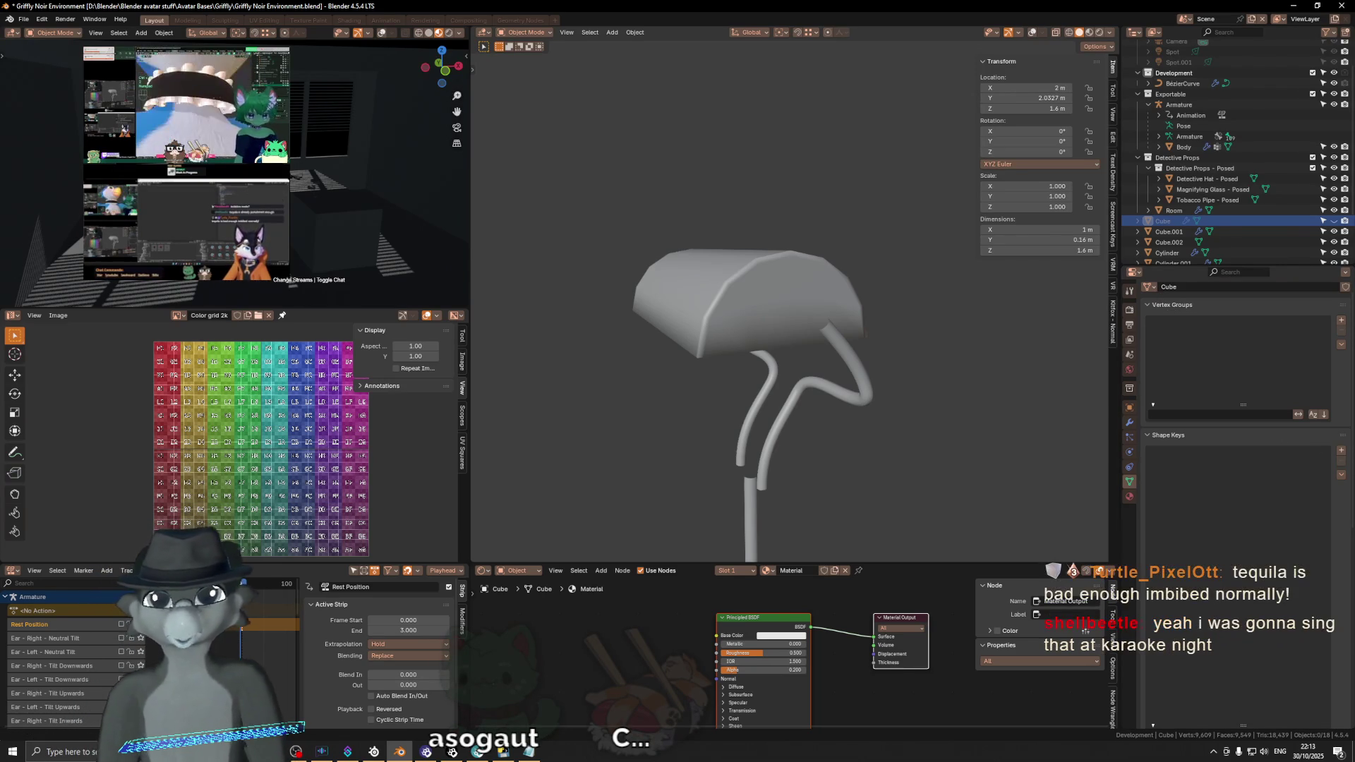
# Step: Move the Warudo editor over Blender and enable Character 2 in the scene
pyautogui.moveTo(0, 224)
pyautogui.mouseDown()
pyautogui.moveTo(446, 223)
pyautogui.moveTo(573, 201)
pyautogui.mouseUp()
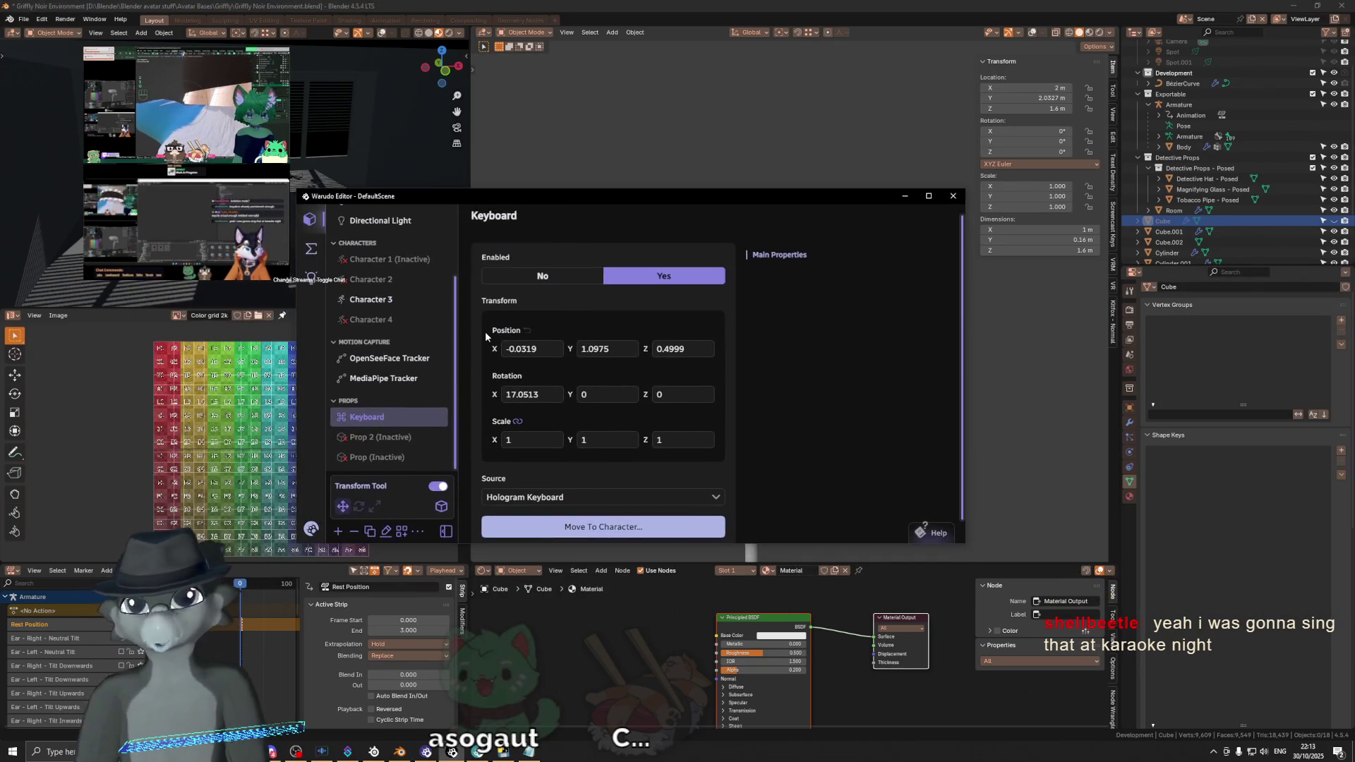
pyautogui.click(373, 308)
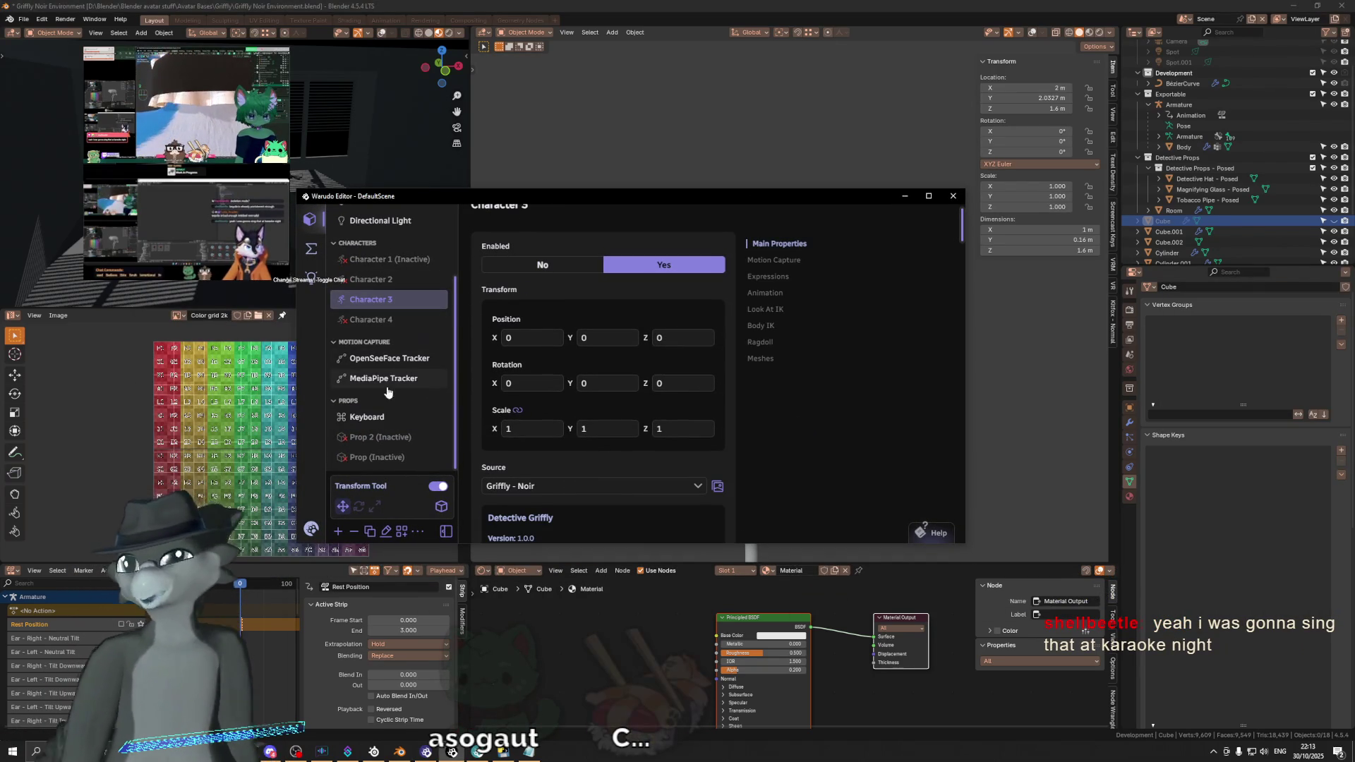
pyautogui.scroll(2, 393, 357)
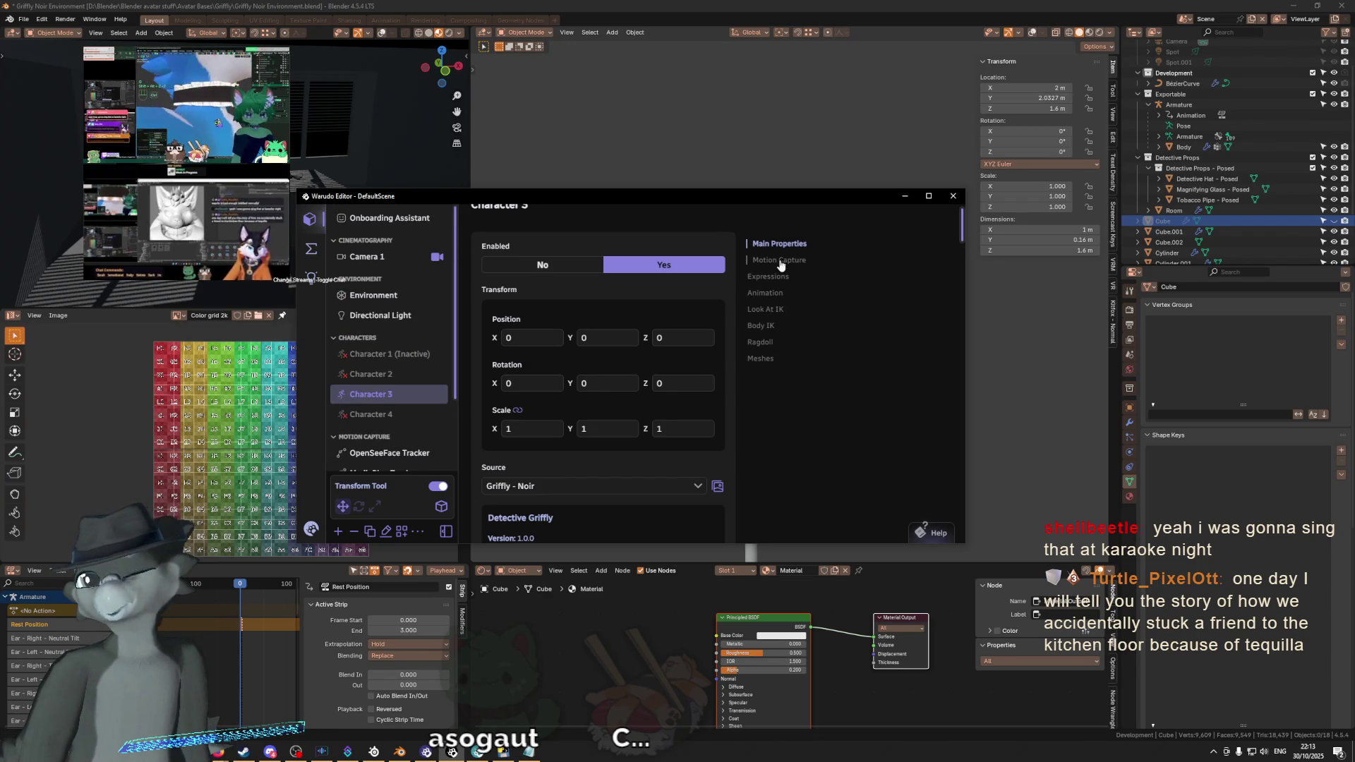
pyautogui.click(370, 374)
pyautogui.click(656, 286)
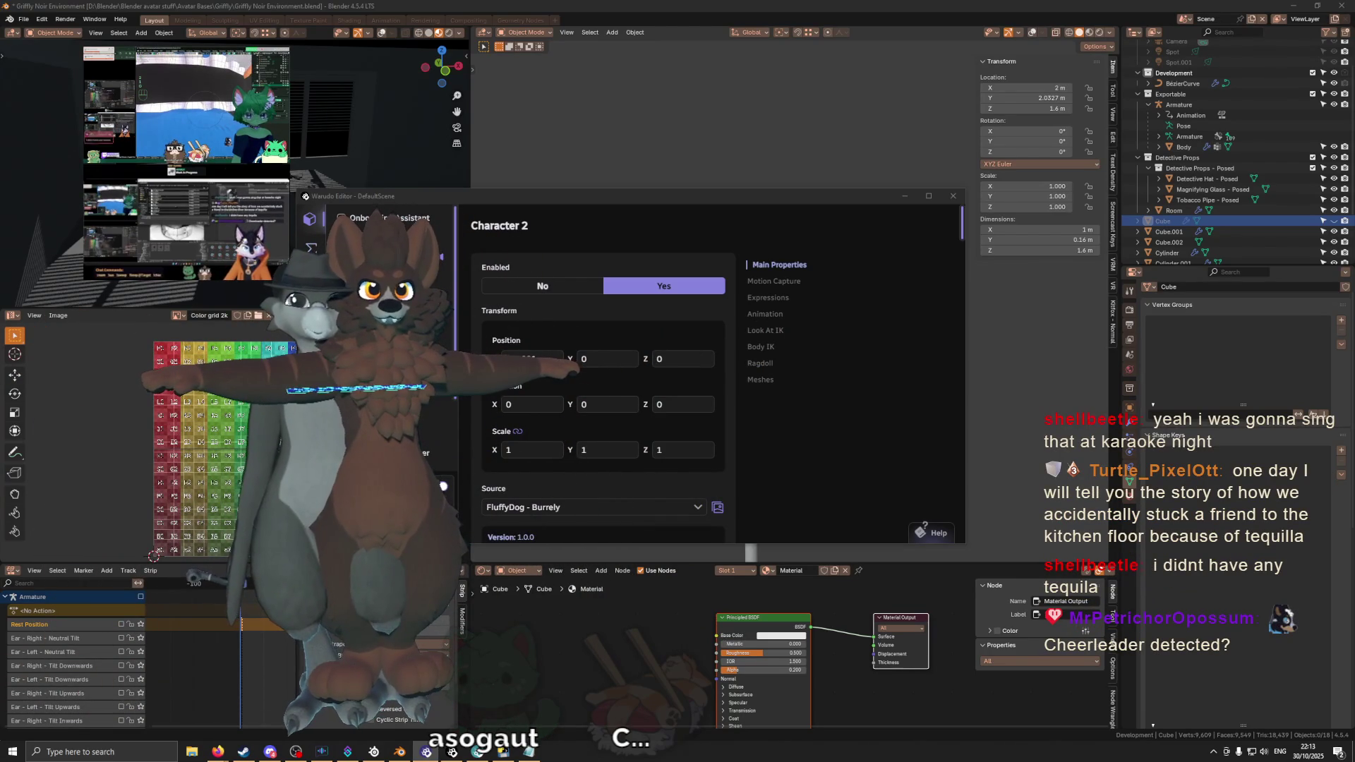
pyautogui.scroll(-5, 627, 289)
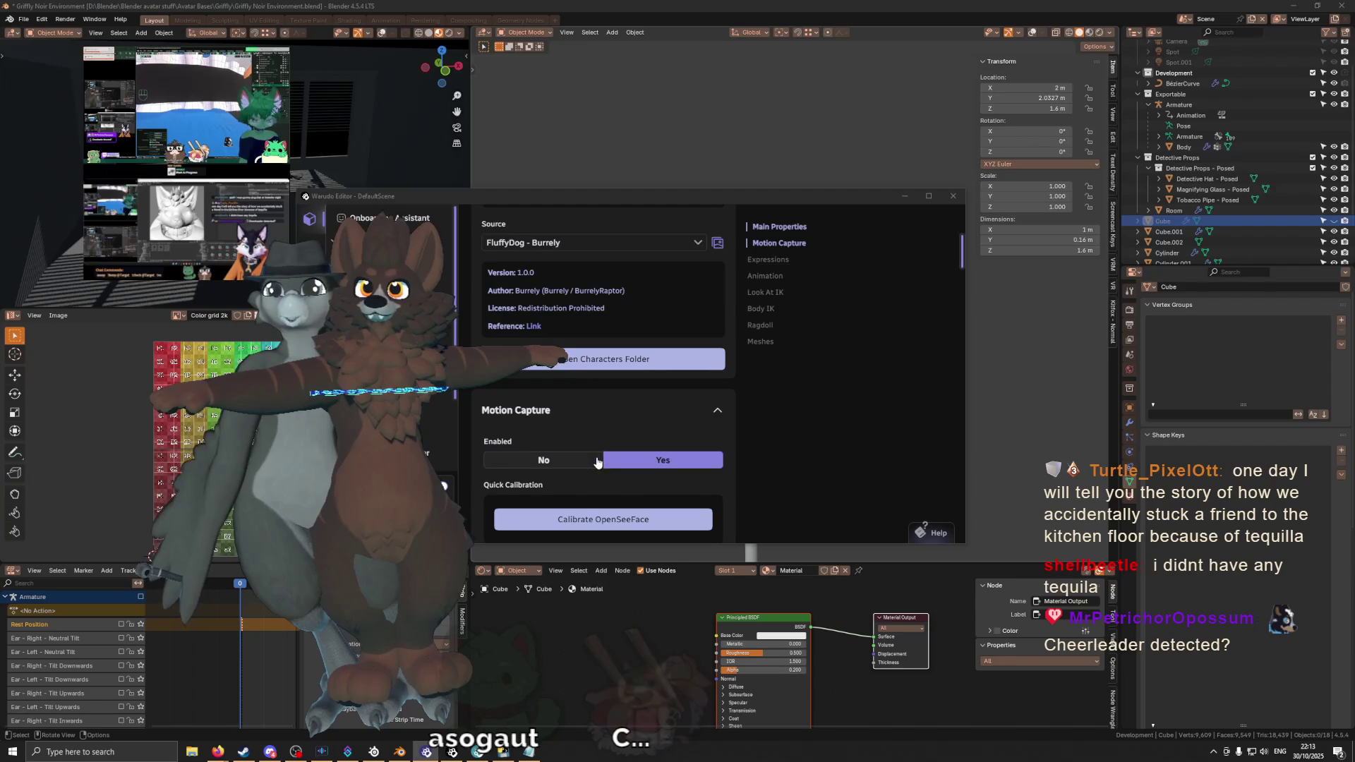
pyautogui.scroll(-2, 626, 472)
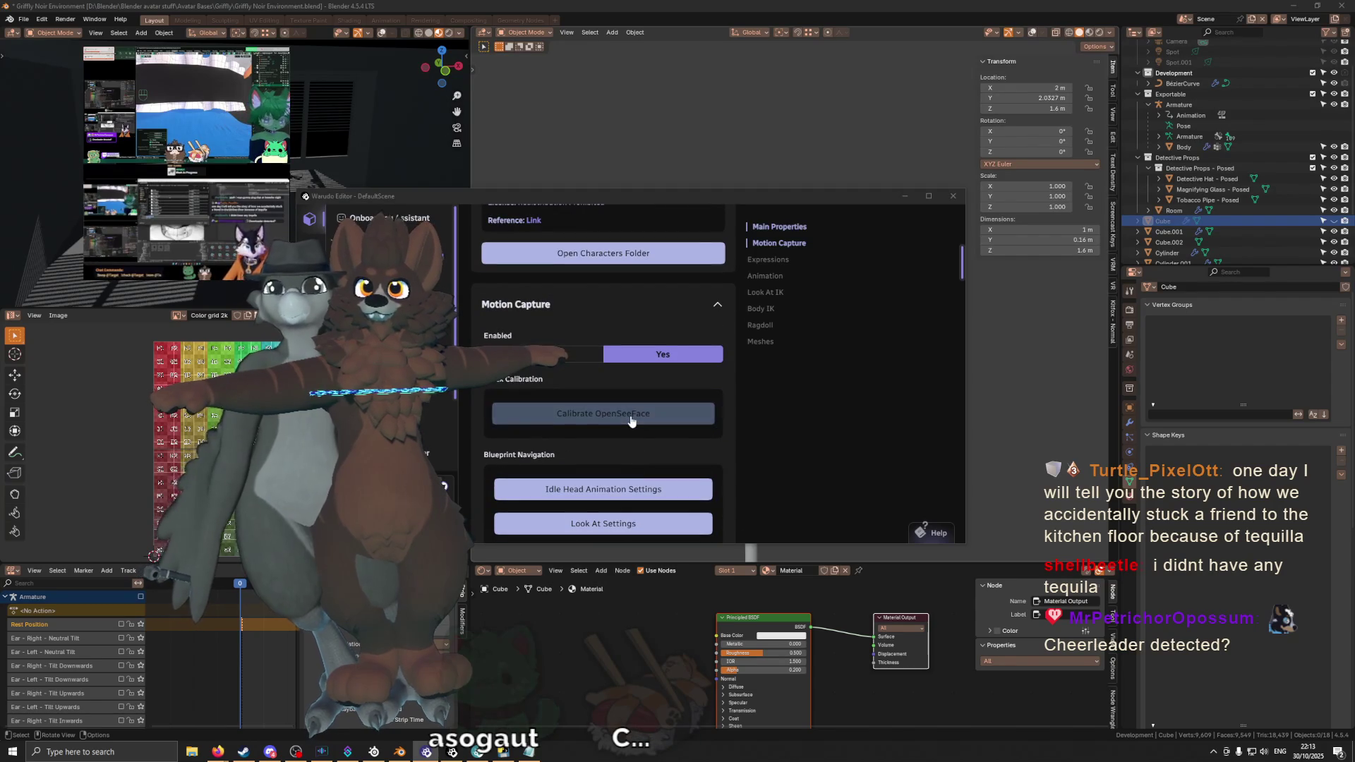
pyautogui.scroll(10, 636, 360)
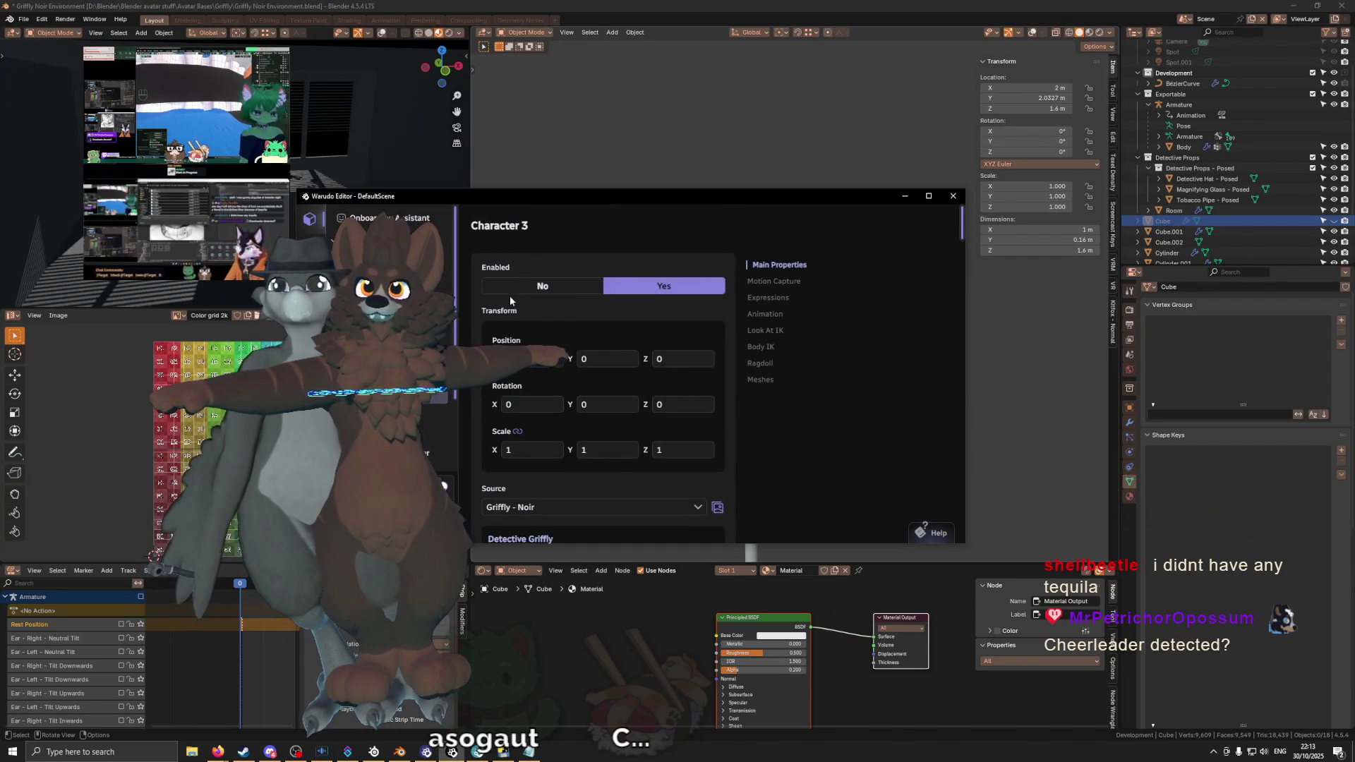
# Step: Toggle Character 3 and its motion capture off and on, then recalibrate OpenSeeFace tracking
pyautogui.click(521, 288)
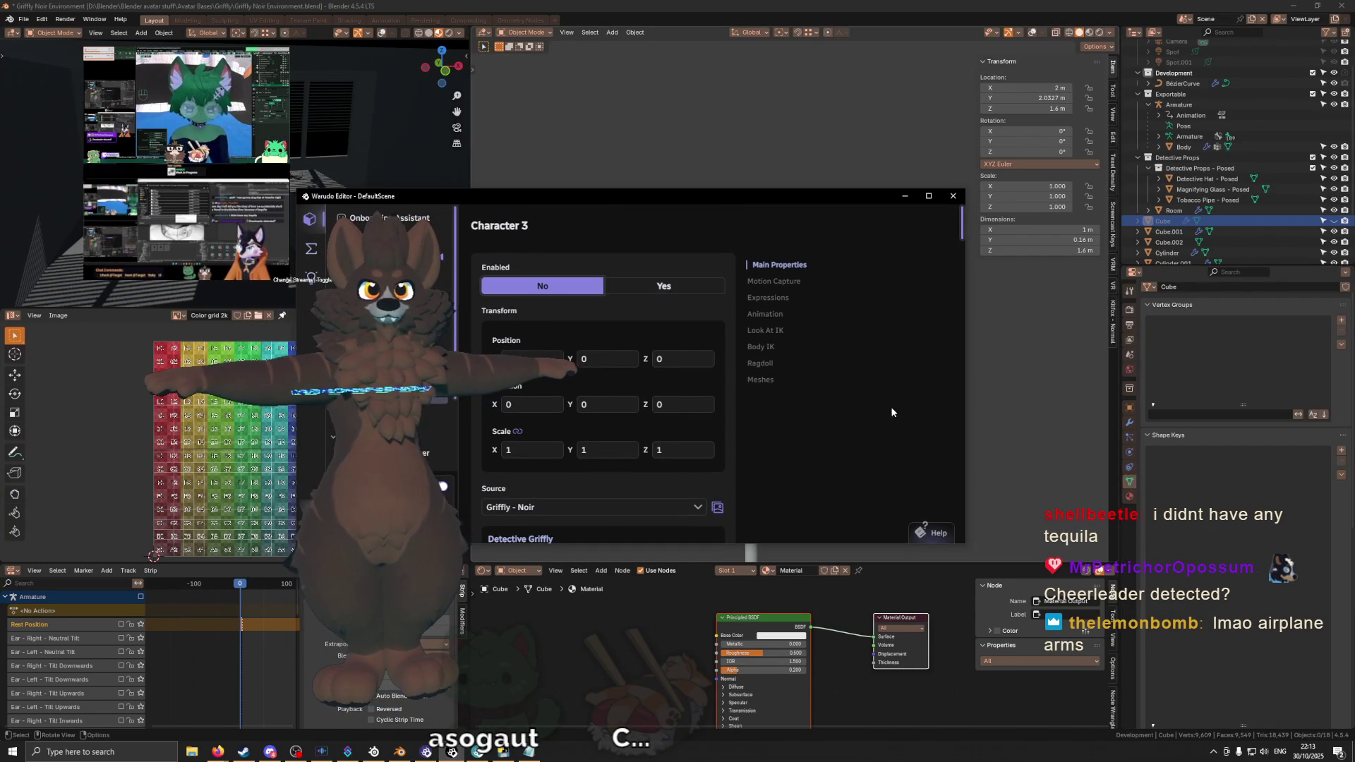
pyautogui.click(660, 293)
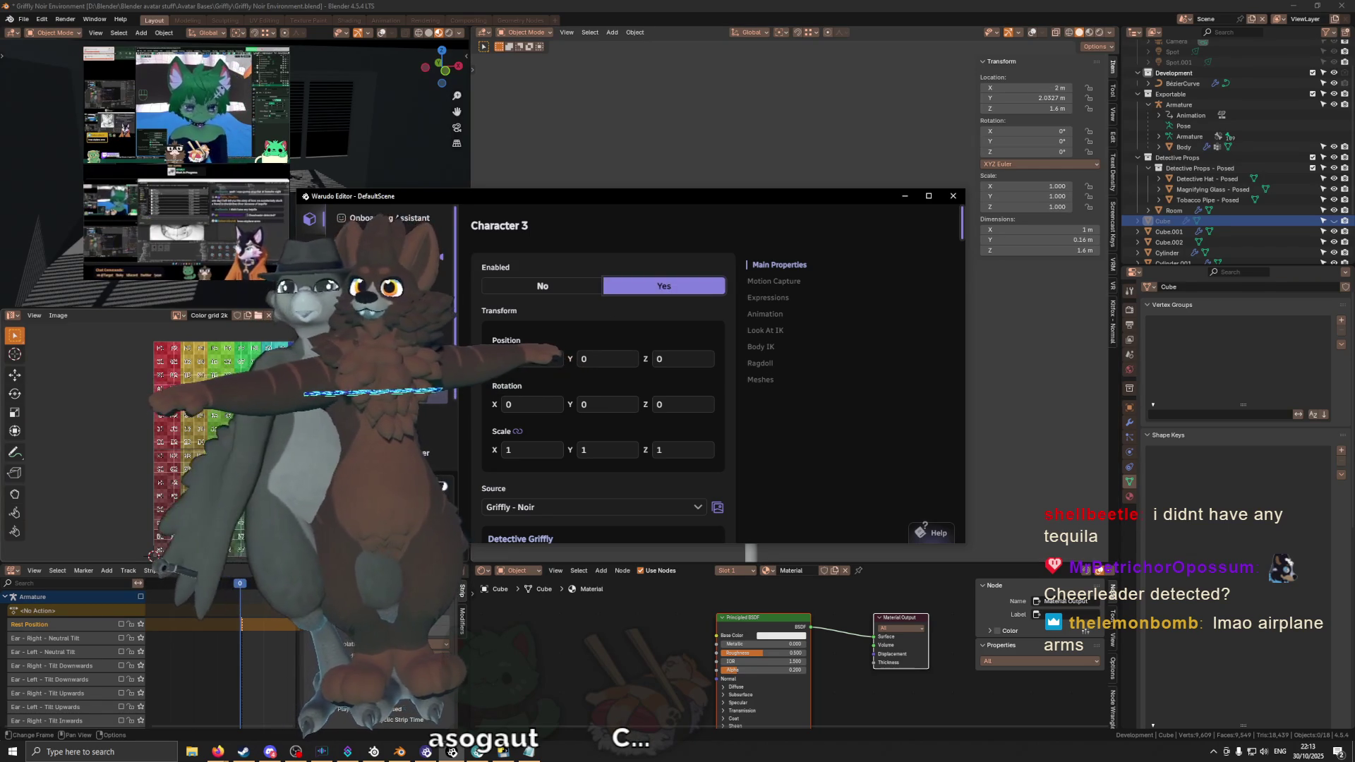
pyautogui.scroll(-5, 641, 318)
pyautogui.scroll(-2, 634, 333)
pyautogui.scroll(2, 634, 333)
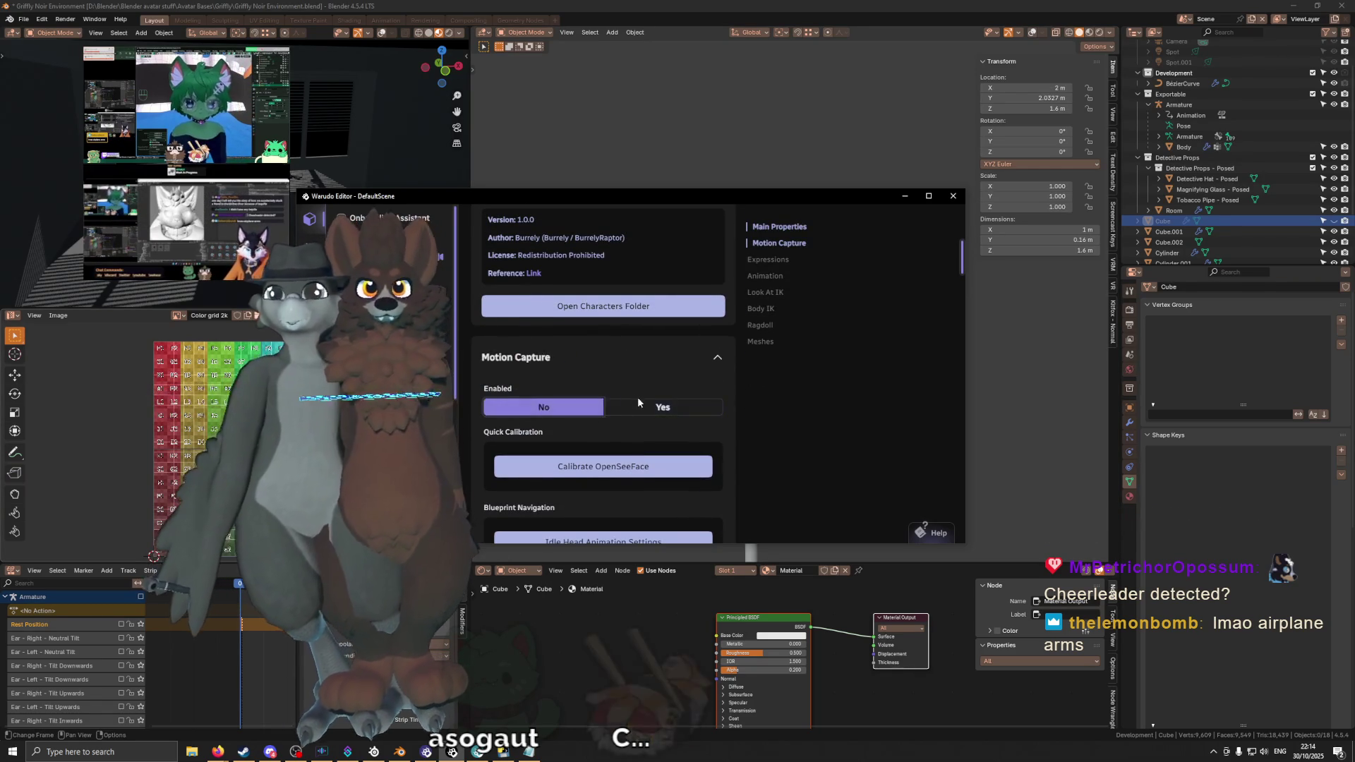
pyautogui.click(588, 413)
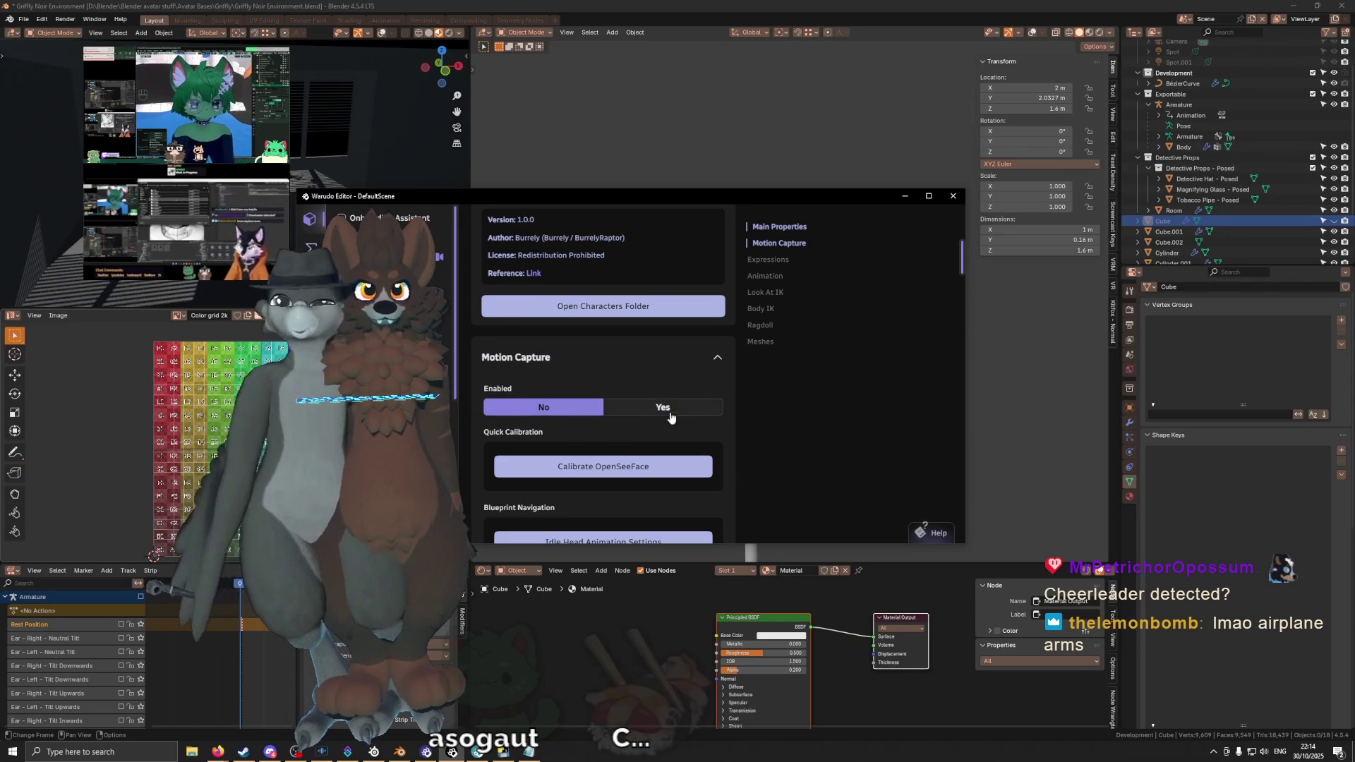
pyautogui.click(692, 412)
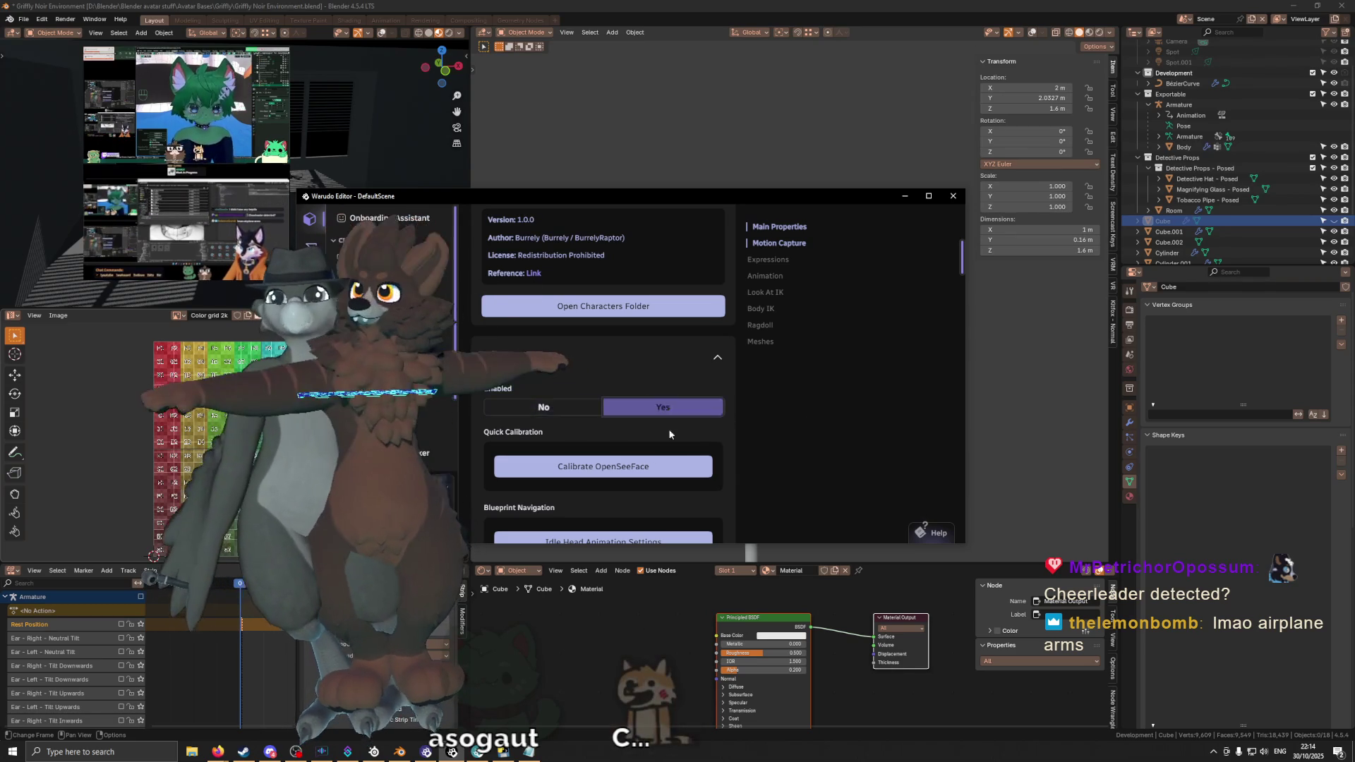
pyautogui.click(657, 465)
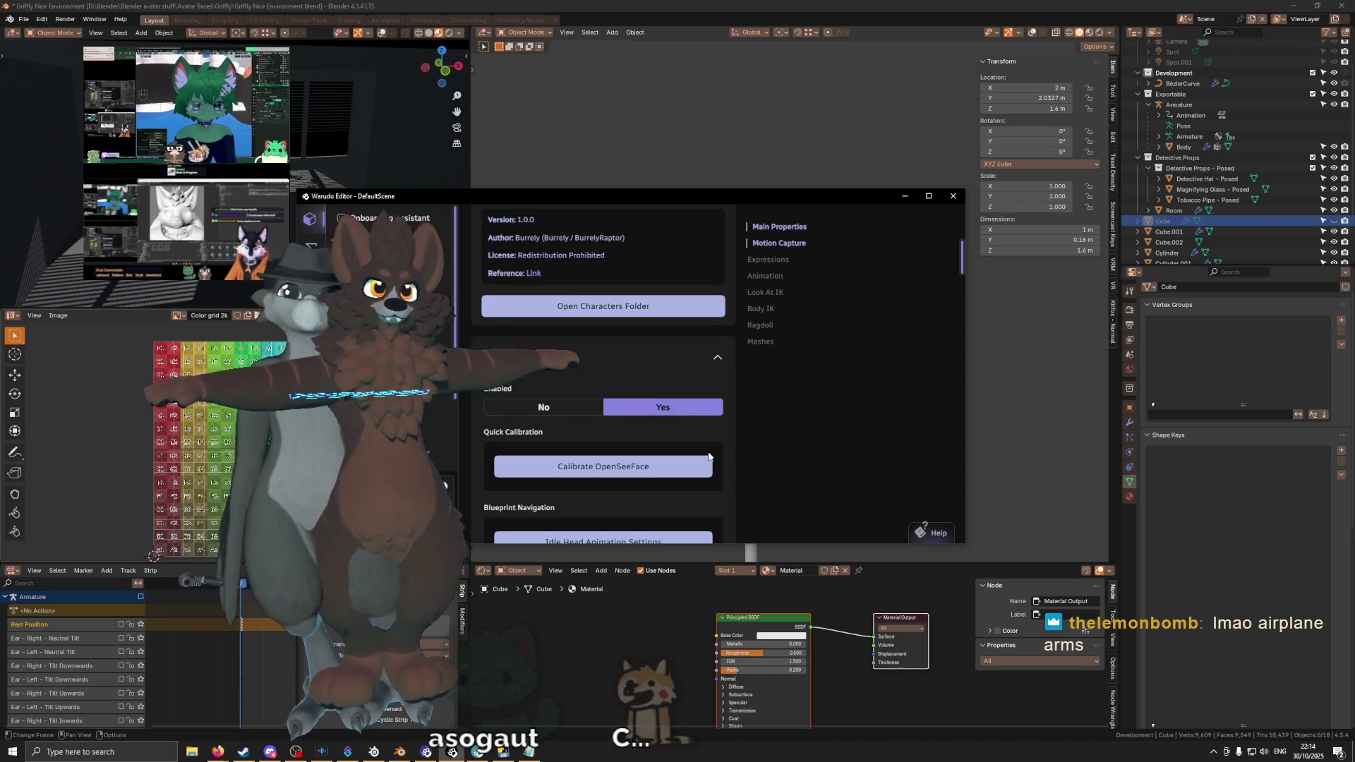
pyautogui.scroll(-2, 783, 497)
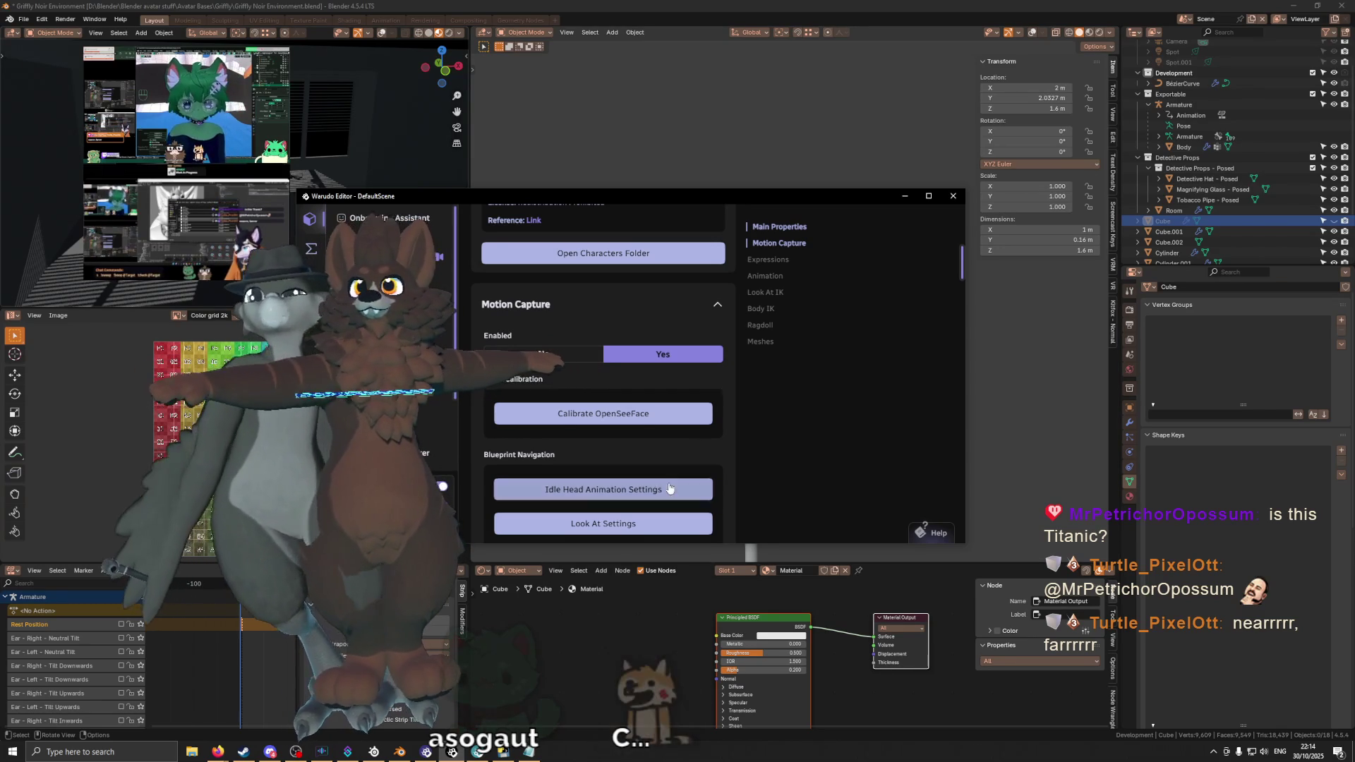
pyautogui.scroll(-1, 668, 437)
pyautogui.scroll(-3, 662, 423)
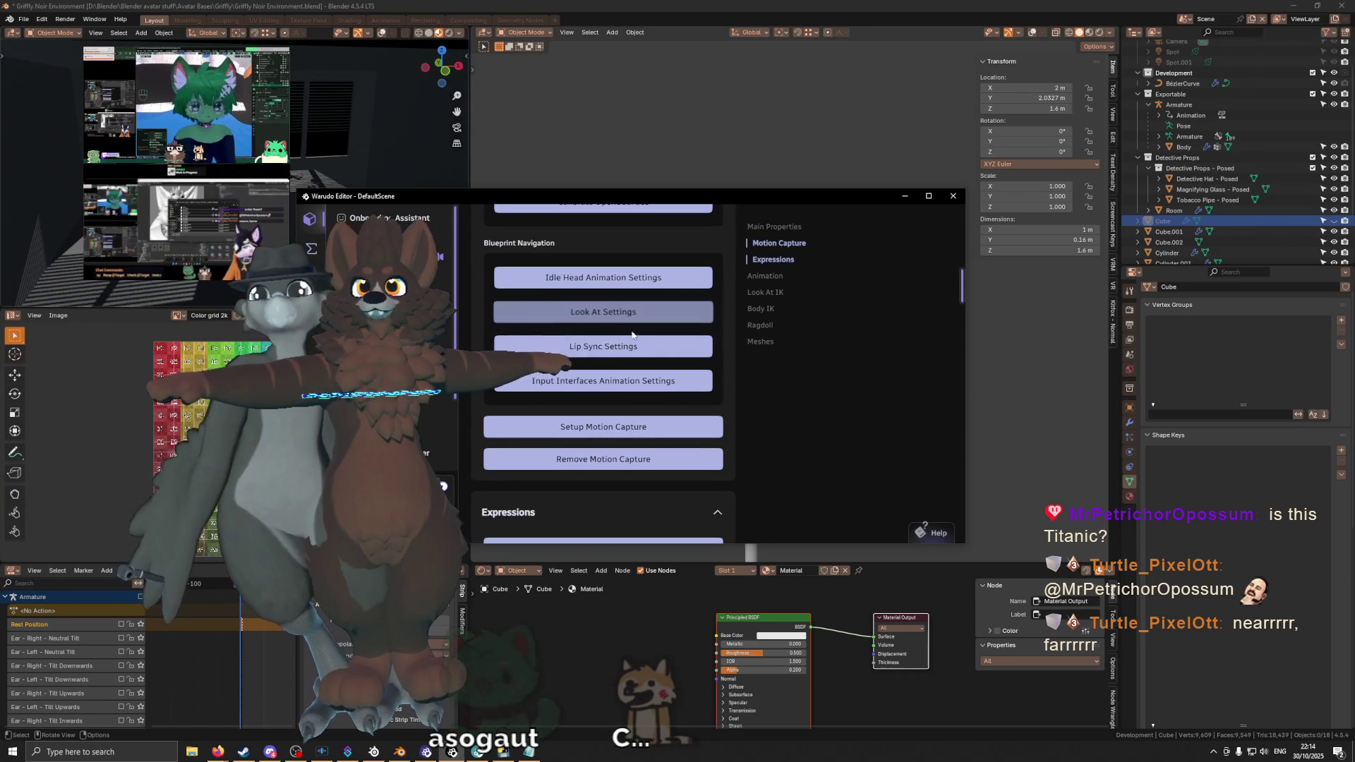
pyautogui.scroll(-1, 633, 365)
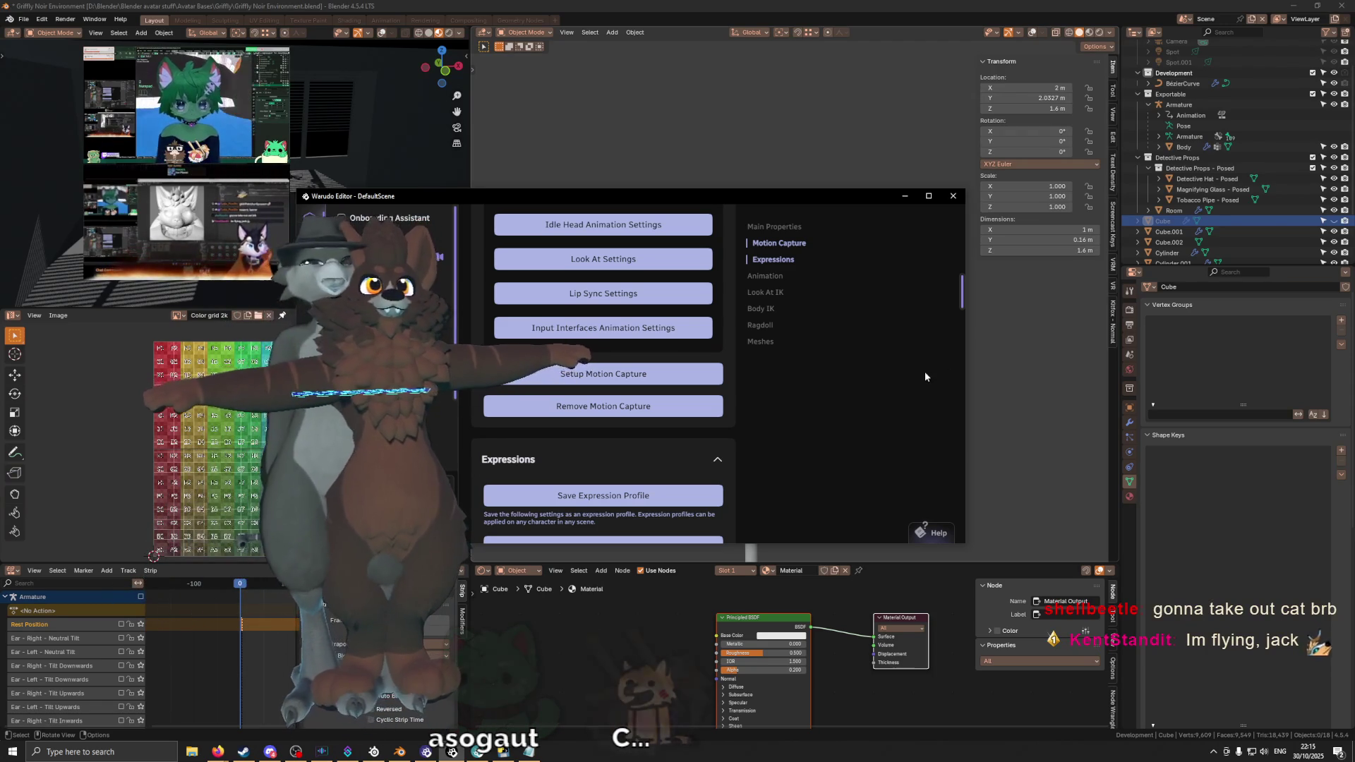
pyautogui.click(650, 390)
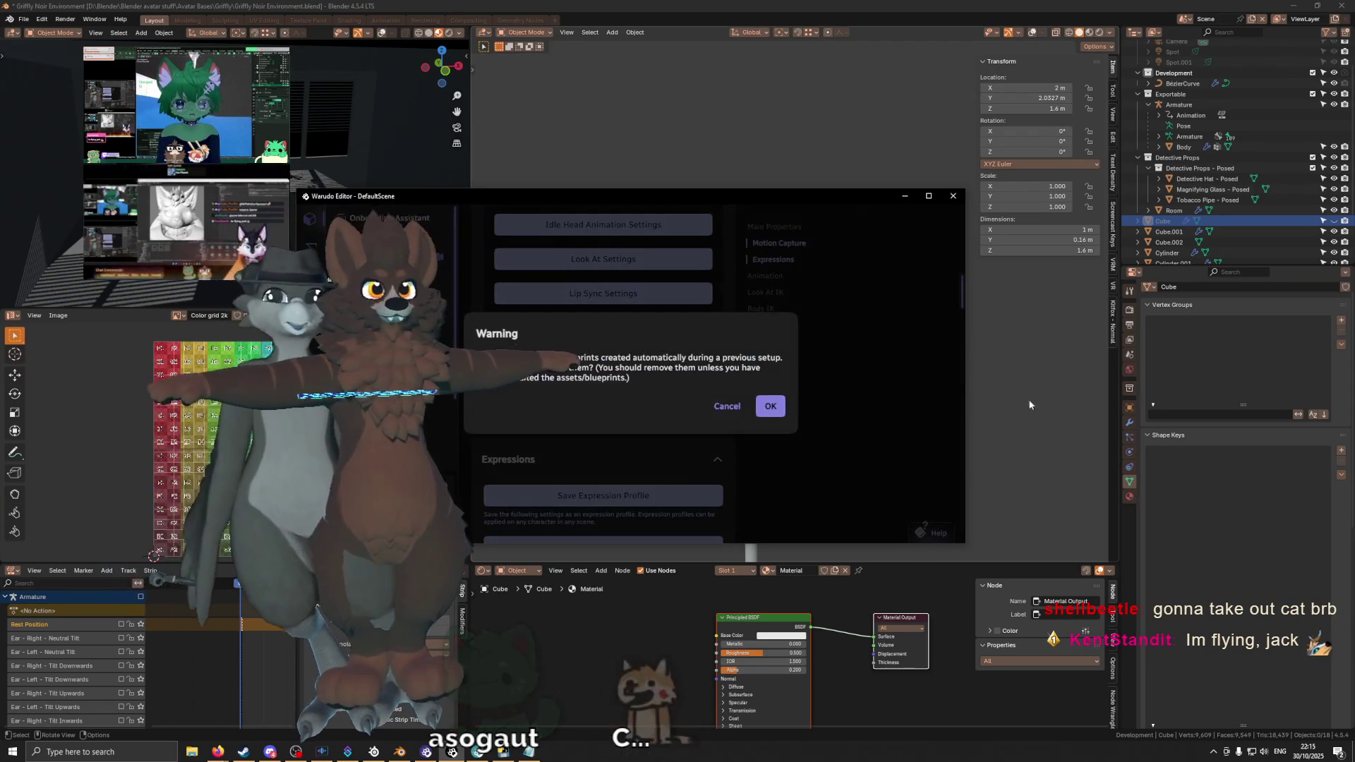
# Step: Choose MediaPipe (Webcam) face tracking with the HD Web Camera as input camera
pyautogui.click(731, 407)
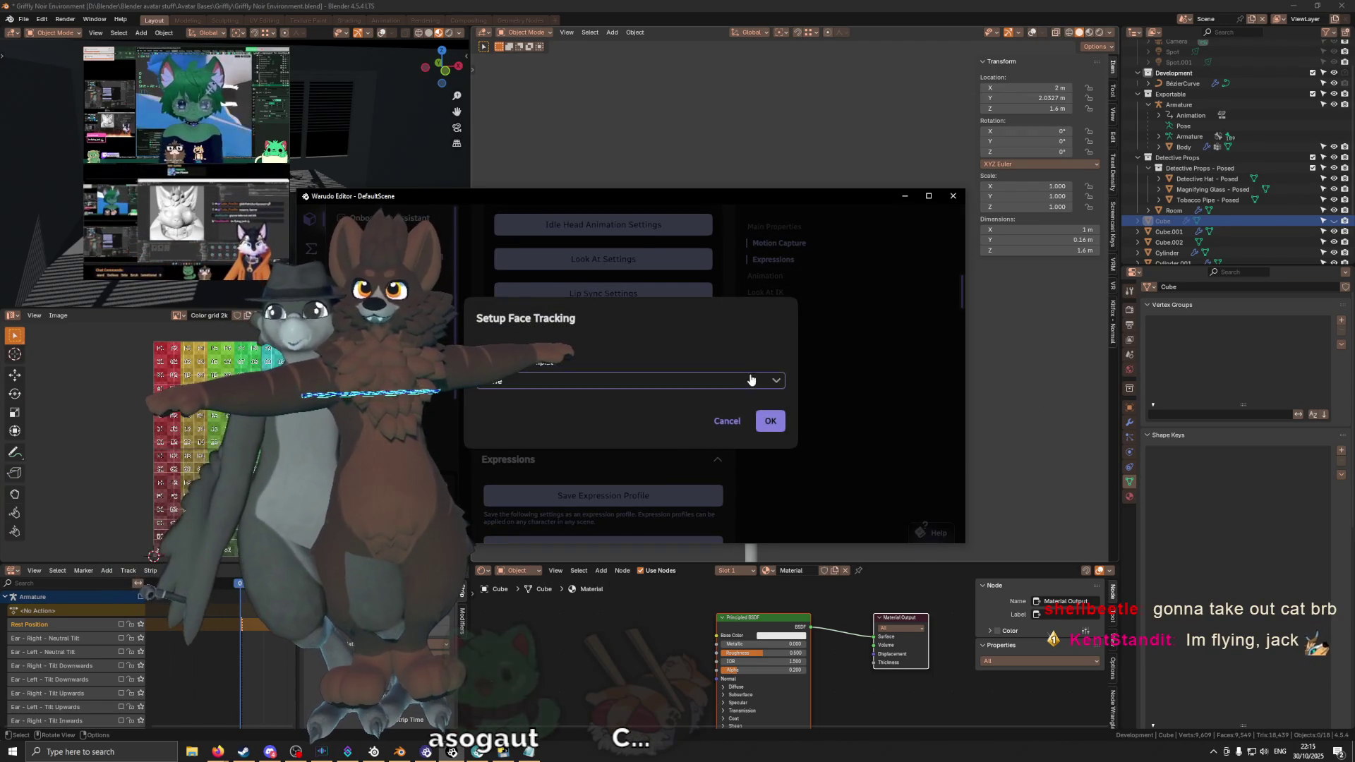
pyautogui.click(756, 384)
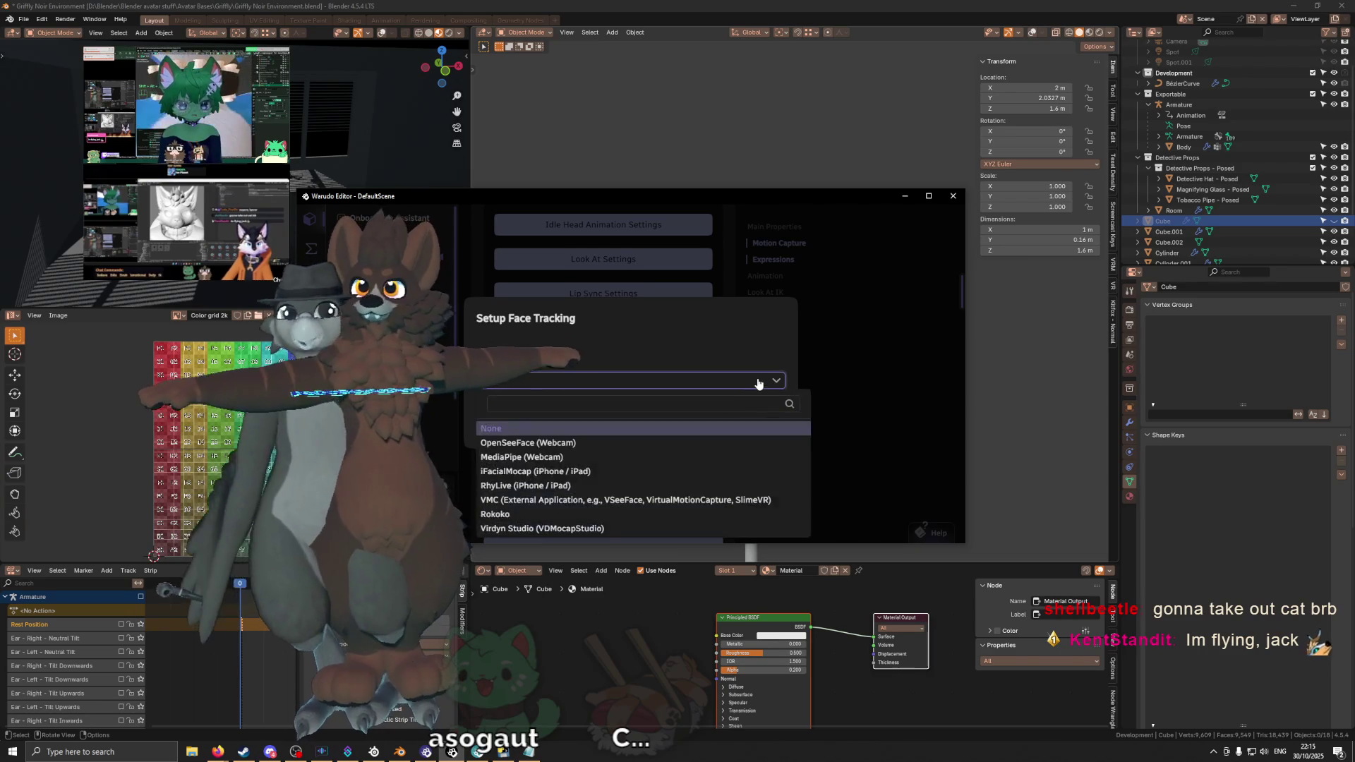
pyautogui.click(751, 384)
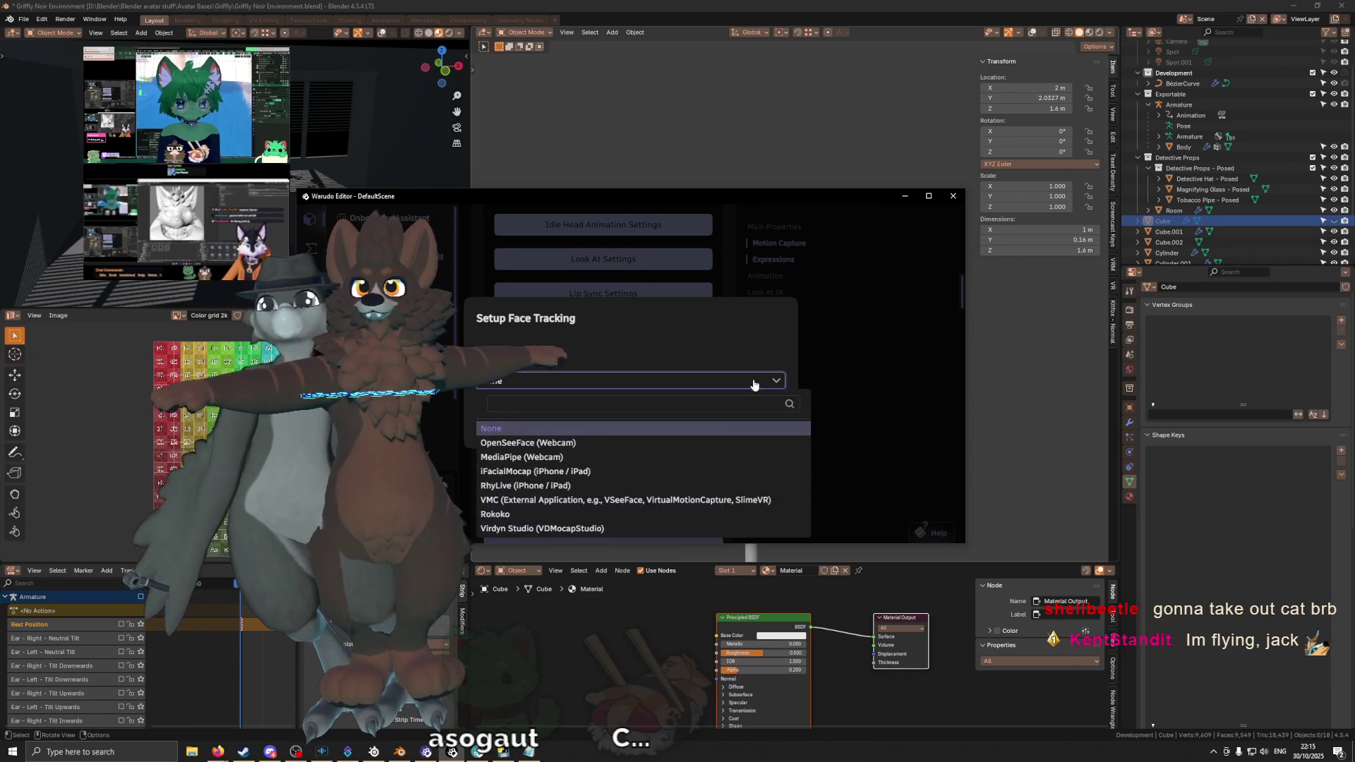
pyautogui.click(624, 457)
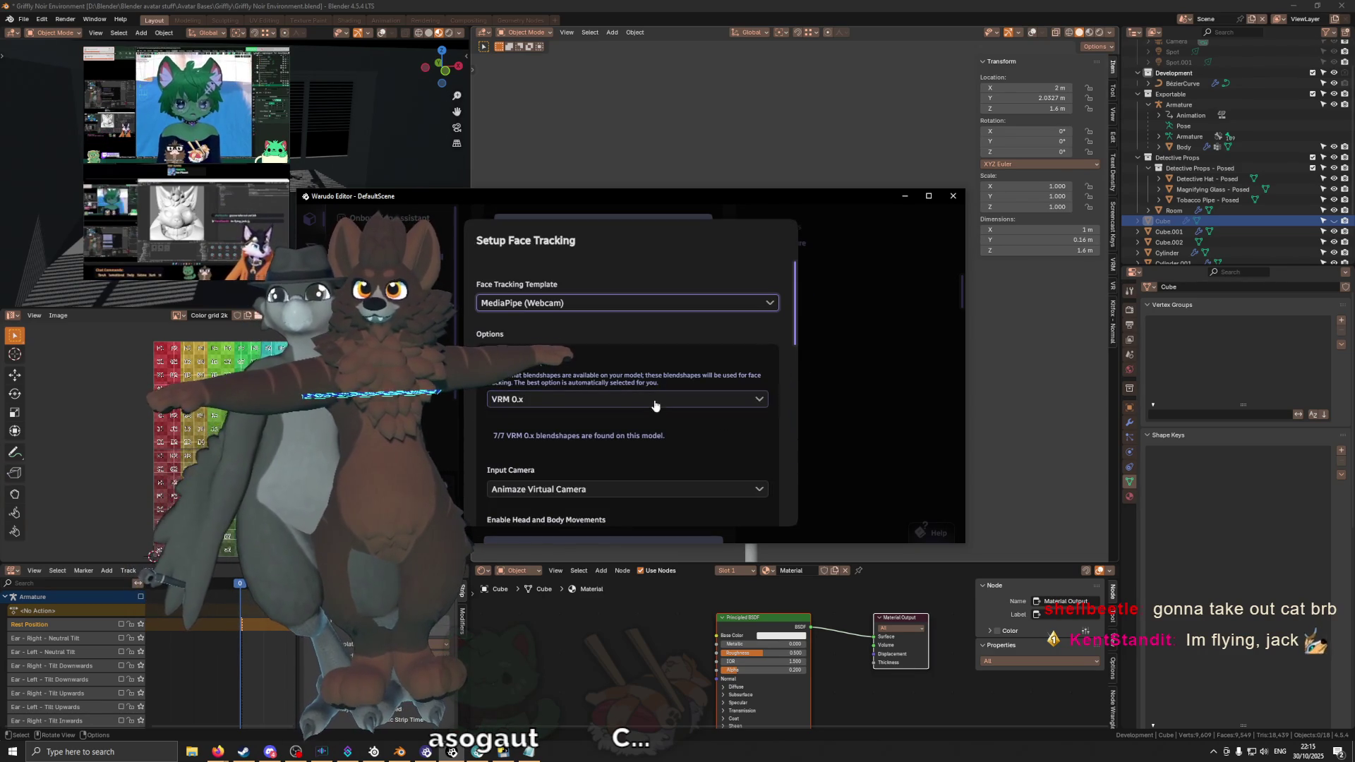
pyautogui.scroll(-2, 652, 396)
pyautogui.scroll(-1, 615, 366)
pyautogui.click(611, 331)
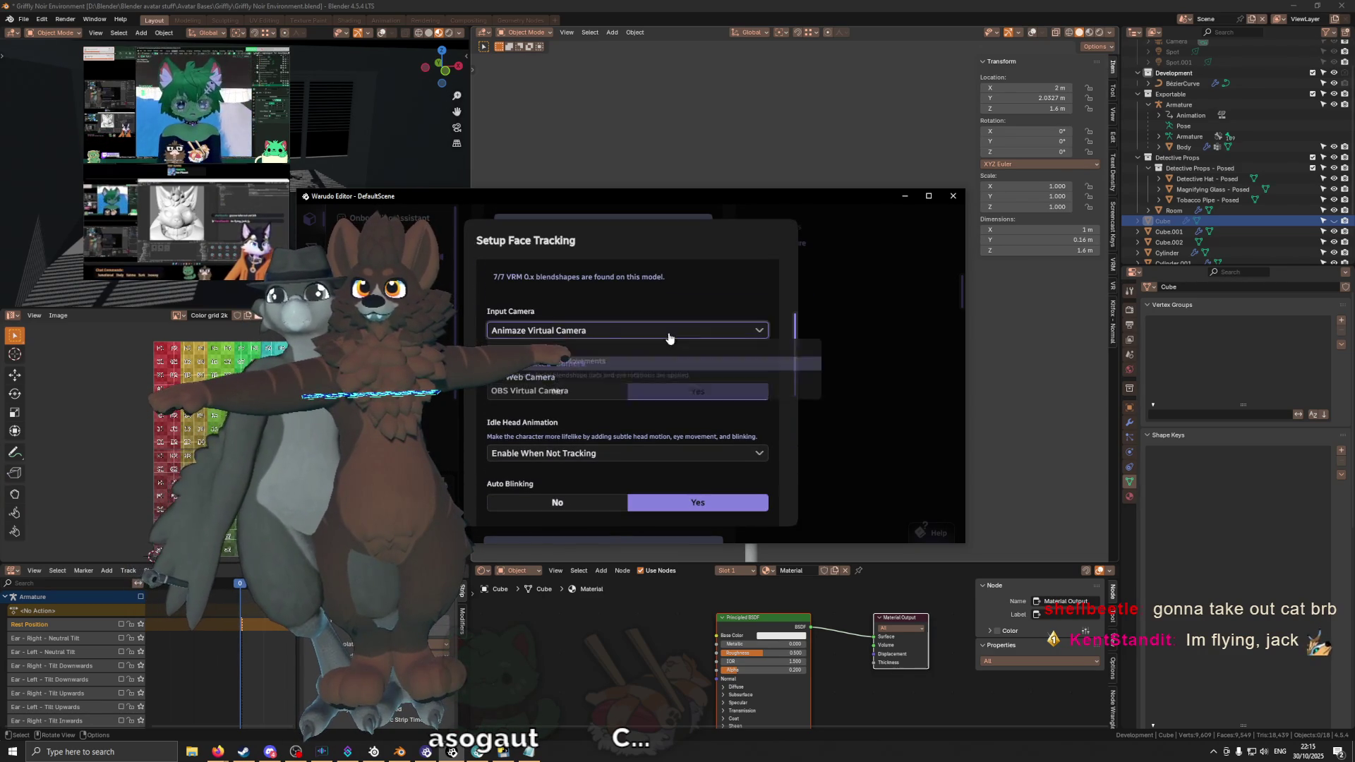
pyautogui.click(607, 379)
pyautogui.scroll(-1, 655, 384)
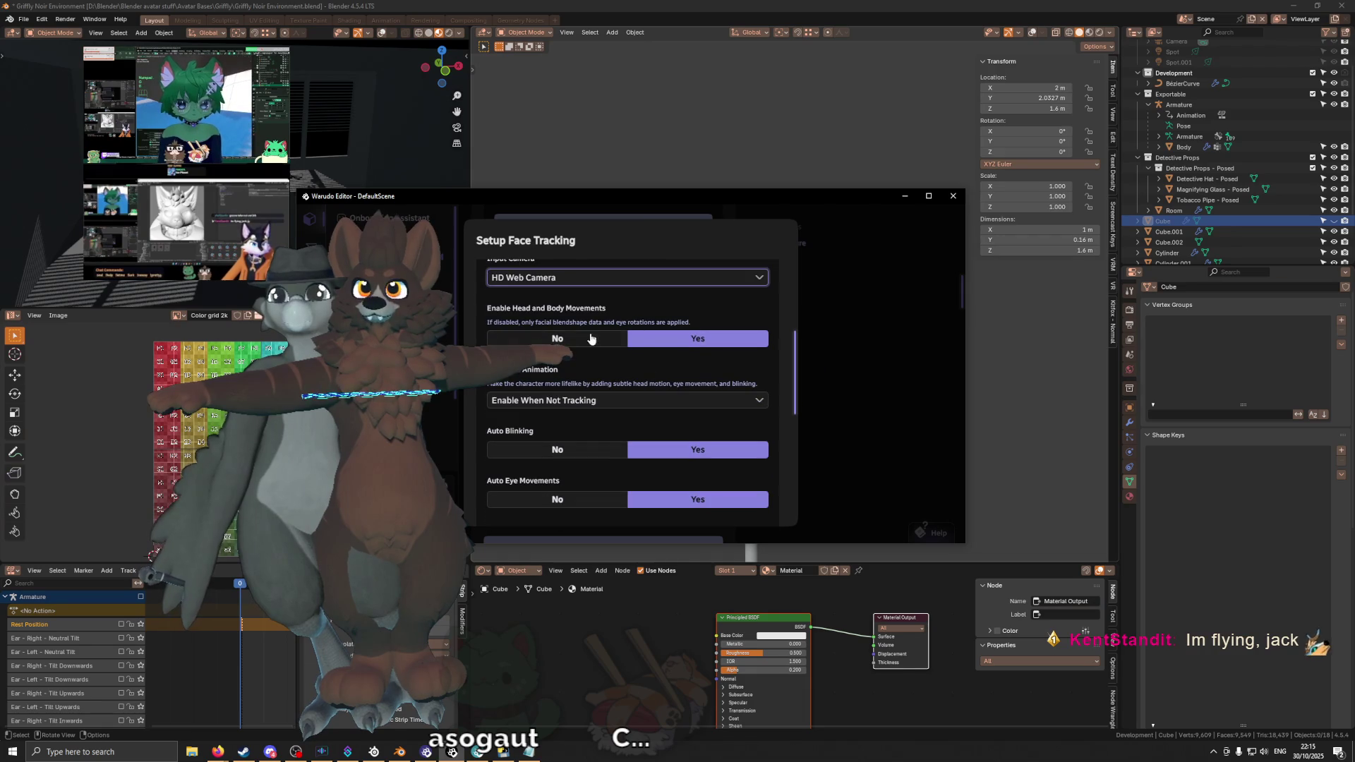
pyautogui.scroll(-2, 596, 359)
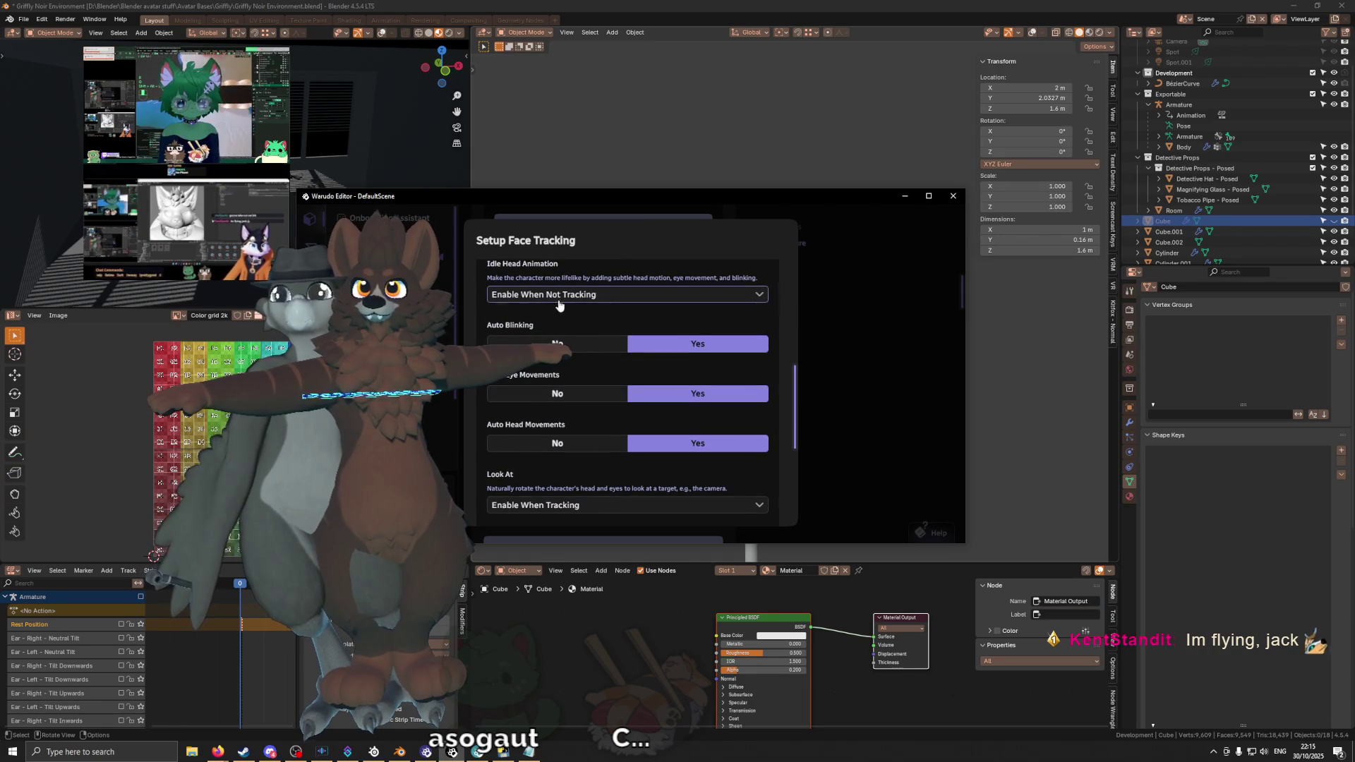
pyautogui.scroll(-3, 566, 392)
pyautogui.scroll(2, 566, 393)
pyautogui.scroll(-1, 573, 377)
pyautogui.scroll(-1, 575, 377)
pyautogui.scroll(-1, 612, 357)
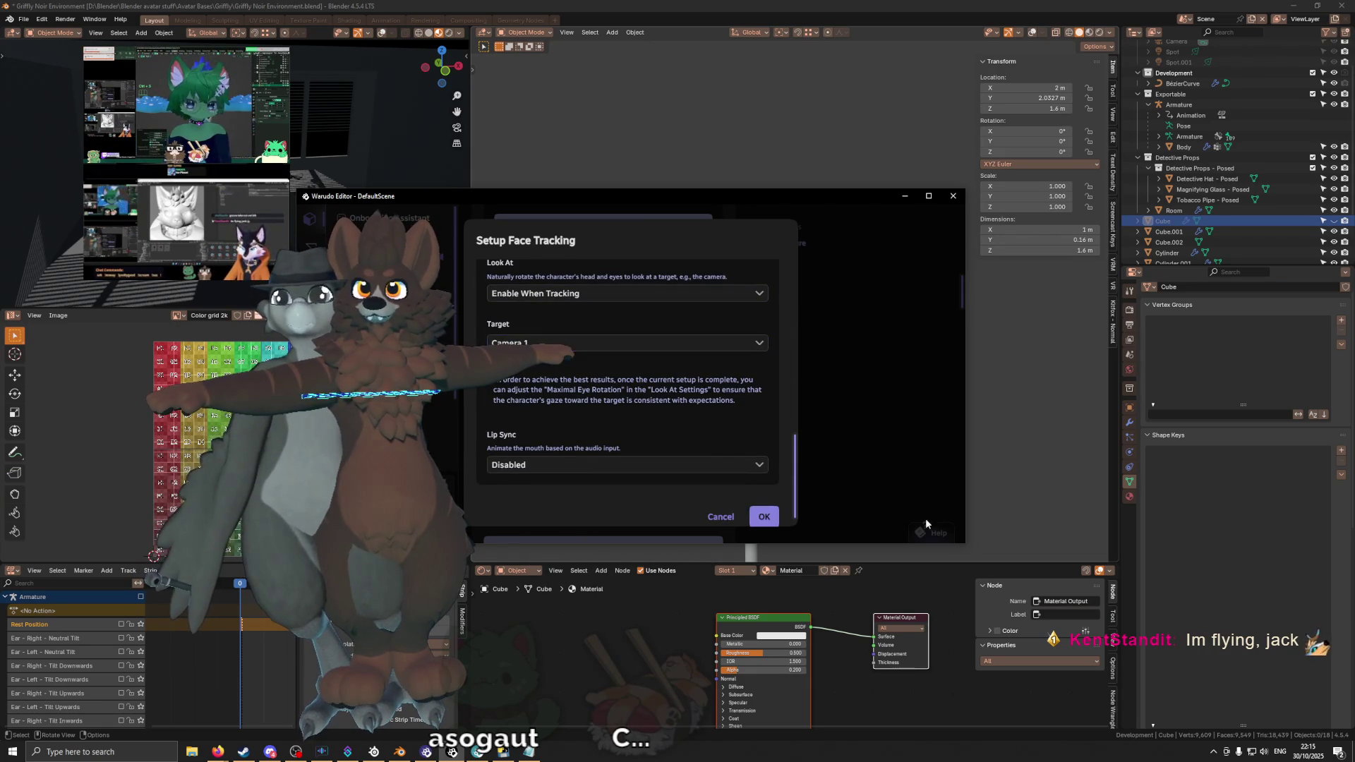
pyautogui.scroll(1, 658, 424)
pyautogui.scroll(1, 658, 424)
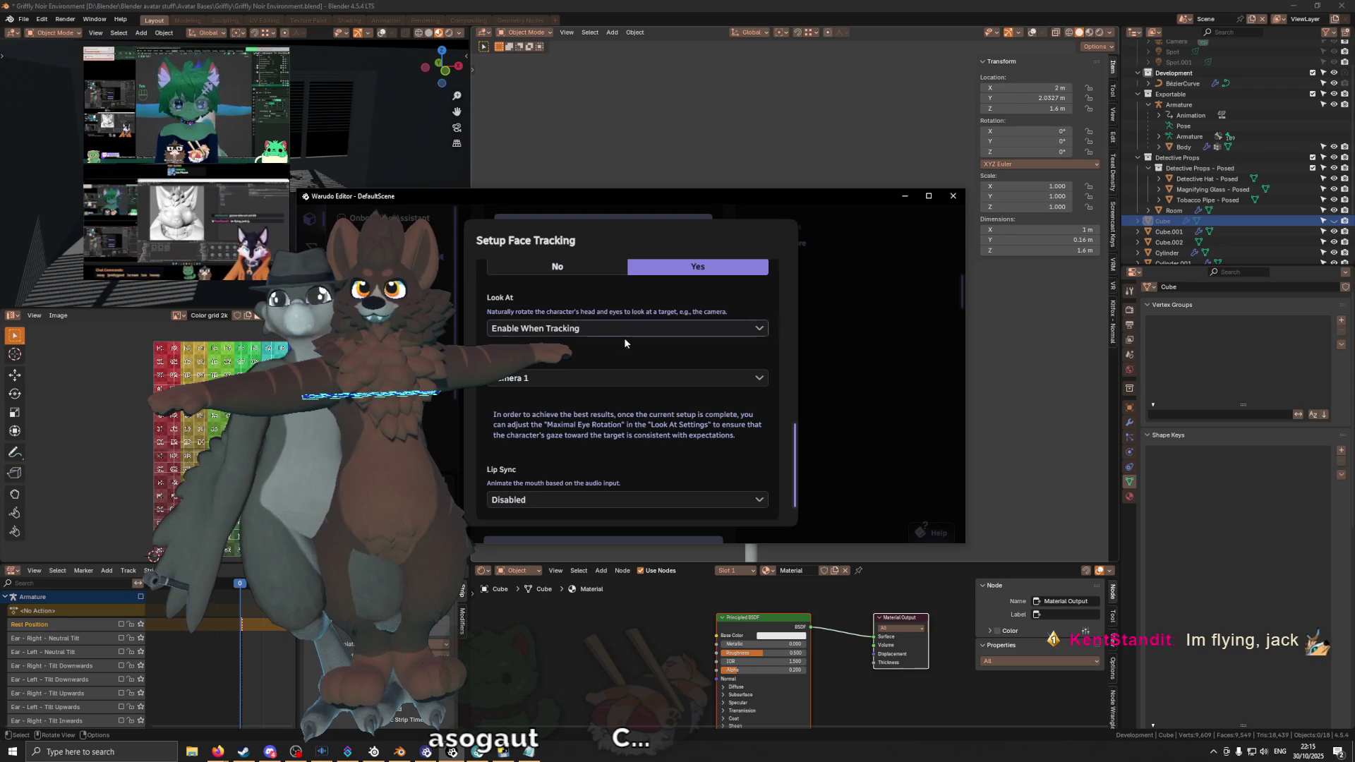
pyautogui.scroll(-1, 624, 336)
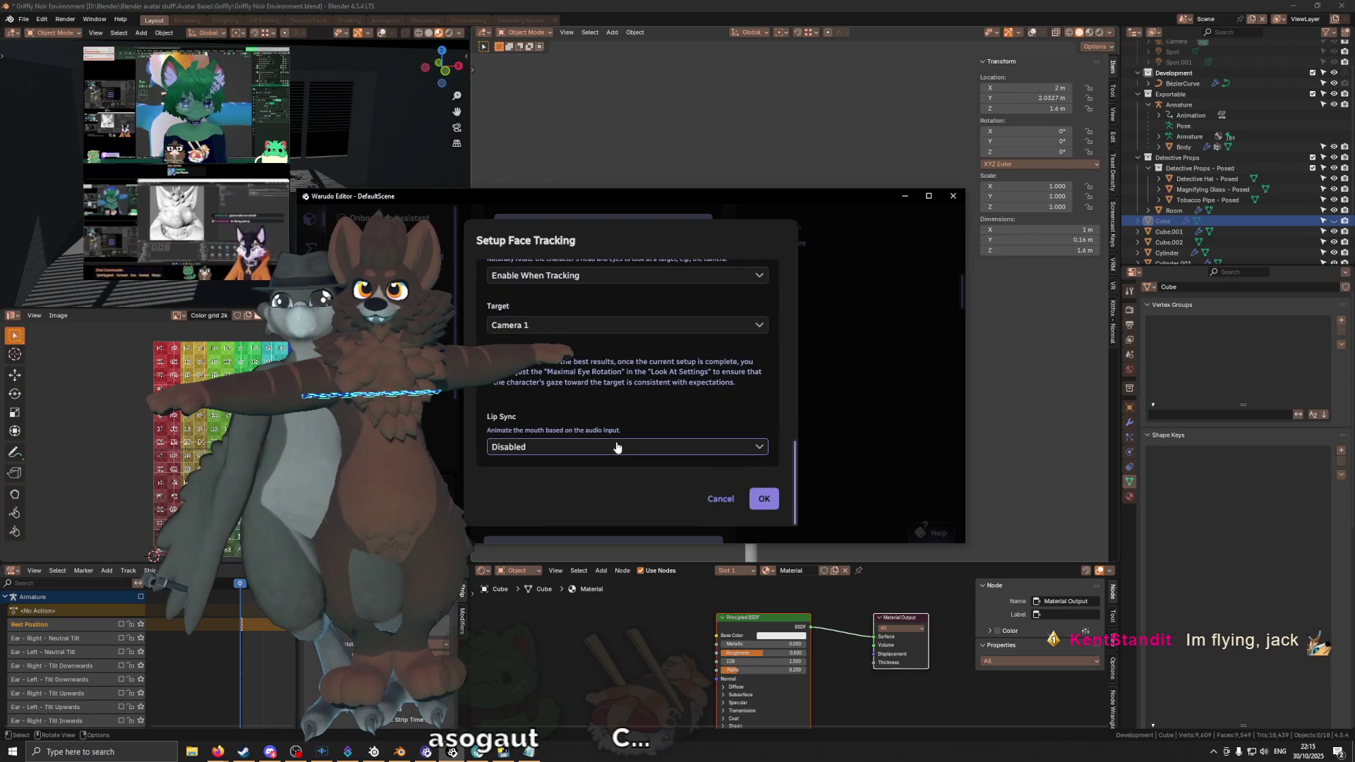
# Step: Set lip sync to Always Enabled from the USB Audio CODEC microphone and confirm the face tracking setup
pyautogui.click(759, 450)
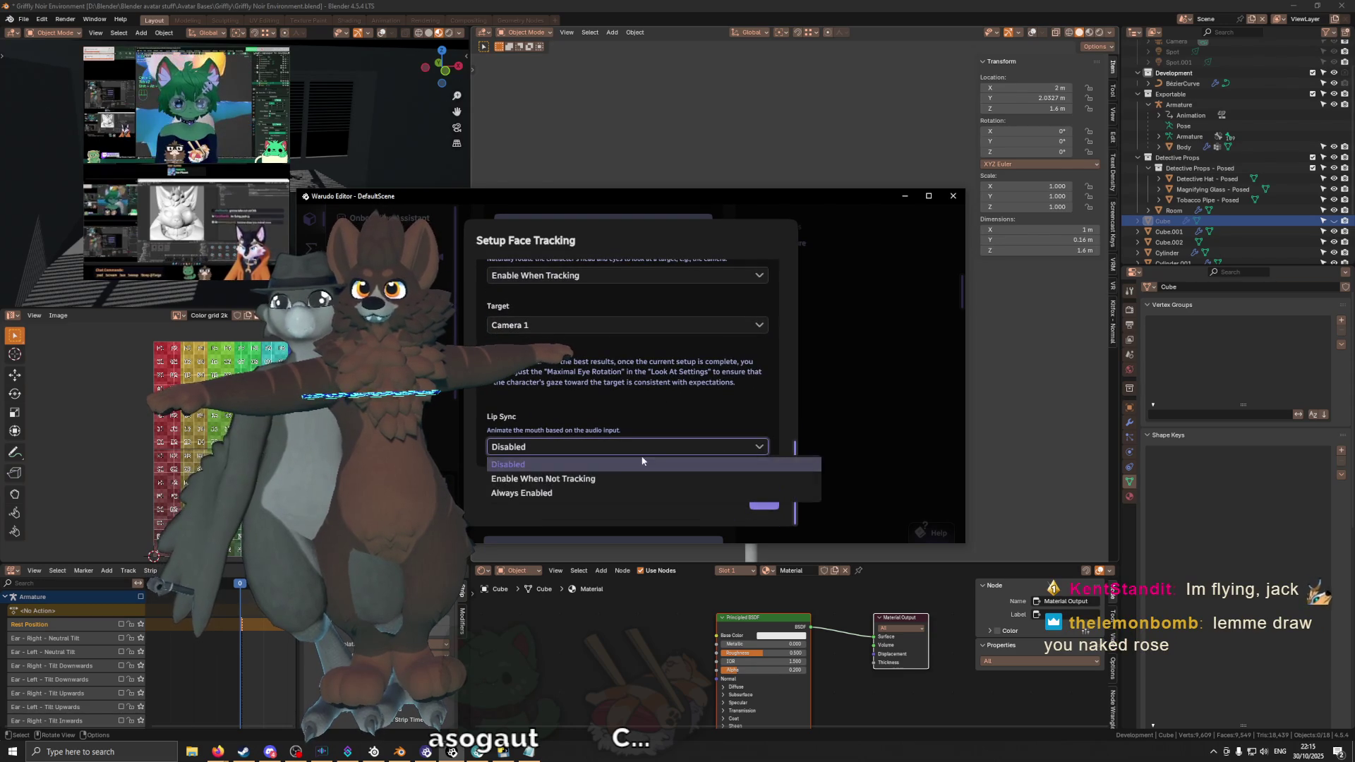
pyautogui.click(597, 494)
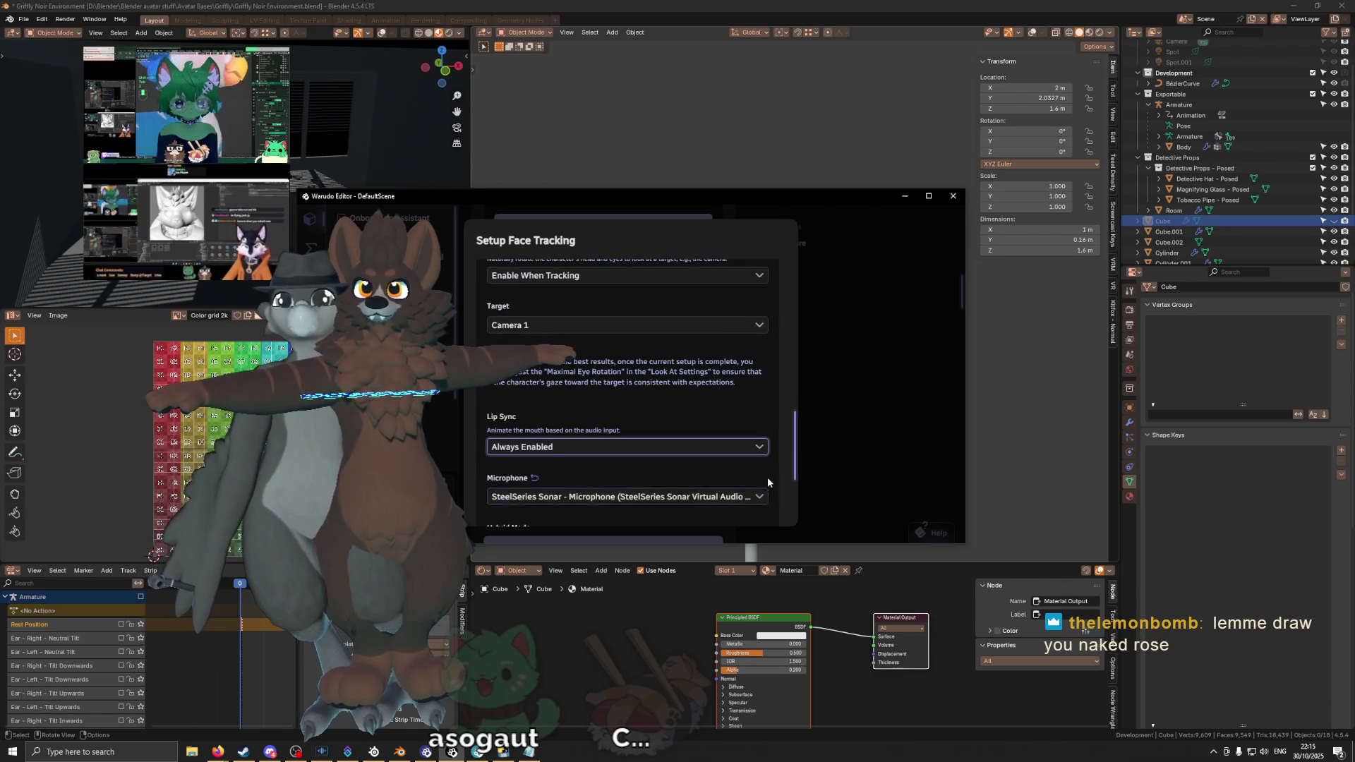
pyautogui.scroll(-3, 767, 482)
pyautogui.click(681, 335)
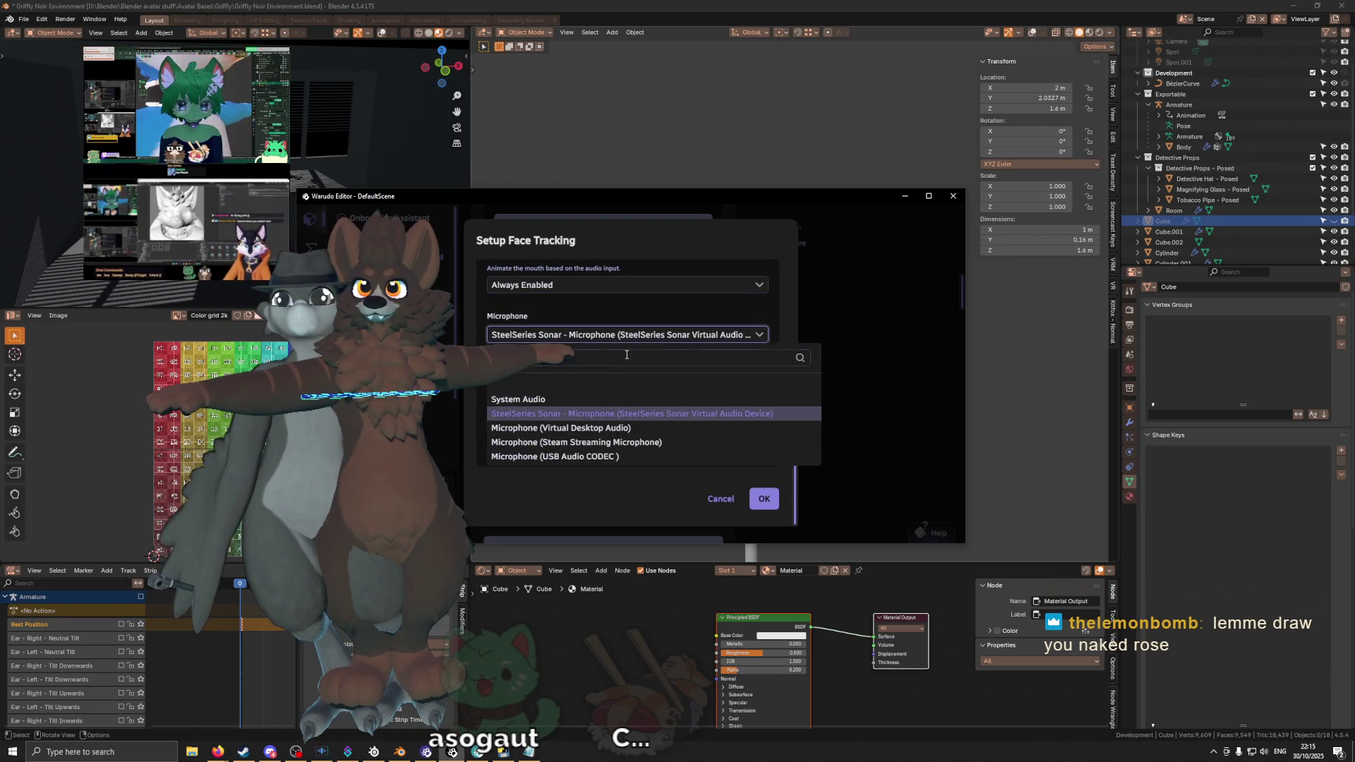
pyautogui.click(614, 456)
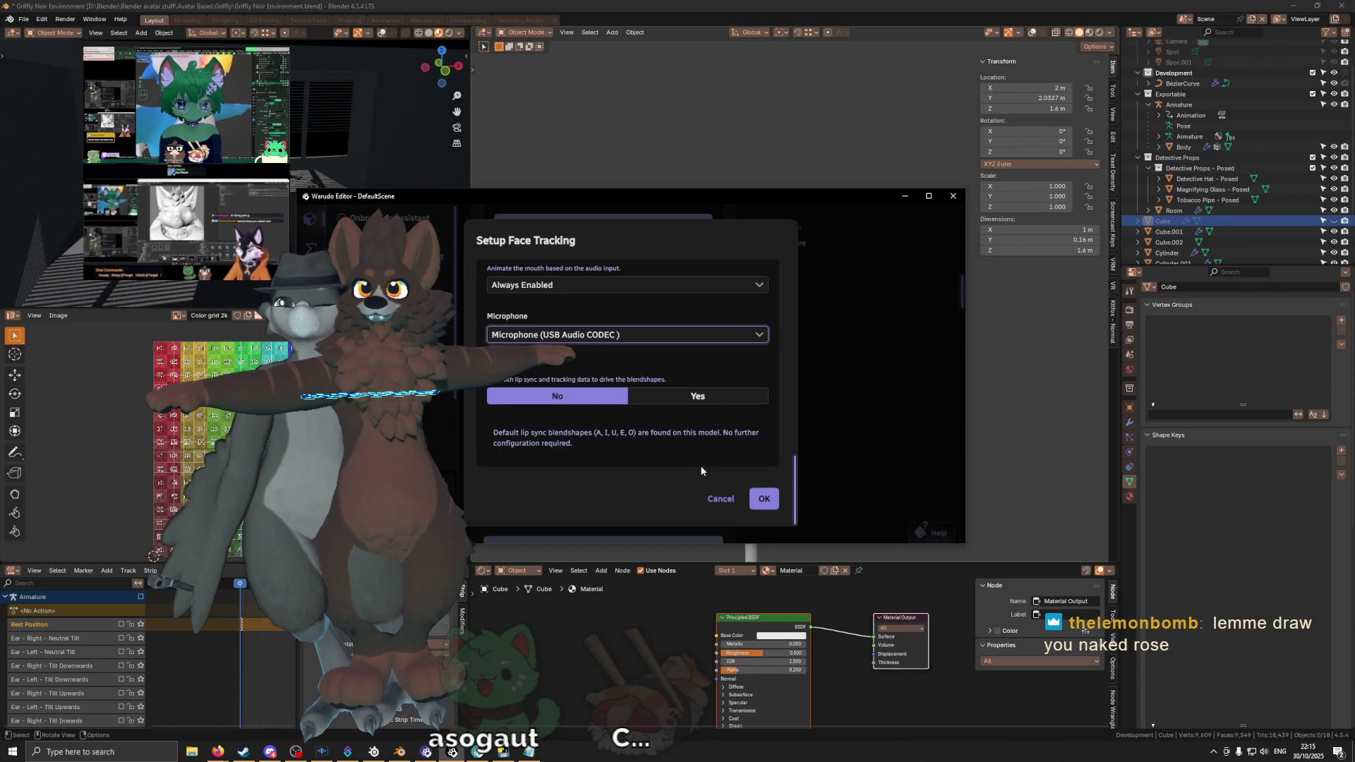
pyautogui.click(710, 398)
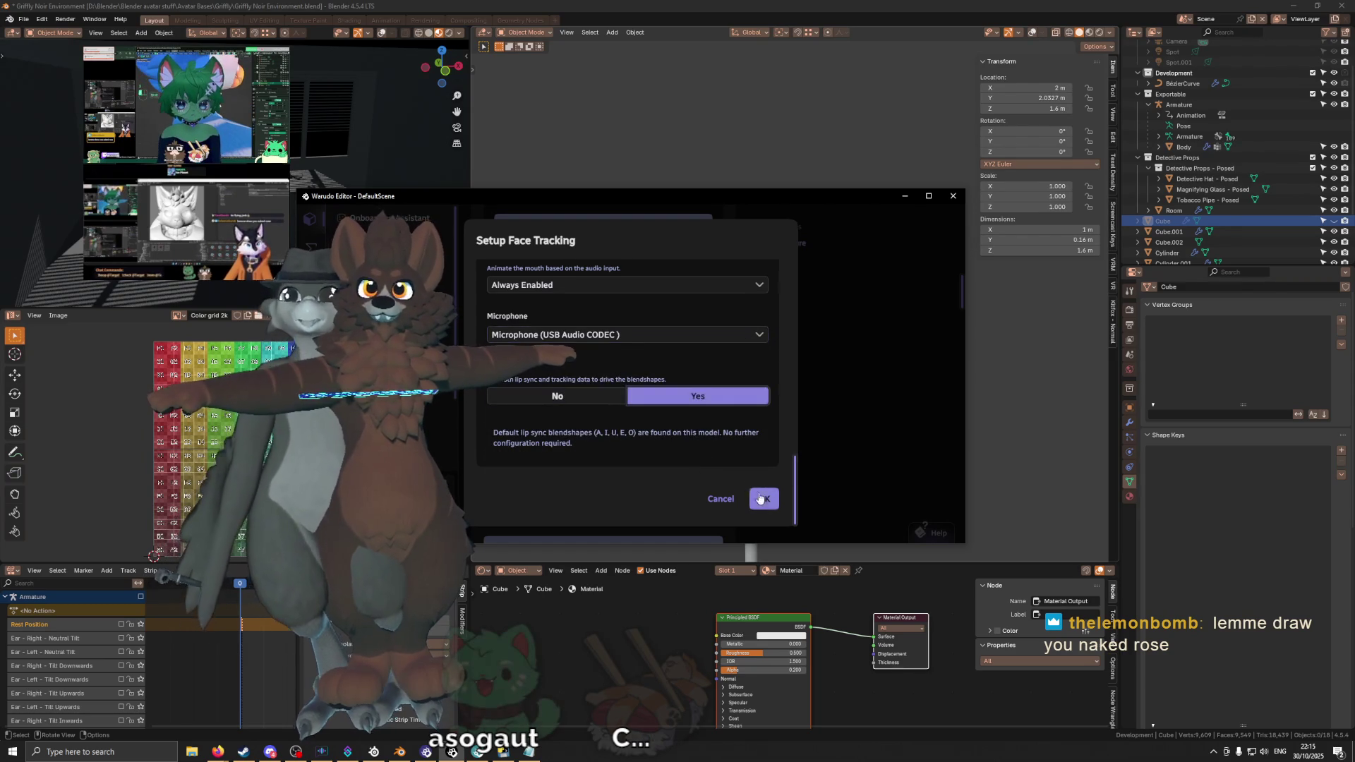
pyautogui.click(764, 498)
pyautogui.click(714, 381)
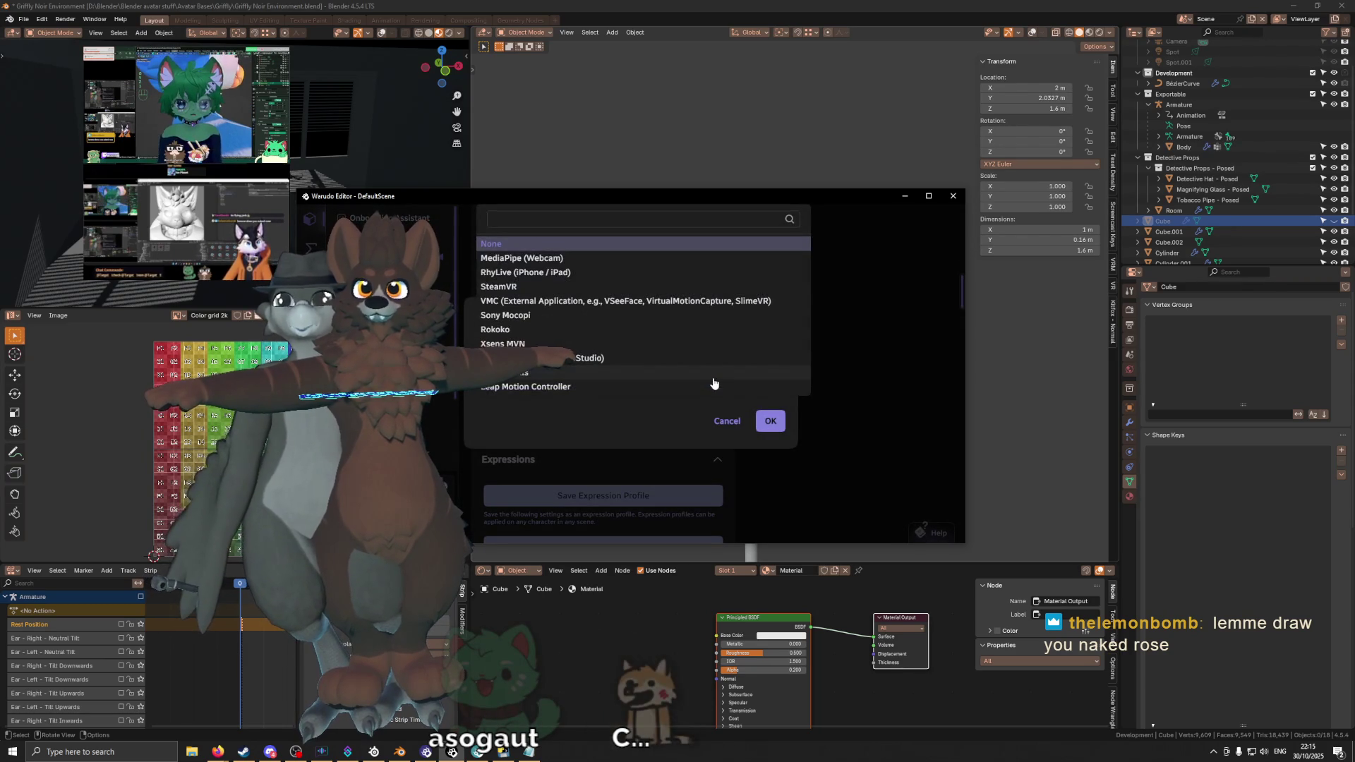
# Step: Set pose tracking to MediaPipe (Webcam) with keyboard use enabled and HD Web Camera input, then confirm
pyautogui.click(667, 257)
pyautogui.scroll(-1, 681, 346)
pyautogui.click(675, 329)
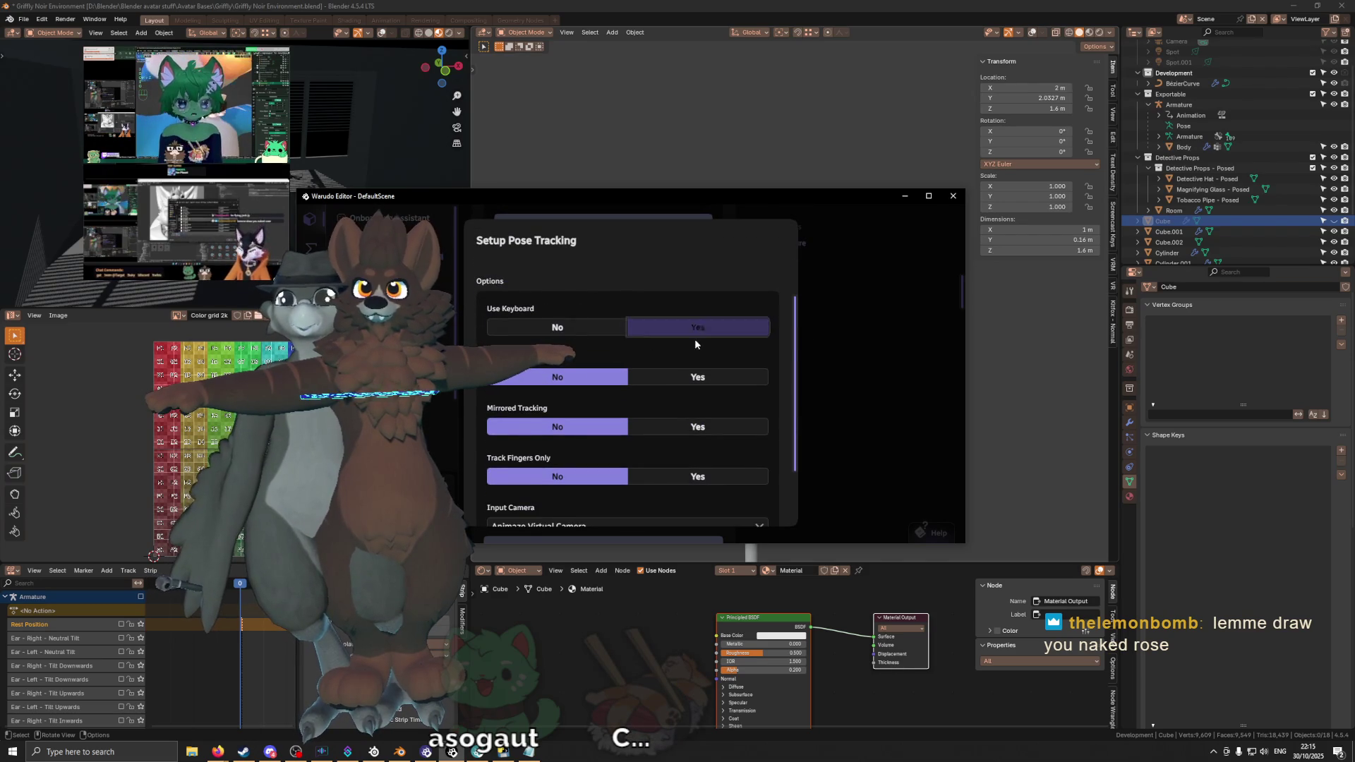
pyautogui.scroll(-1, 699, 340)
pyautogui.scroll(-2, 694, 350)
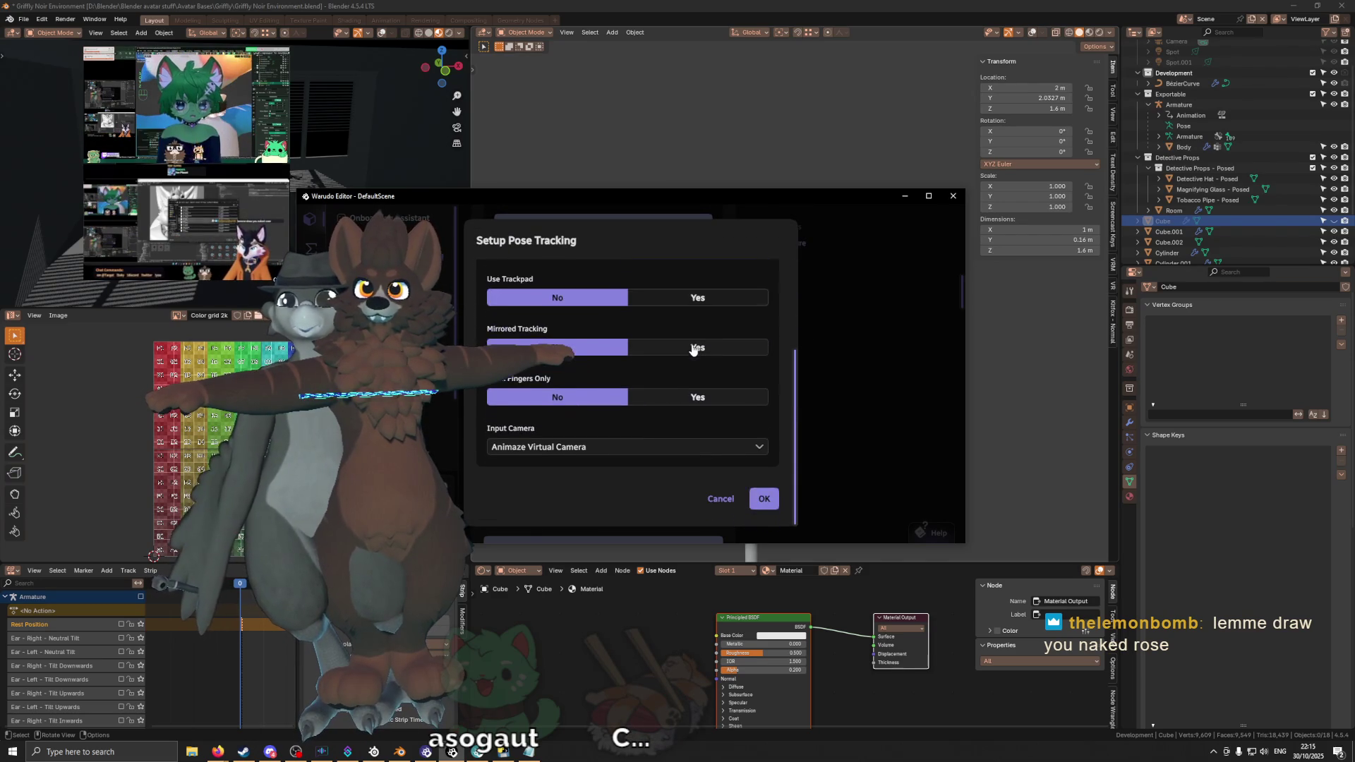
pyautogui.click(647, 447)
pyautogui.click(625, 496)
pyautogui.scroll(2, 663, 383)
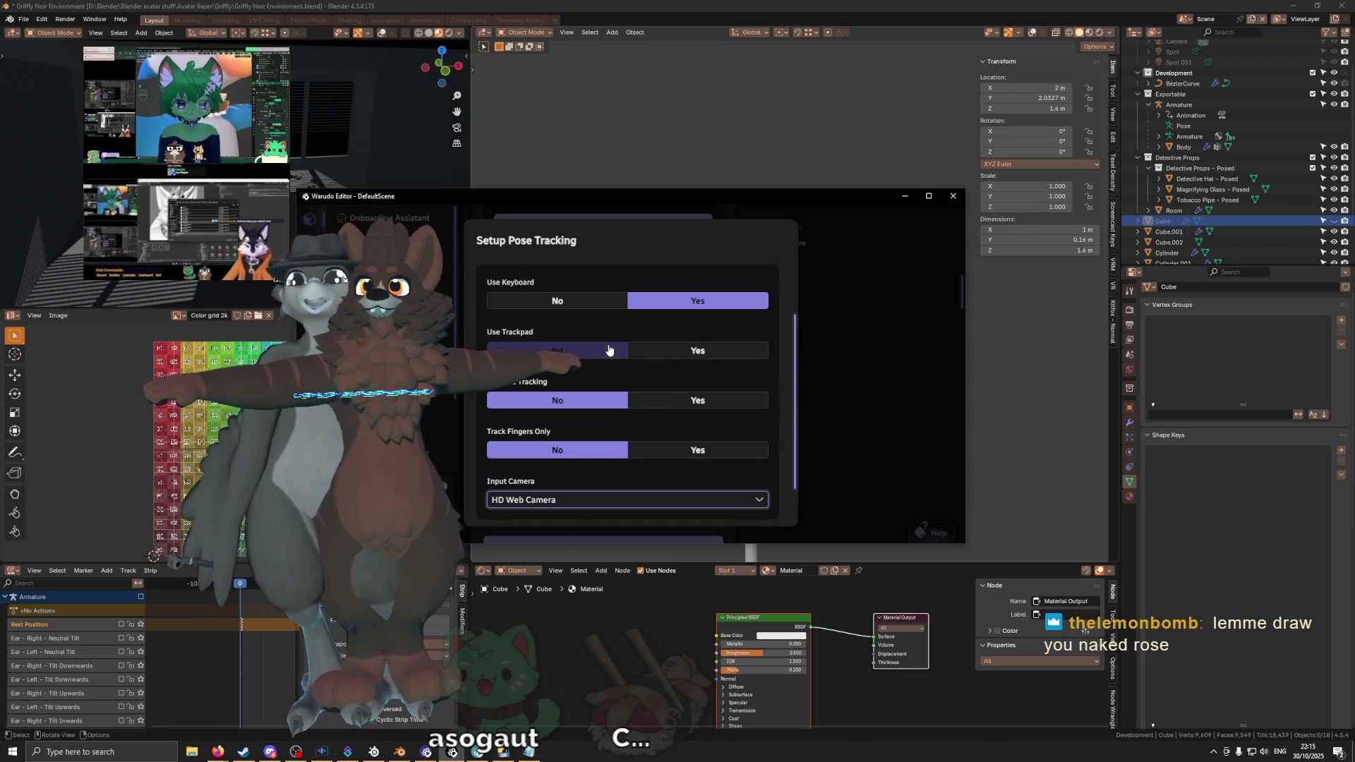
pyautogui.scroll(-2, 651, 376)
pyautogui.click(769, 498)
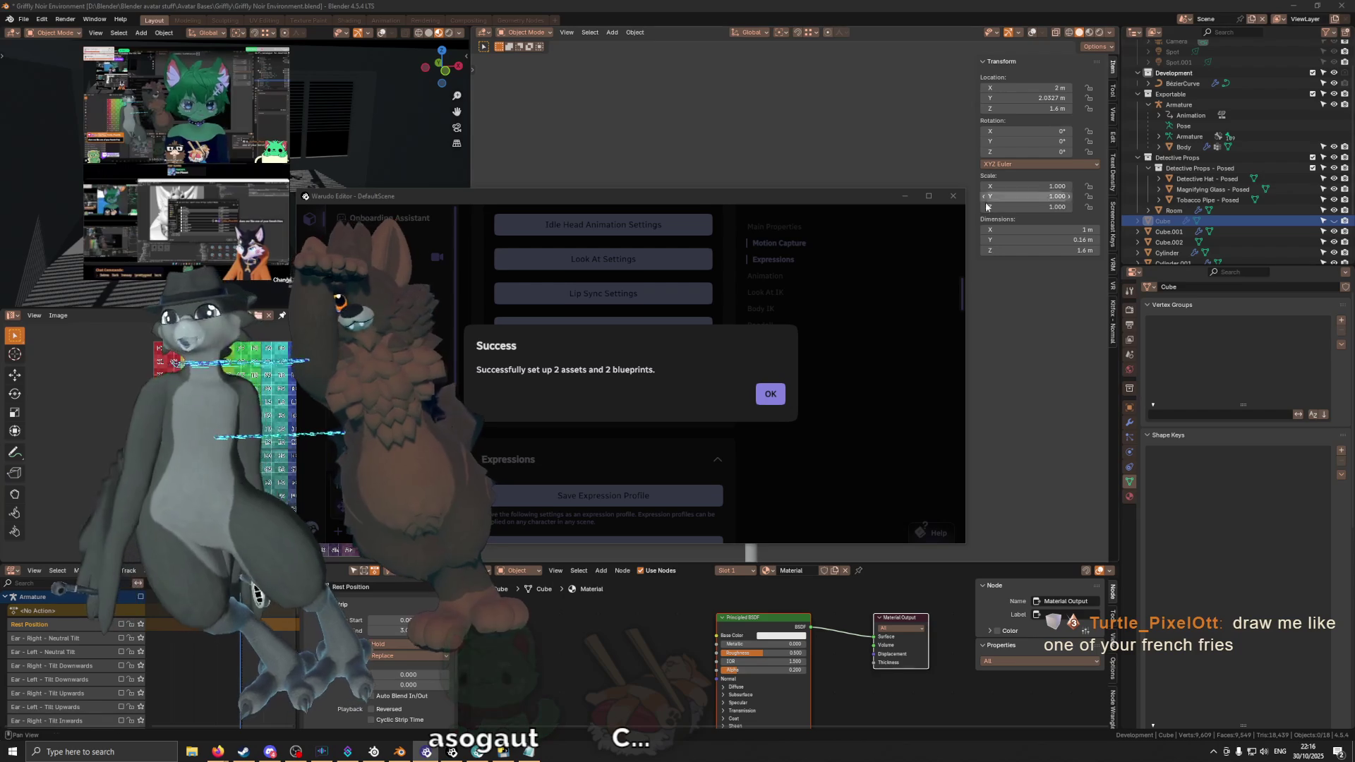
# Step: Dismiss the setup success message and drag the Warudo preview window off to the right
pyautogui.click(772, 393)
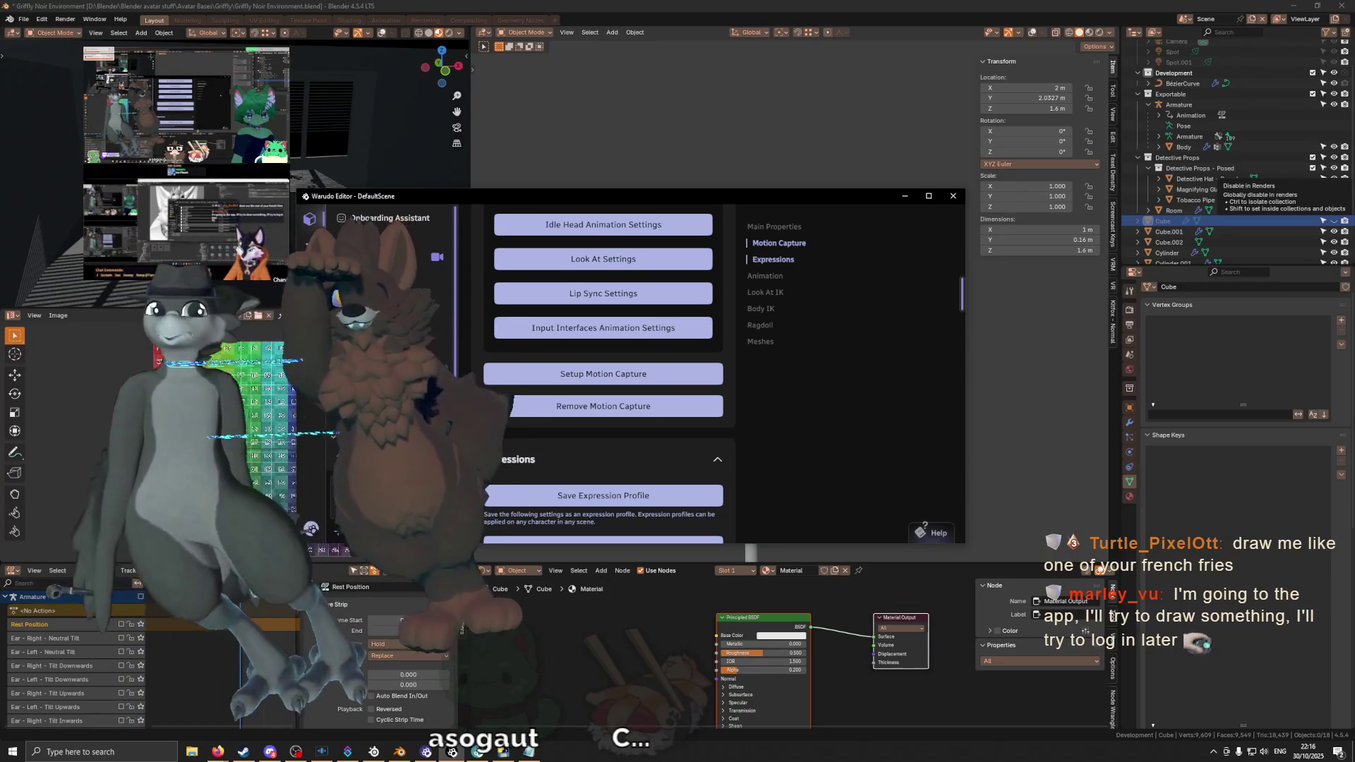
pyautogui.moveTo(918, 360); pyautogui.dragTo(803, 266)
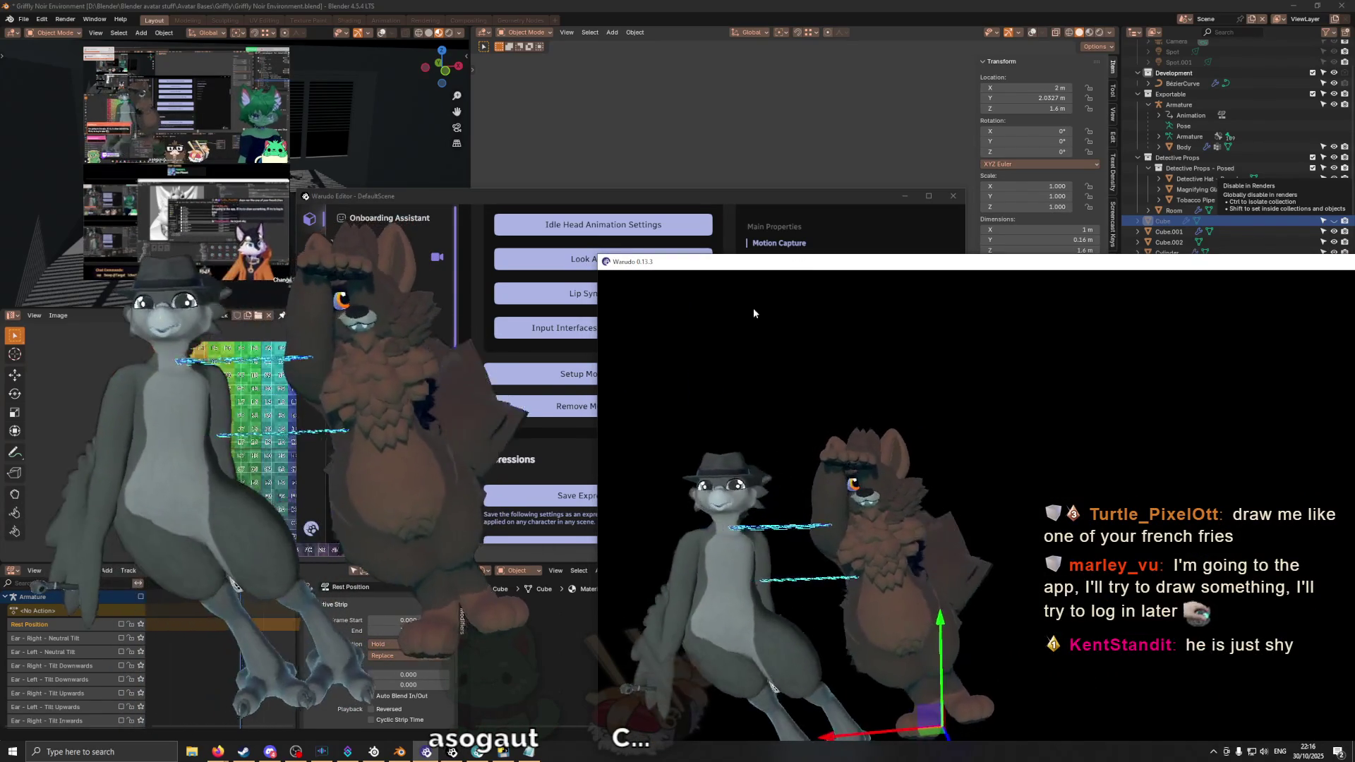
pyautogui.moveTo(984, 271); pyautogui.dragTo(1354, 273)
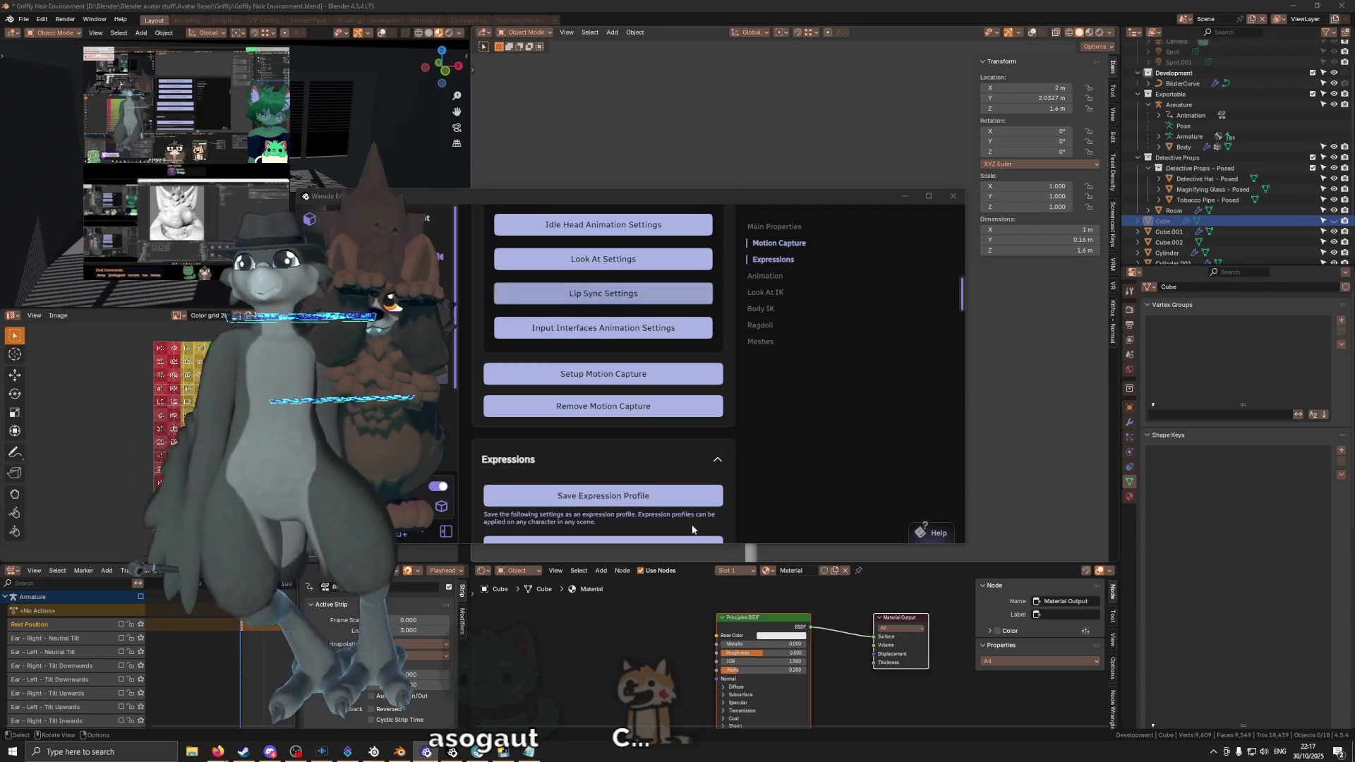
pyautogui.scroll(10, 605, 370)
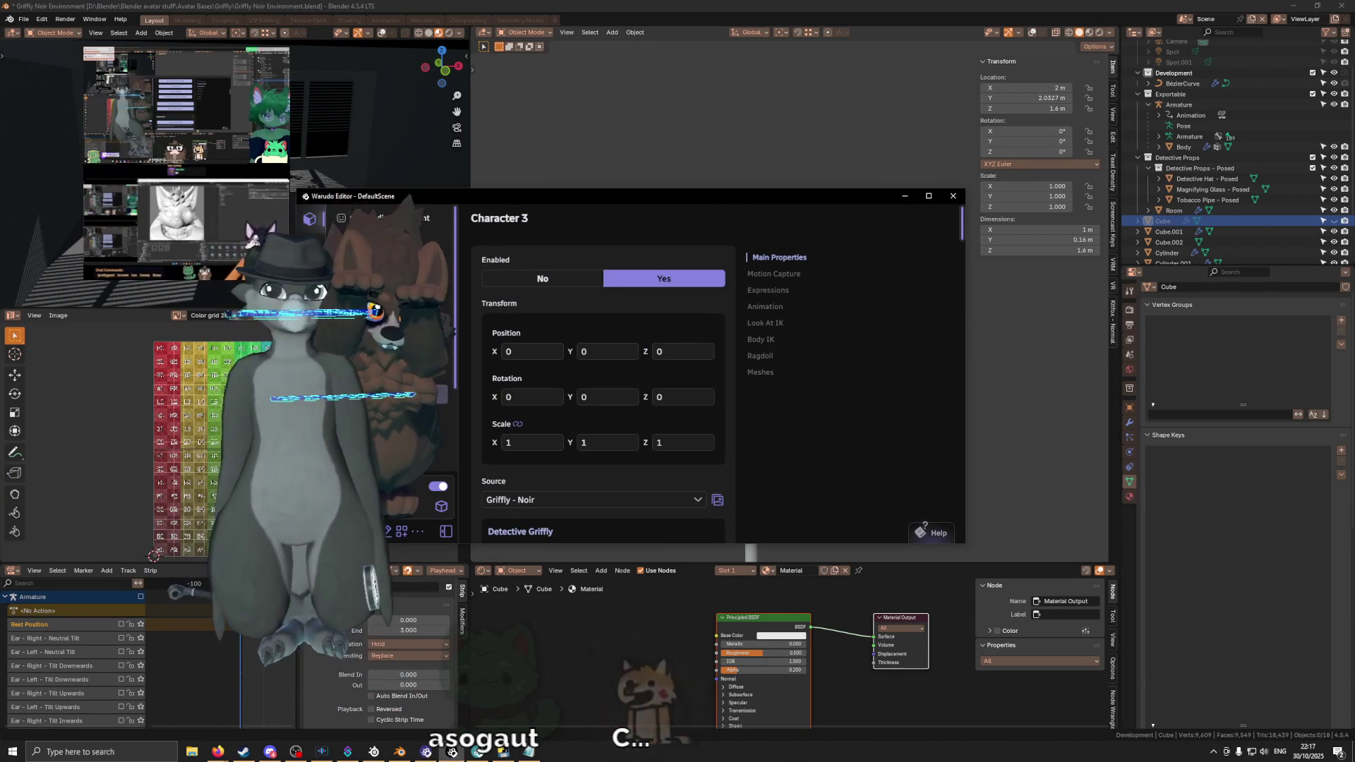
# Step: Nudge Character 3 along X to 0.2987 and review the Keyboard props' X scale
pyautogui.moveTo(530, 352); pyautogui.dragTo(562, 352)
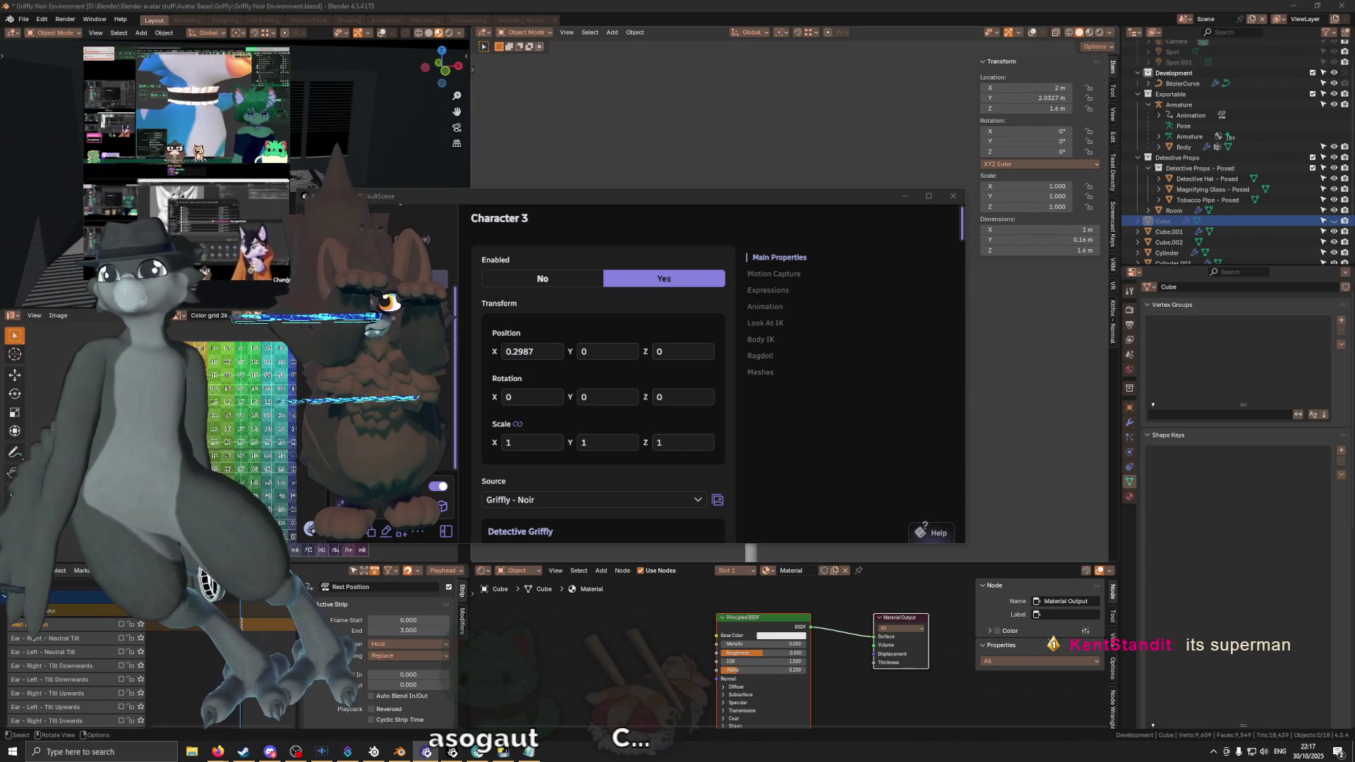
pyautogui.click(465, 426)
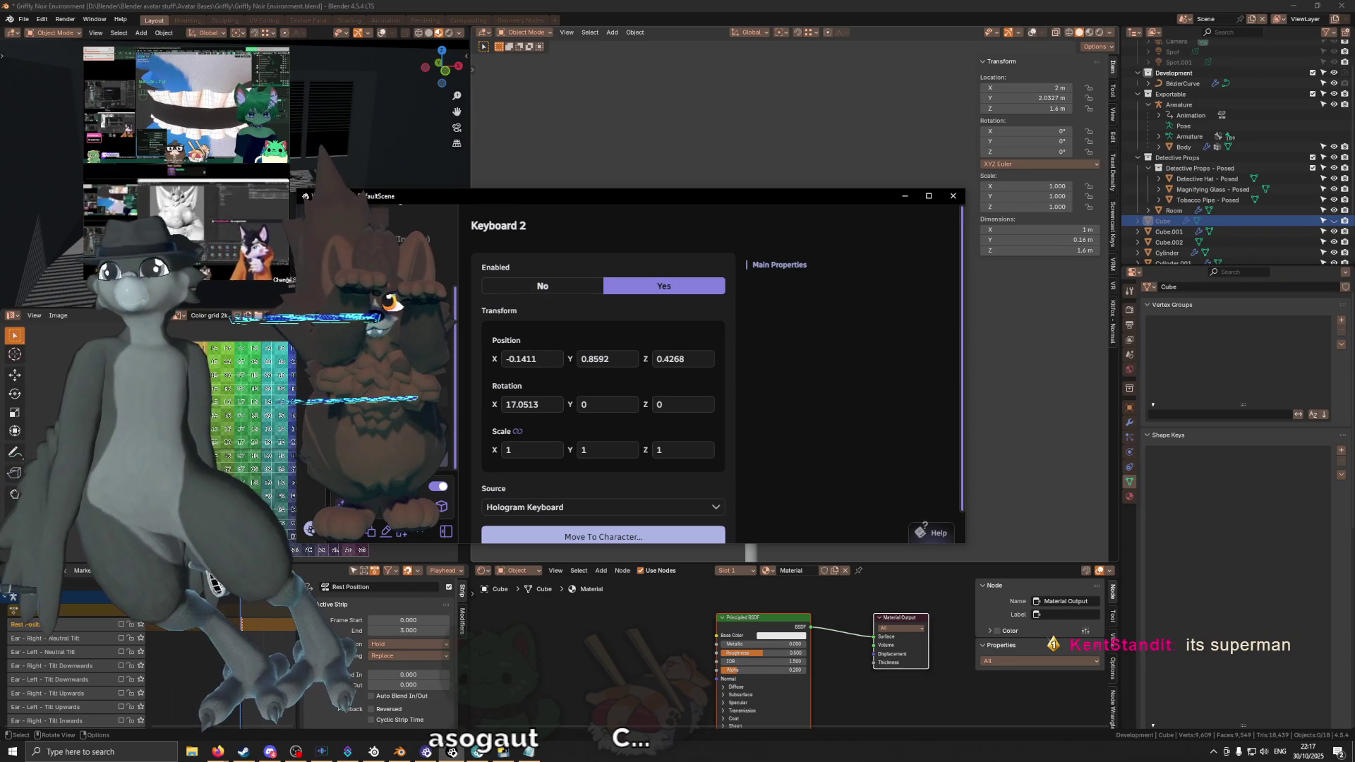
pyautogui.click(467, 415)
pyautogui.click(445, 425)
pyautogui.scroll(-1, 554, 396)
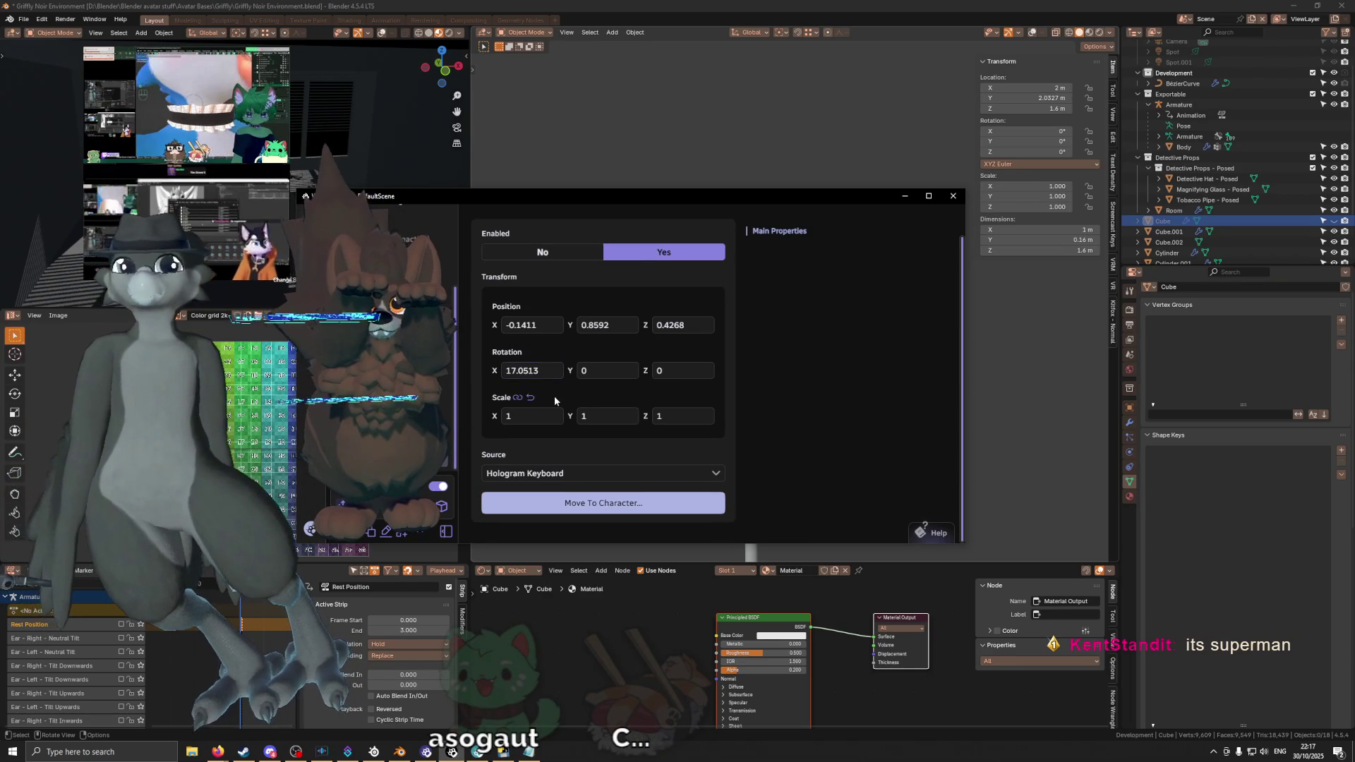
pyautogui.click(508, 415)
pyautogui.press('Return')
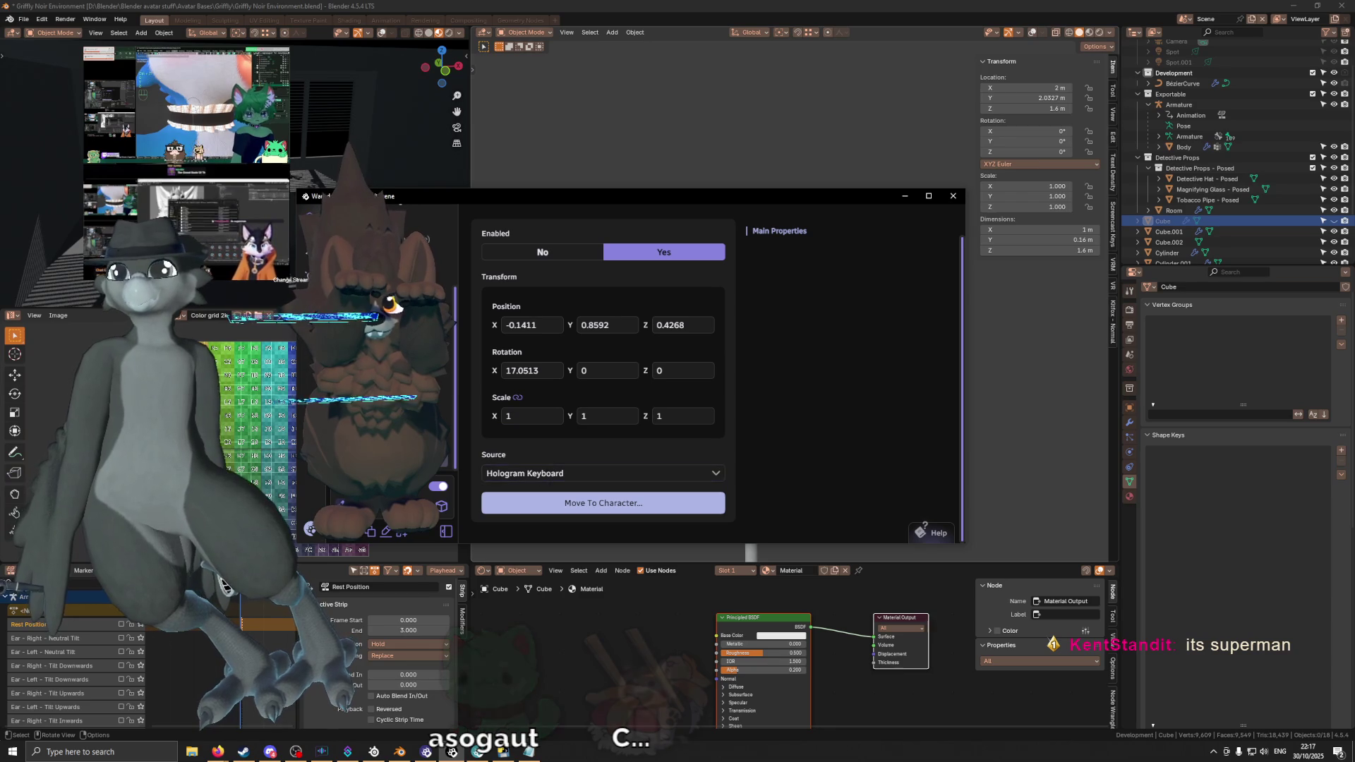
# Step: Toggle the Hologram Keyboard prop's Enabled to No and back to Yes
pyautogui.click(532, 250)
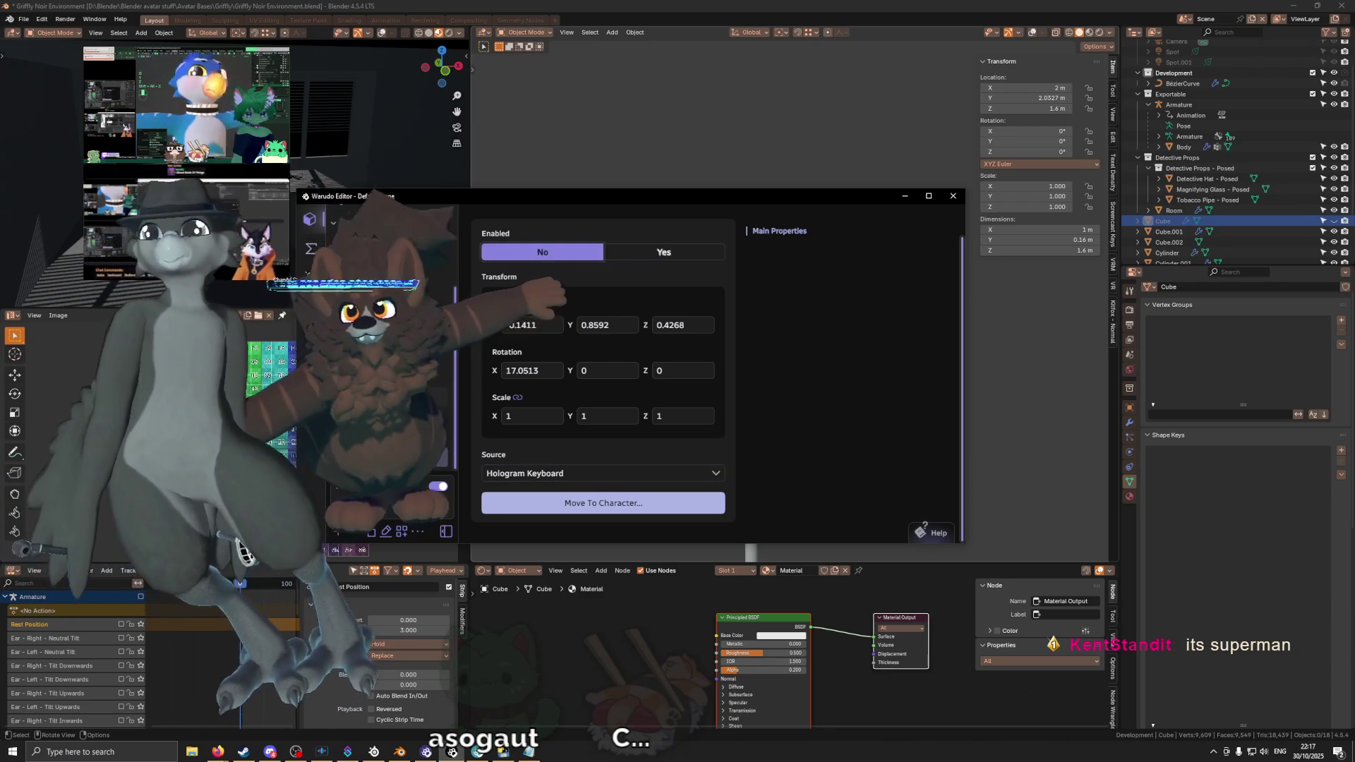
pyautogui.click(664, 251)
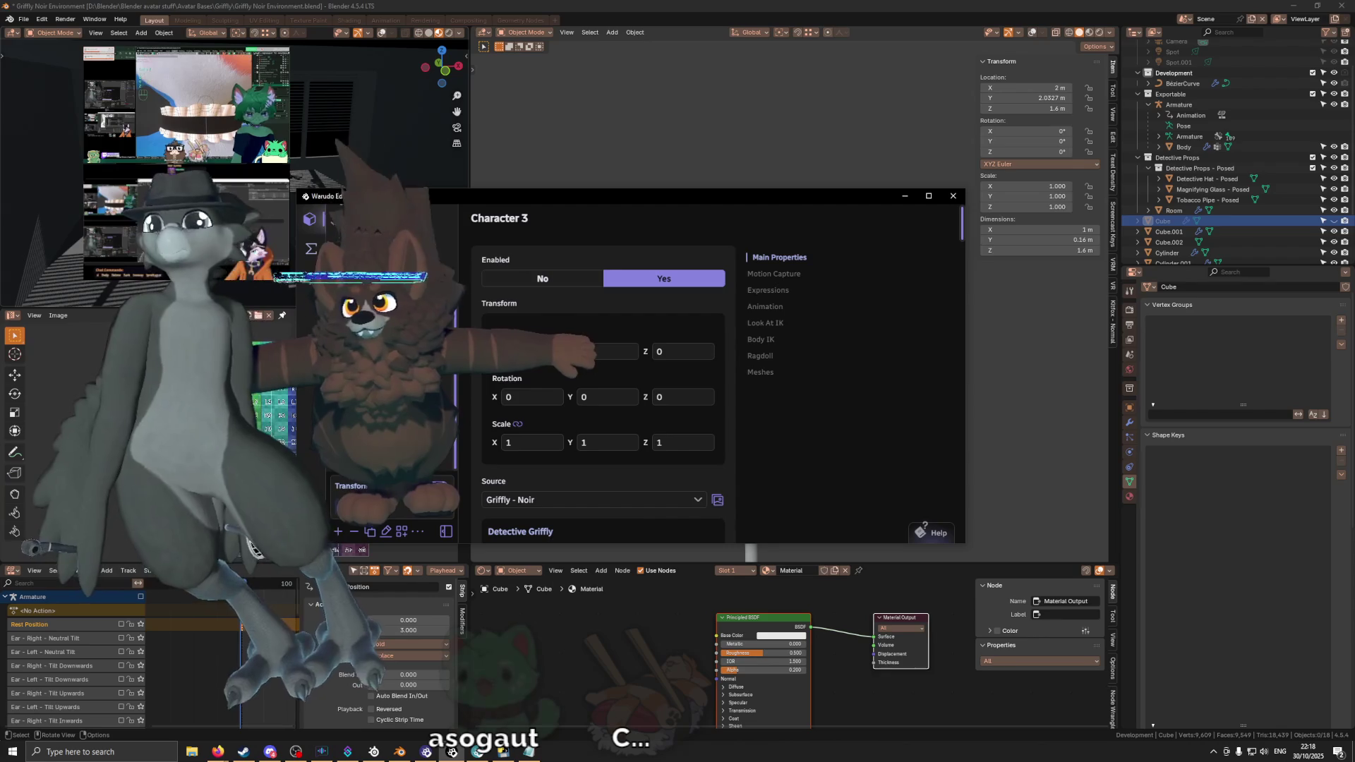
pyautogui.scroll(-5, 604, 371)
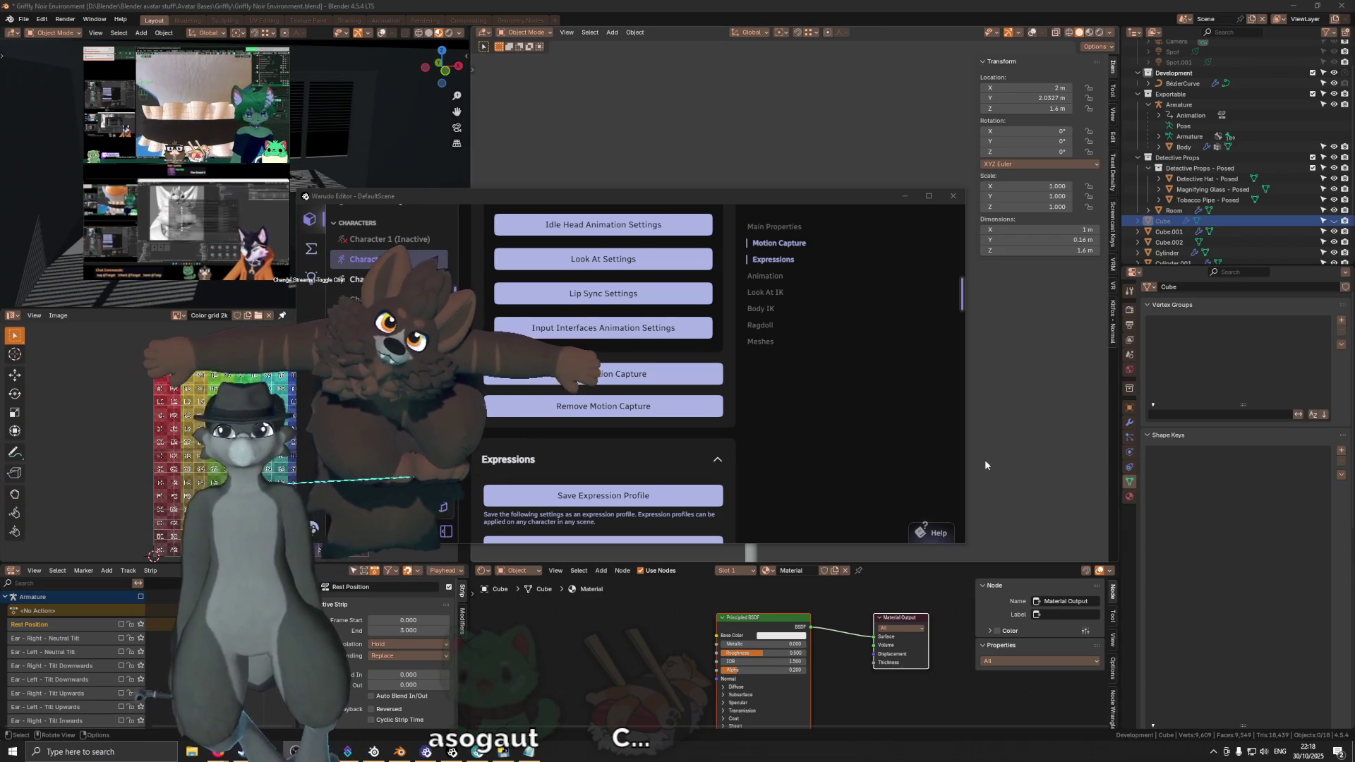
# Step: Make Camera 1 the main camera and clear the asset selection
pyautogui.click(832, 396)
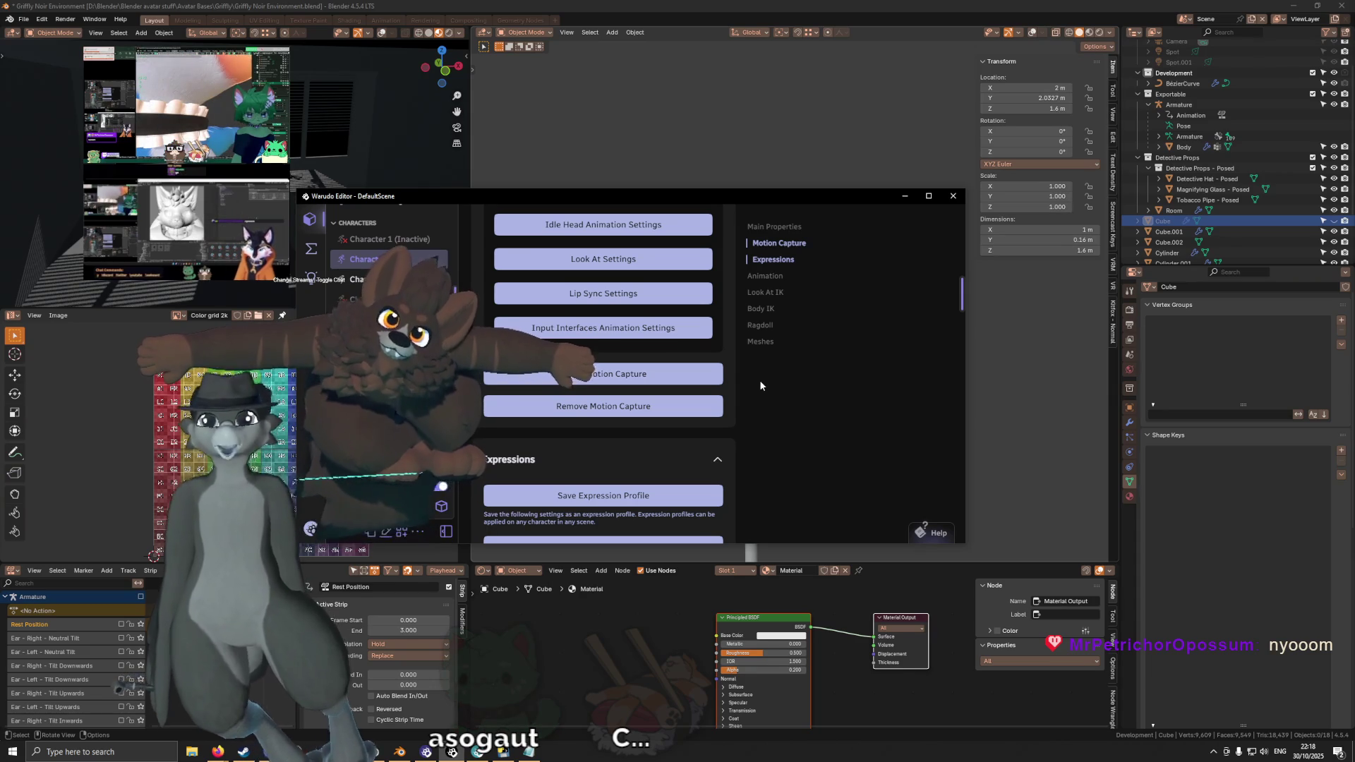
pyautogui.scroll(3, 393, 264)
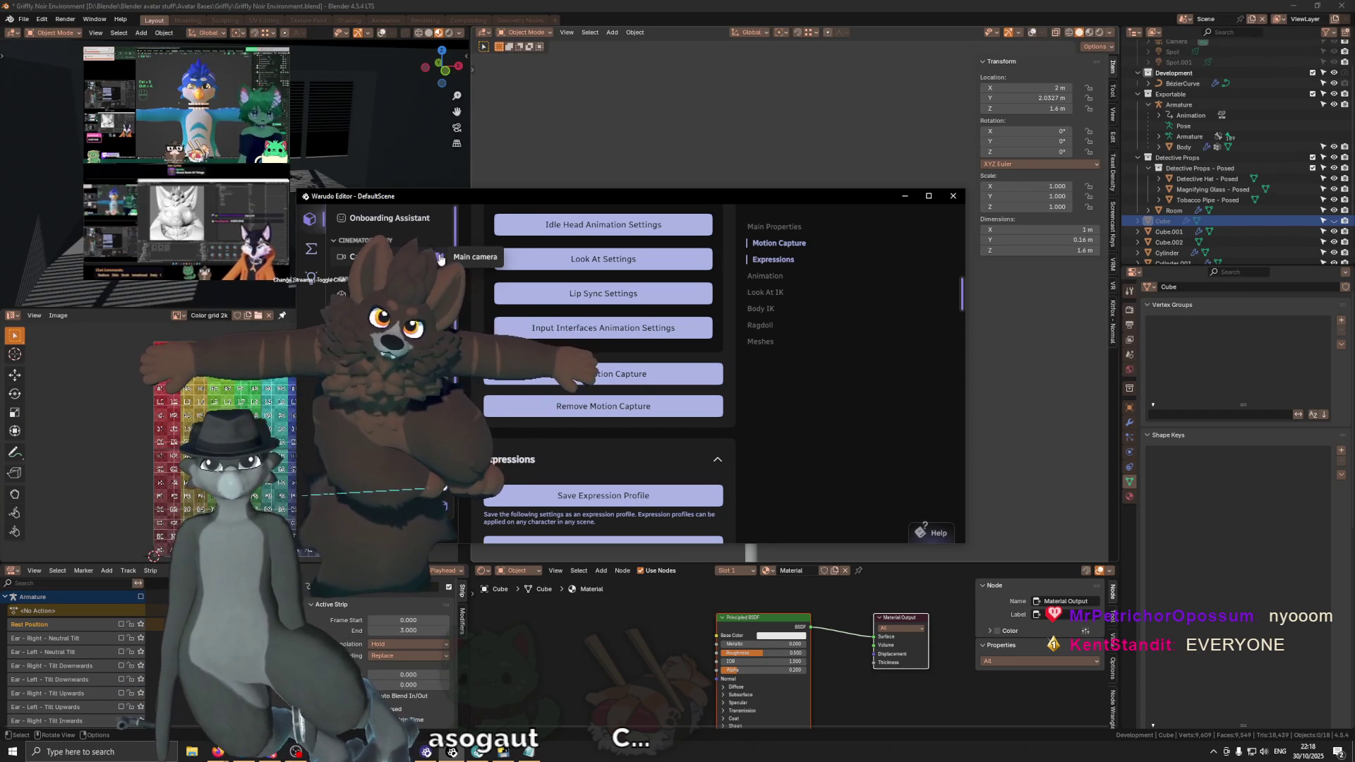
pyautogui.click(441, 256)
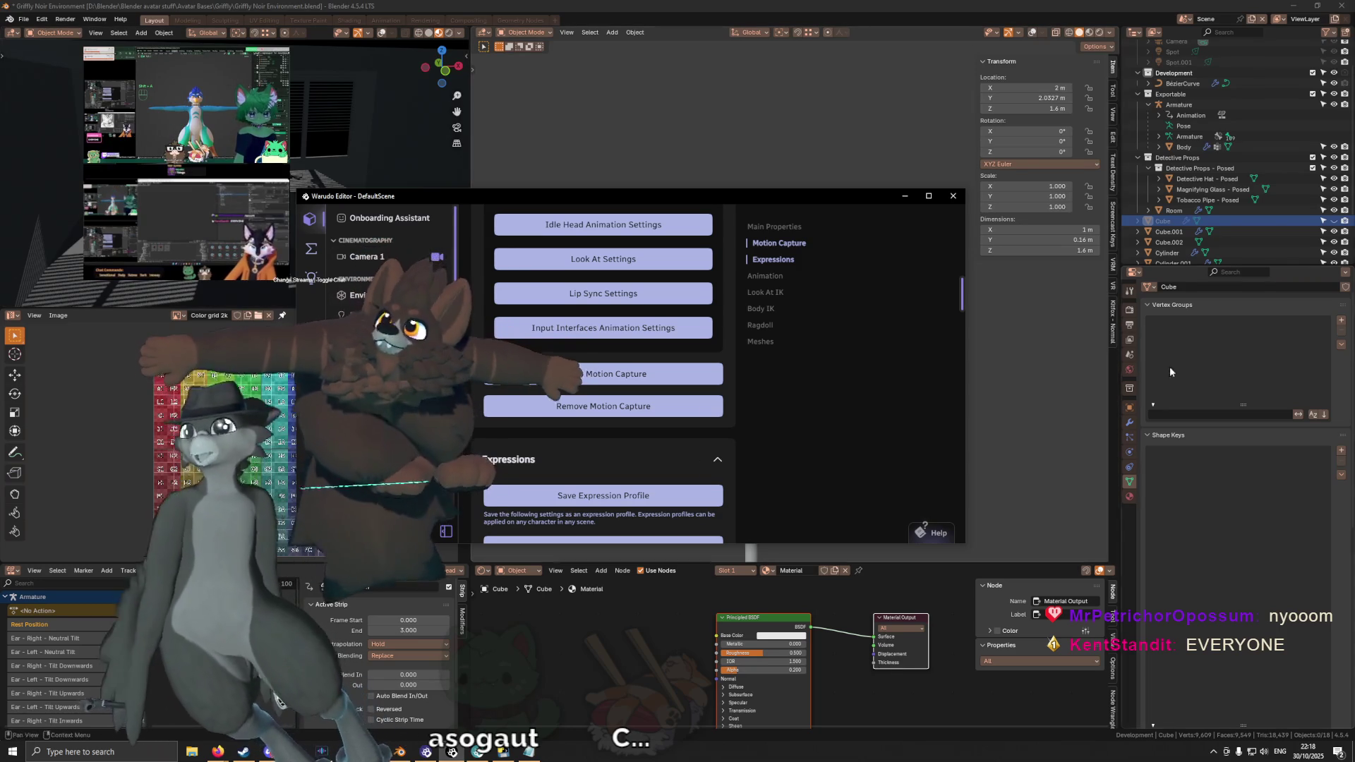
pyautogui.press('Escape')
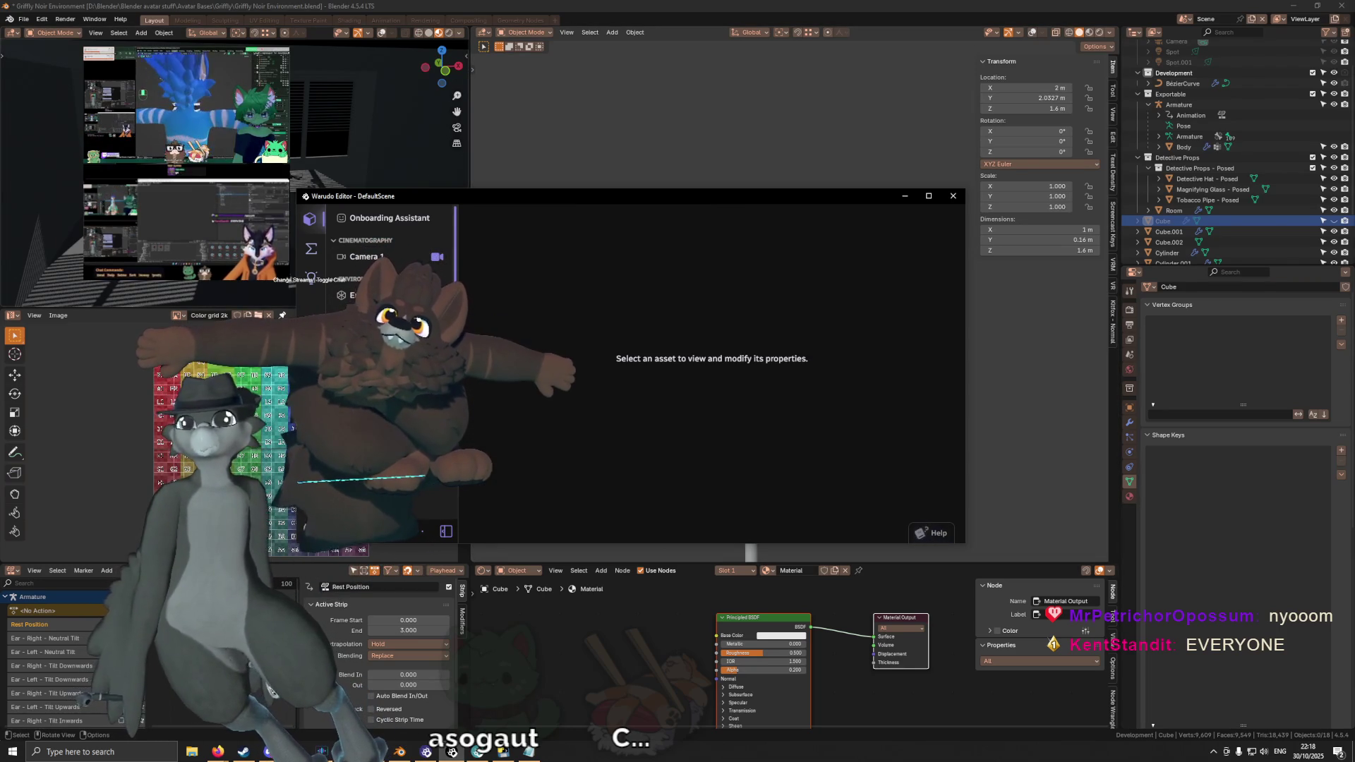
# Step: Set Enabled to No for Character 2 and the Keyboard prop, then bring up Character 3's properties
pyautogui.click(381, 350)
pyautogui.scroll(5, 570, 297)
pyautogui.scroll(5, 570, 296)
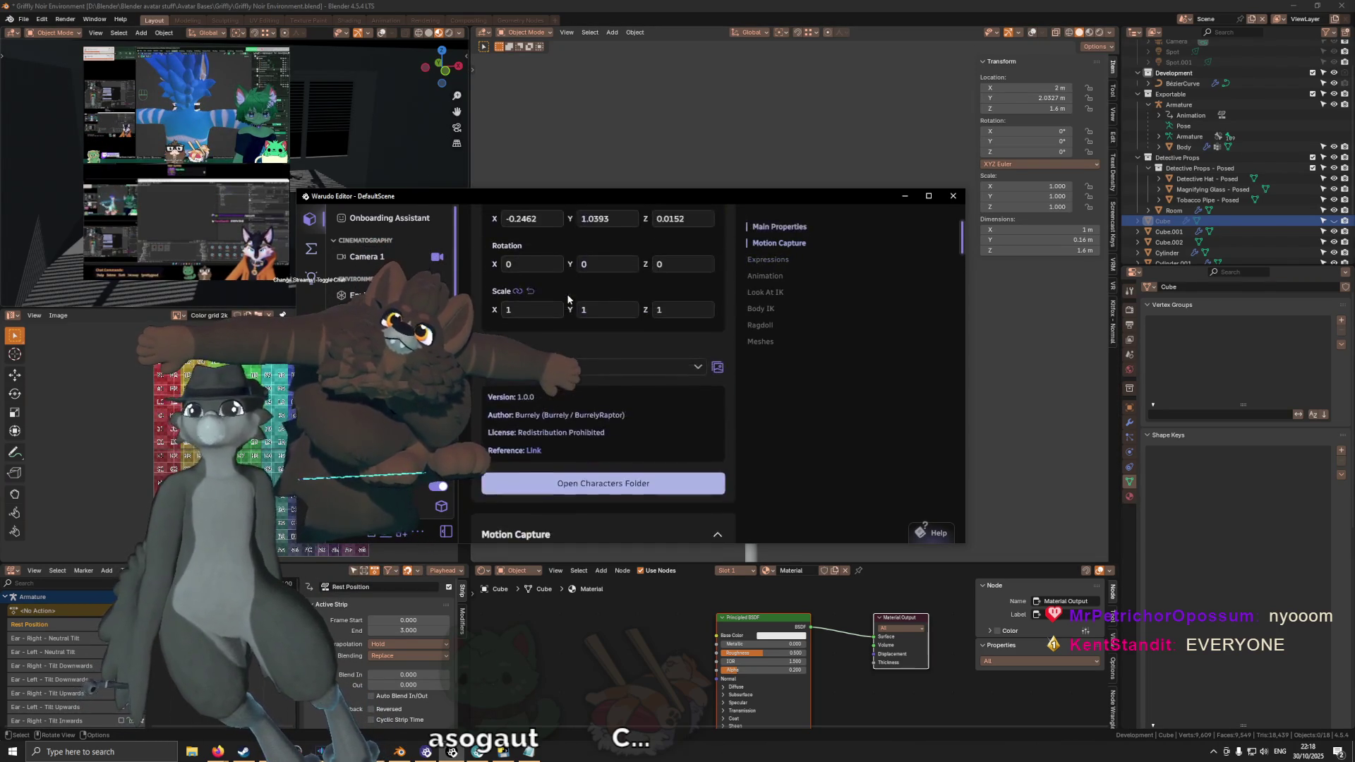
pyautogui.click(540, 286)
pyautogui.scroll(-3, 392, 361)
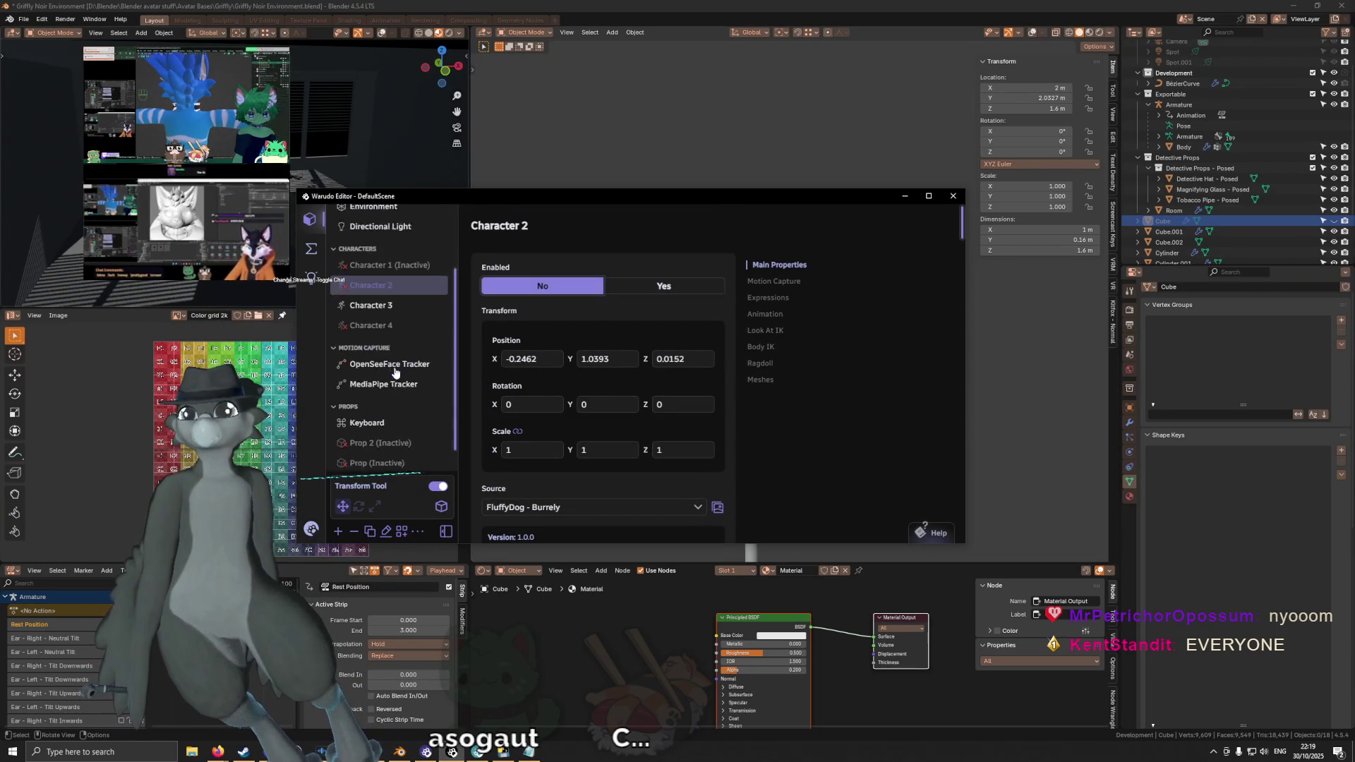
pyautogui.scroll(-2, 394, 371)
pyautogui.click(400, 403)
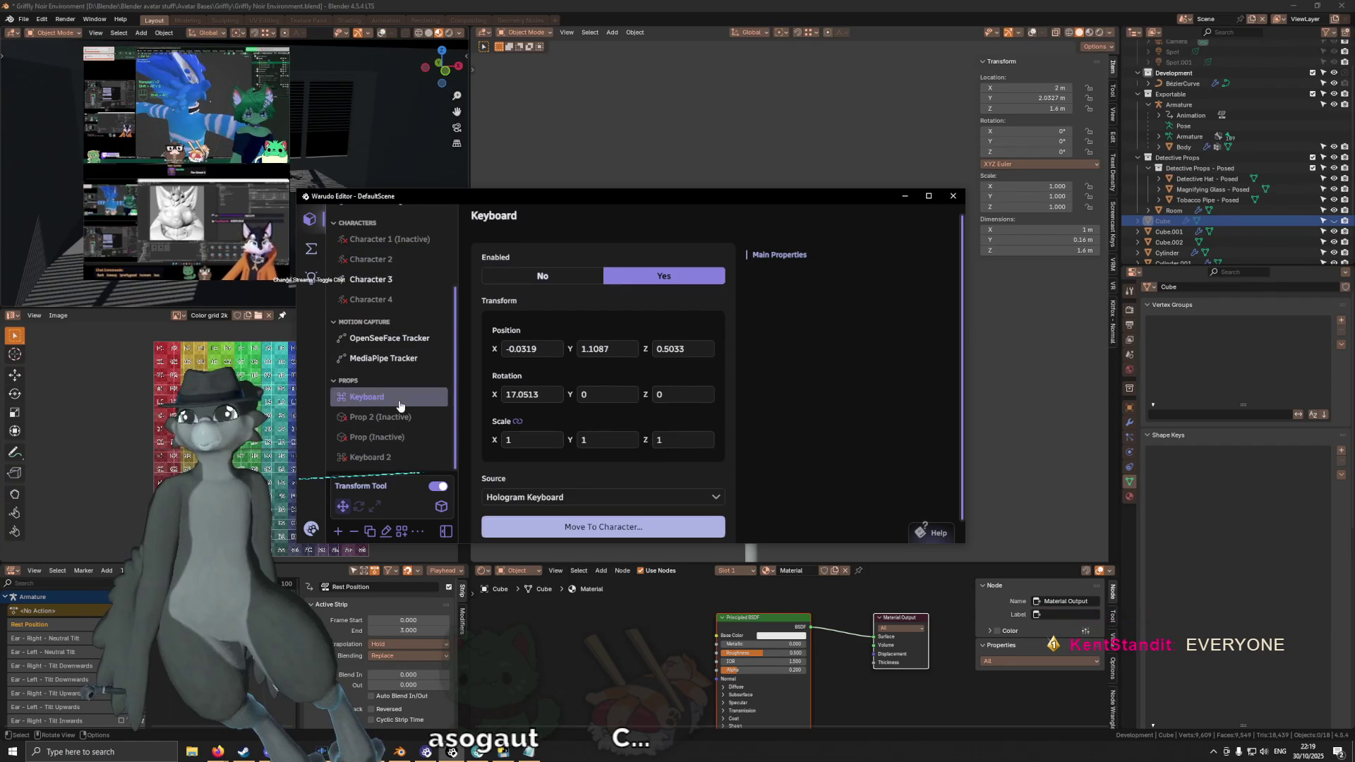
pyautogui.click(554, 276)
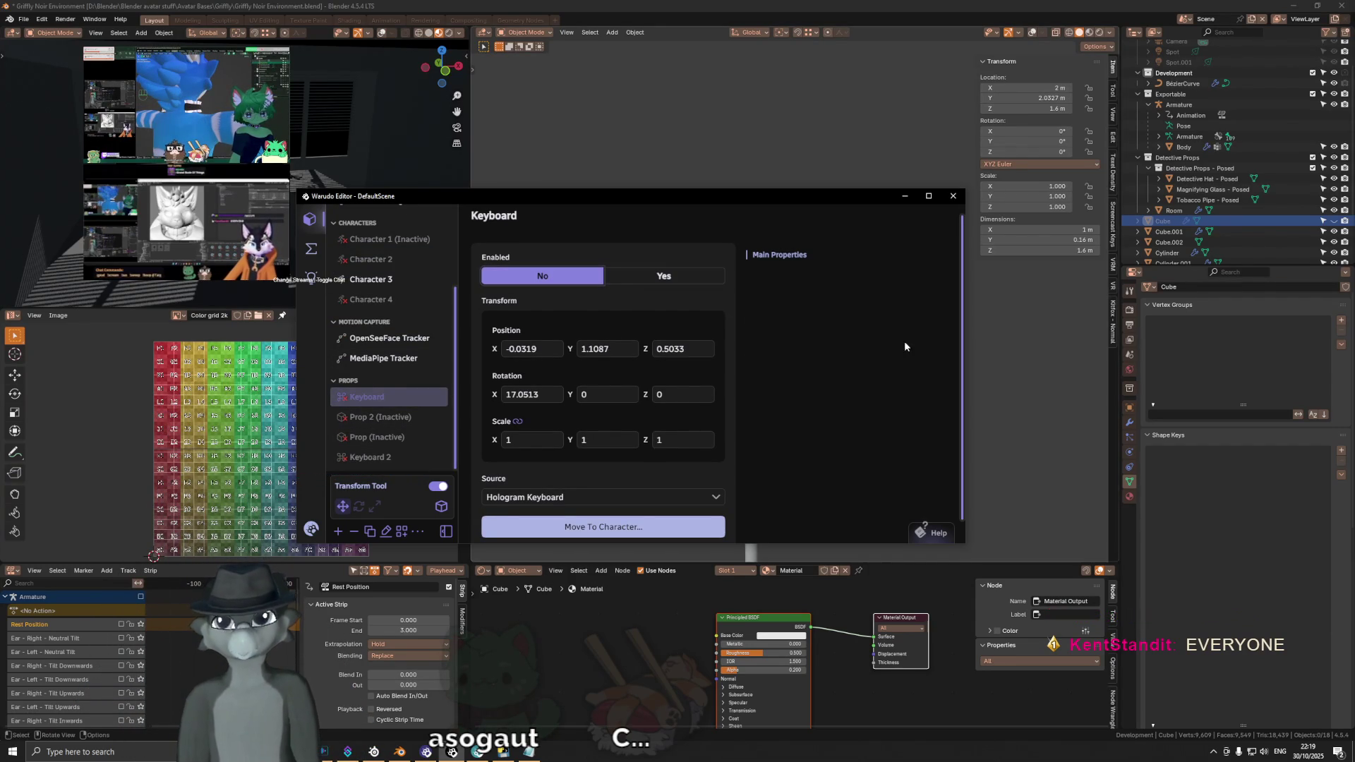
pyautogui.scroll(2, 379, 293)
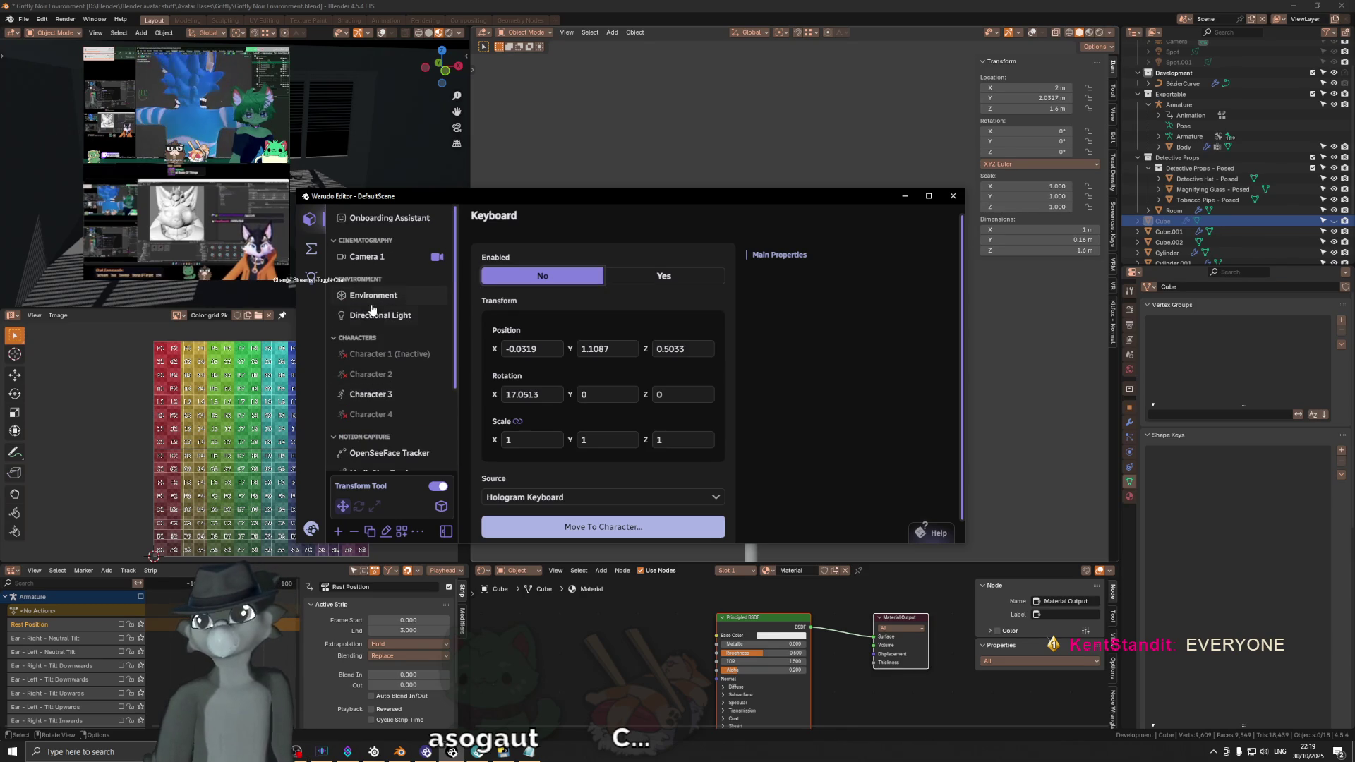
pyautogui.click(390, 395)
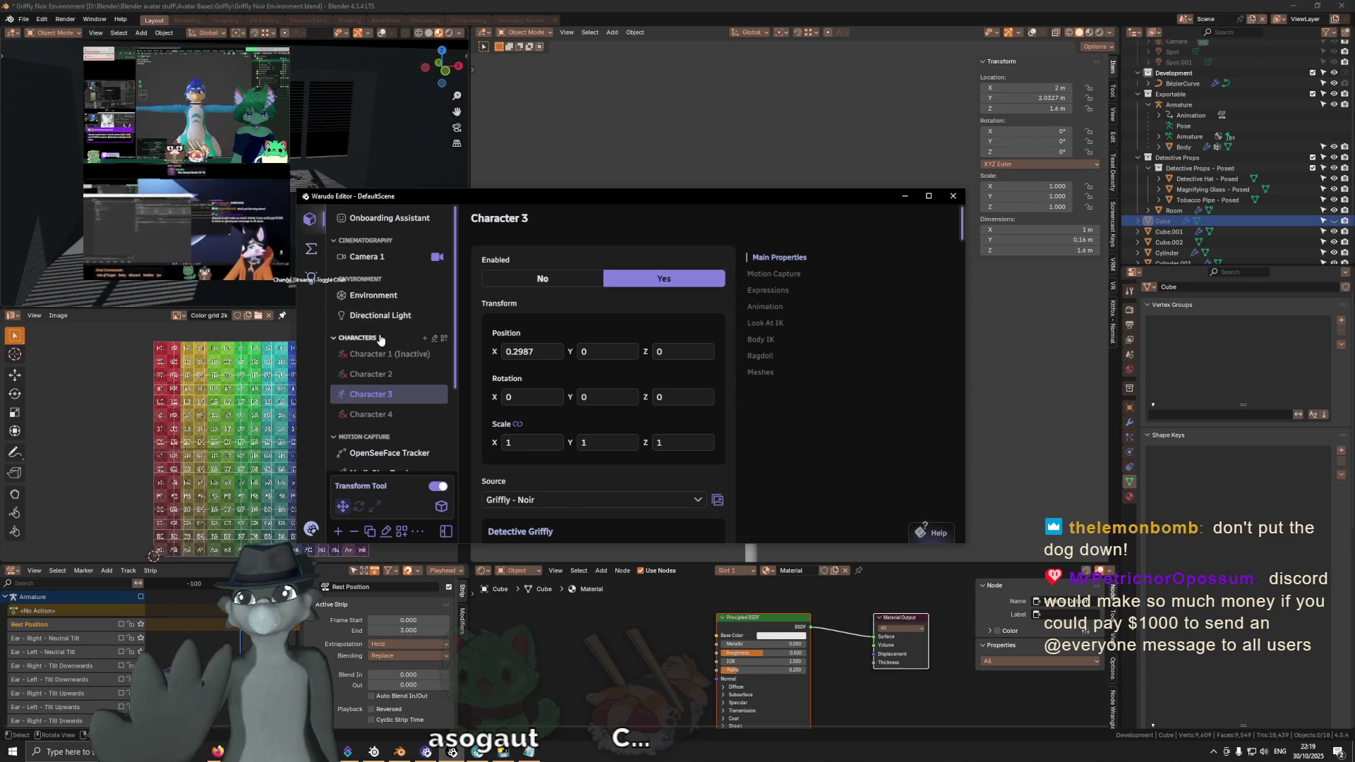
pyautogui.scroll(-2, 556, 377)
pyautogui.scroll(-3, 555, 377)
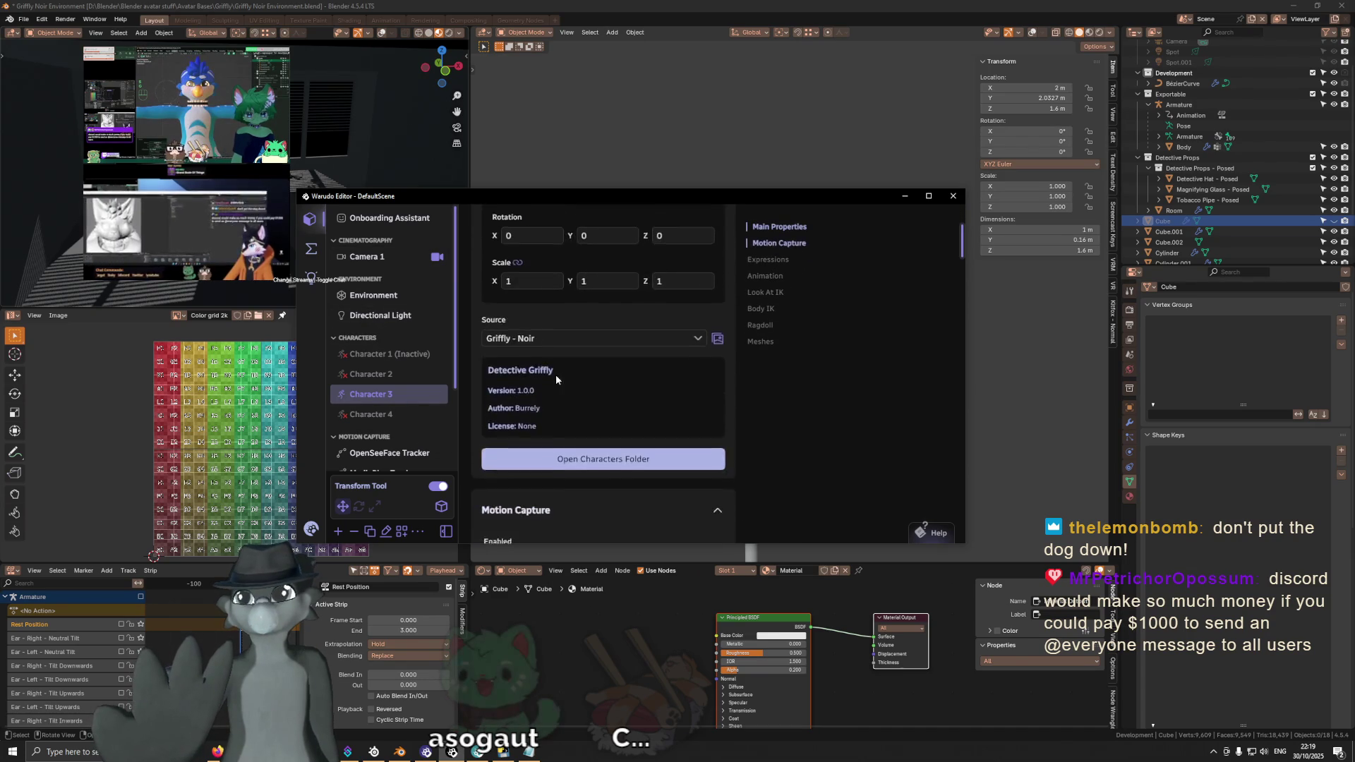
pyautogui.scroll(-3, 556, 376)
pyautogui.scroll(-2, 556, 377)
pyautogui.scroll(-2, 555, 378)
pyautogui.scroll(-3, 556, 378)
pyautogui.scroll(-3, 555, 378)
pyautogui.scroll(-3, 555, 373)
pyautogui.scroll(-2, 557, 376)
pyautogui.scroll(-1, 557, 376)
pyautogui.scroll(-1, 557, 373)
pyautogui.scroll(-1, 529, 414)
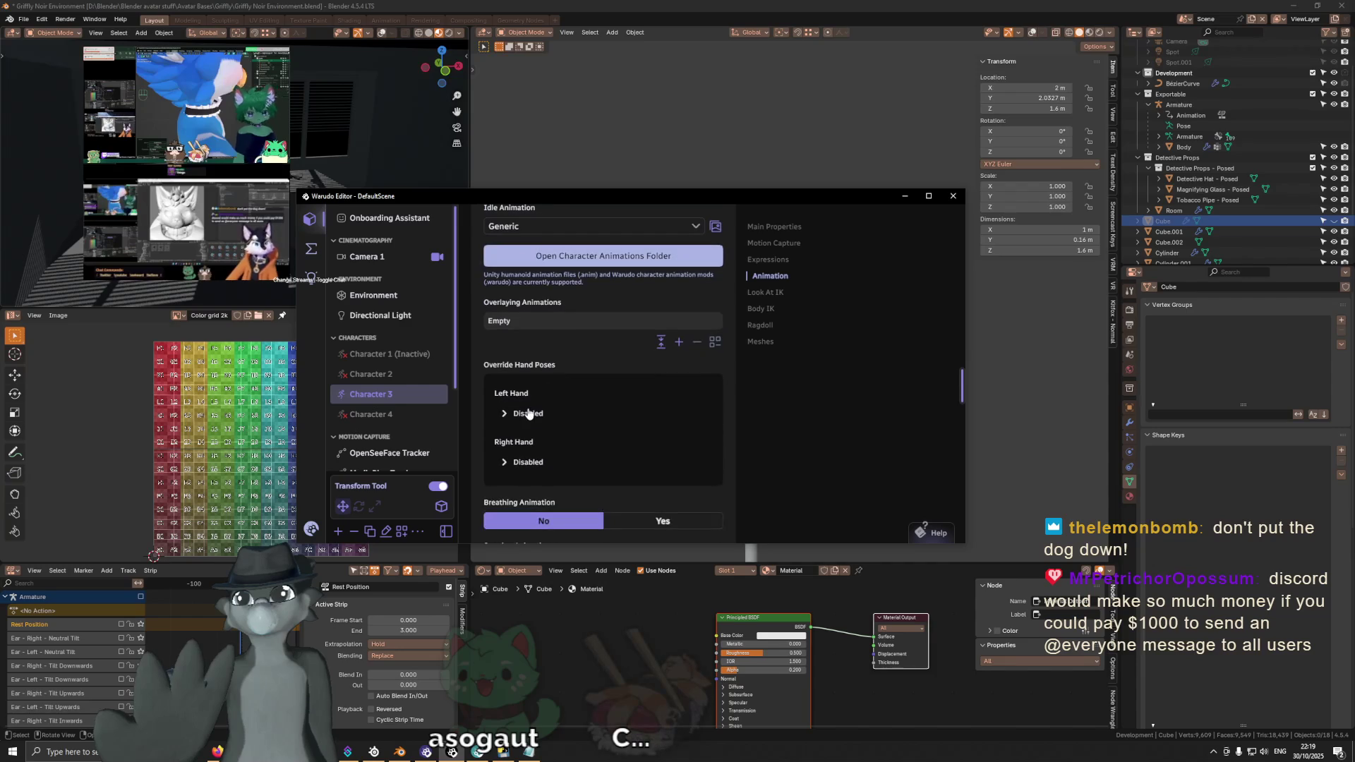
pyautogui.scroll(-3, 538, 390)
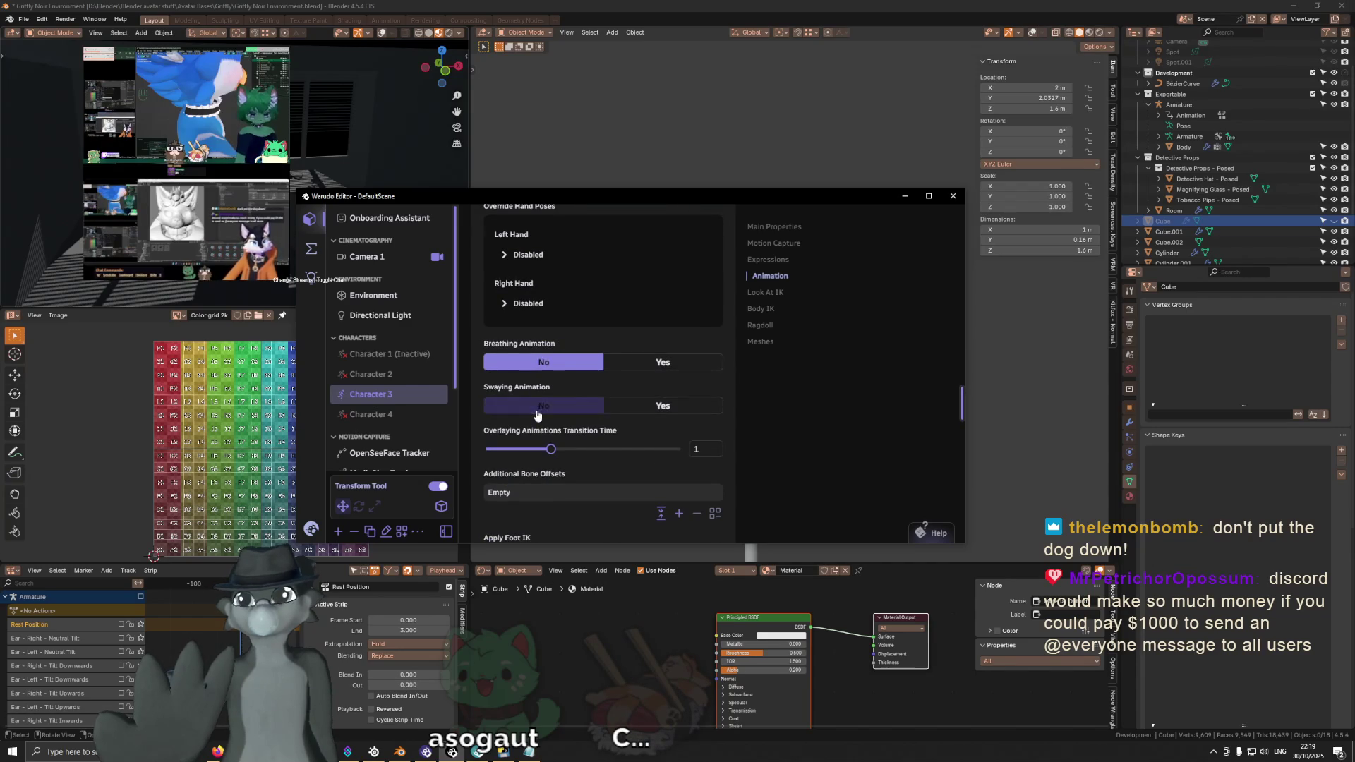
pyautogui.scroll(-1, 537, 420)
pyautogui.scroll(-4, 537, 420)
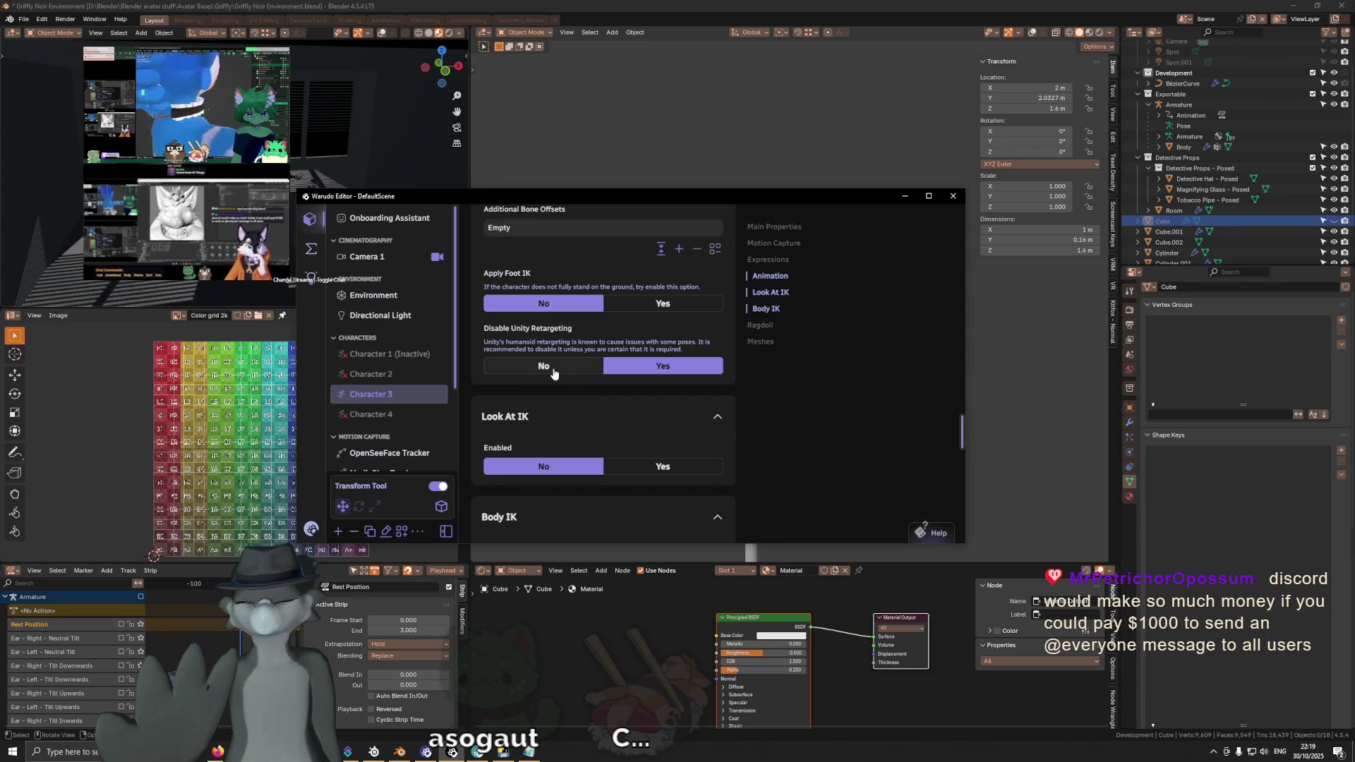
pyautogui.click(554, 368)
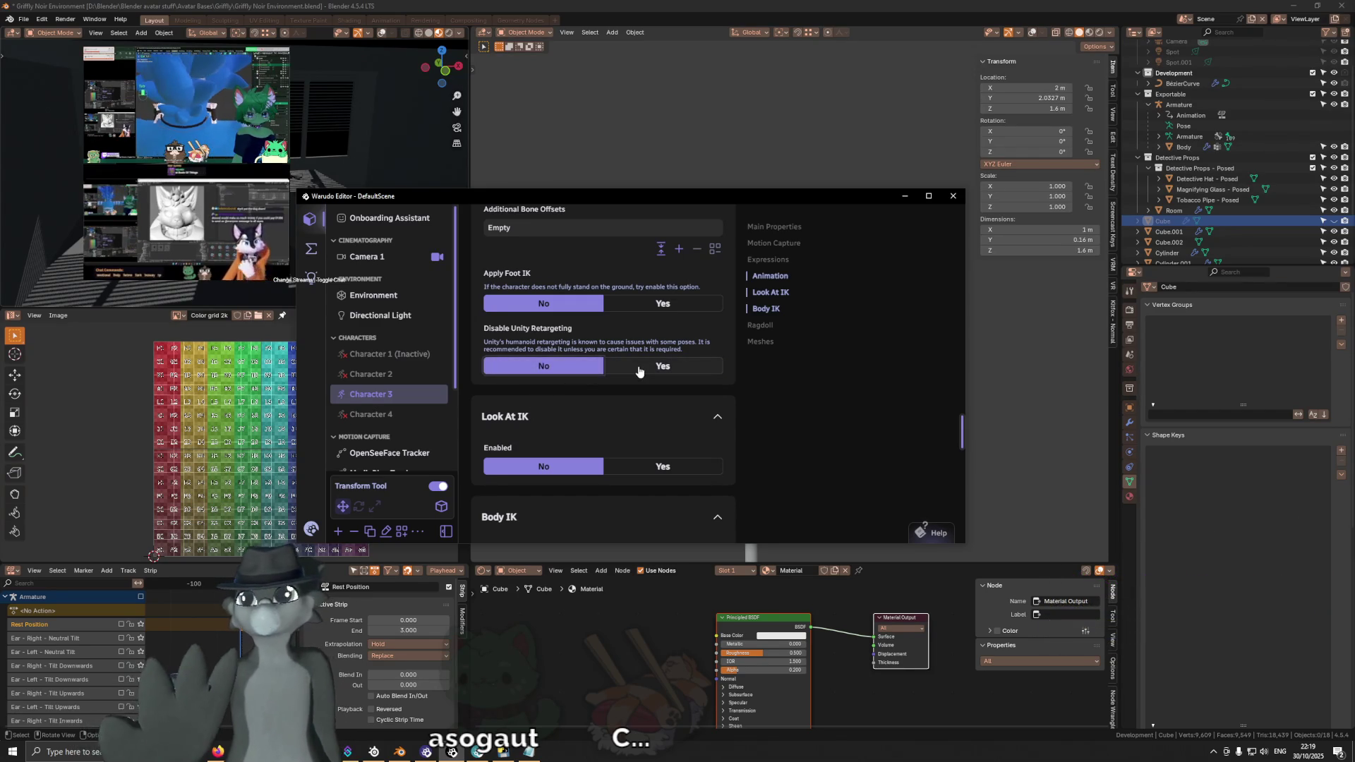
pyautogui.click(638, 368)
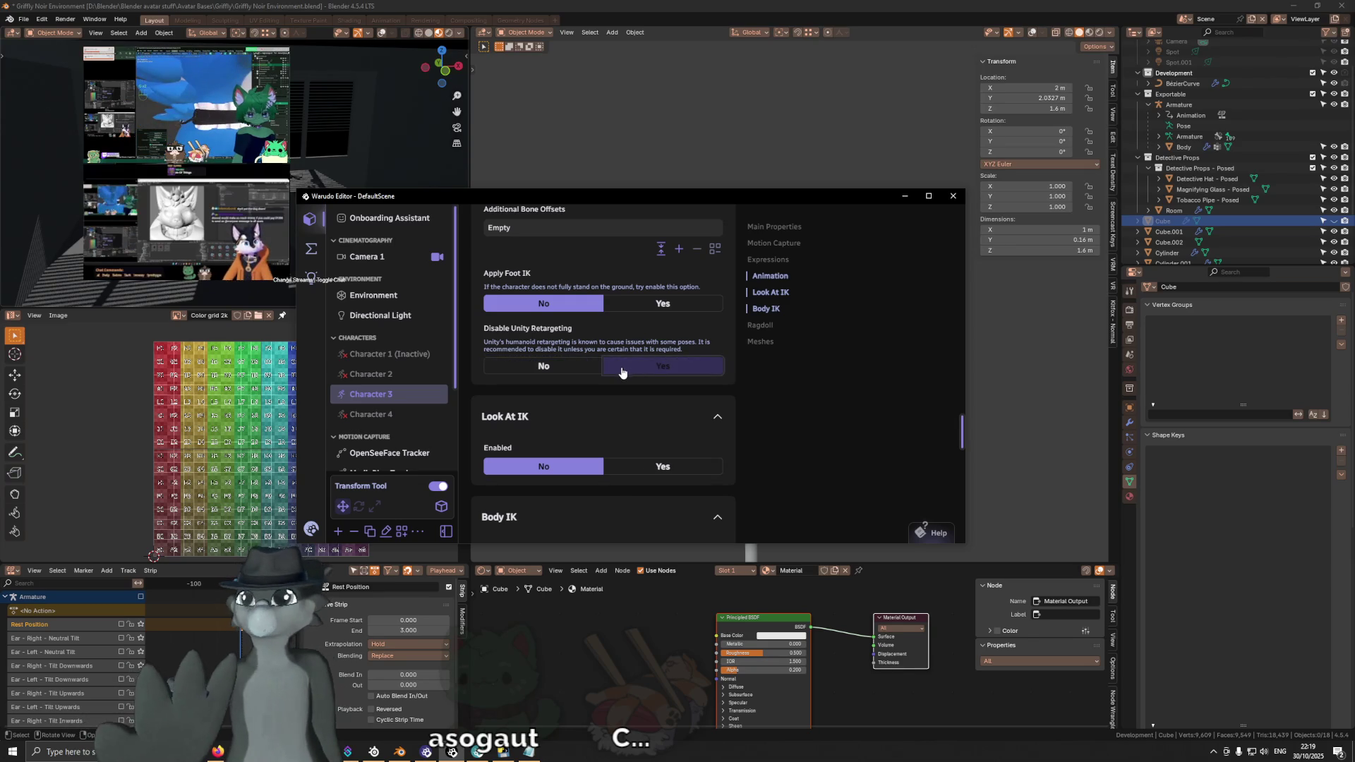
pyautogui.scroll(-3, 587, 388)
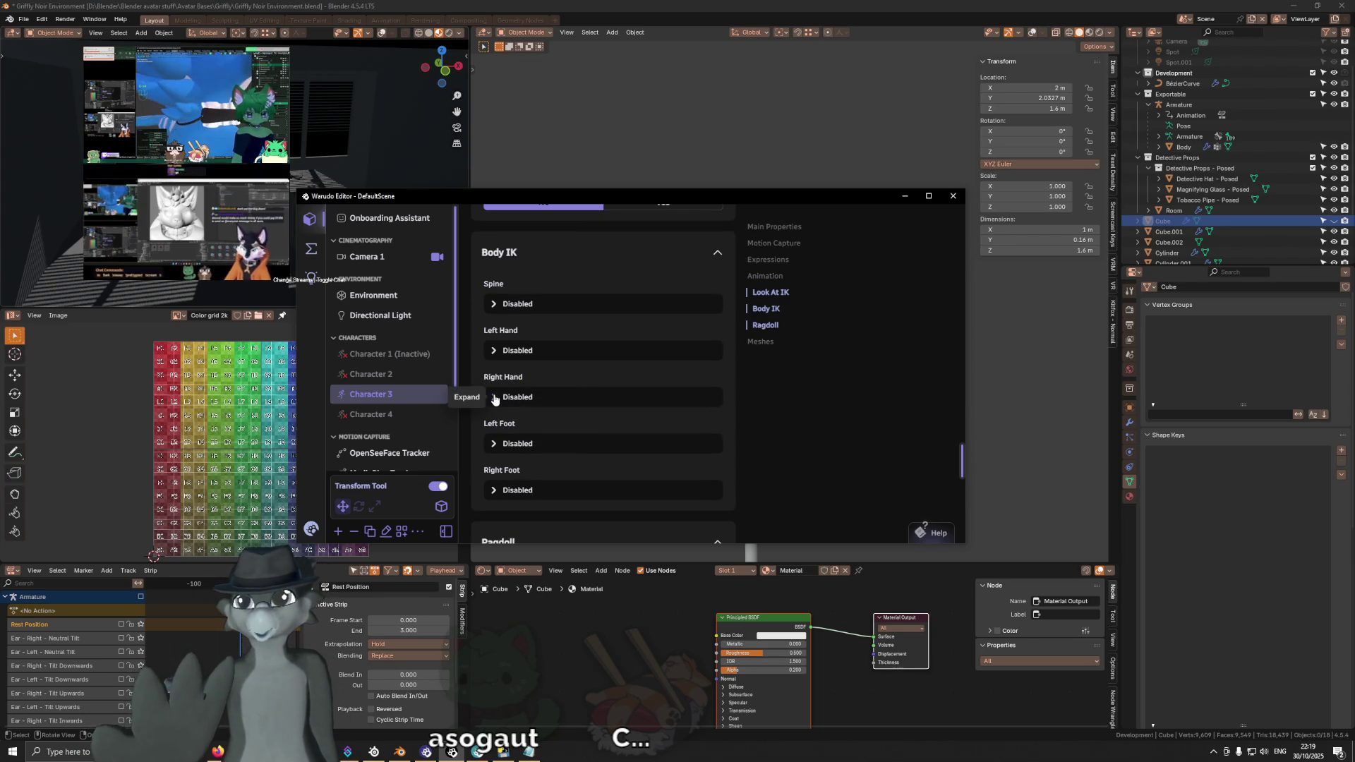
pyautogui.click(496, 351)
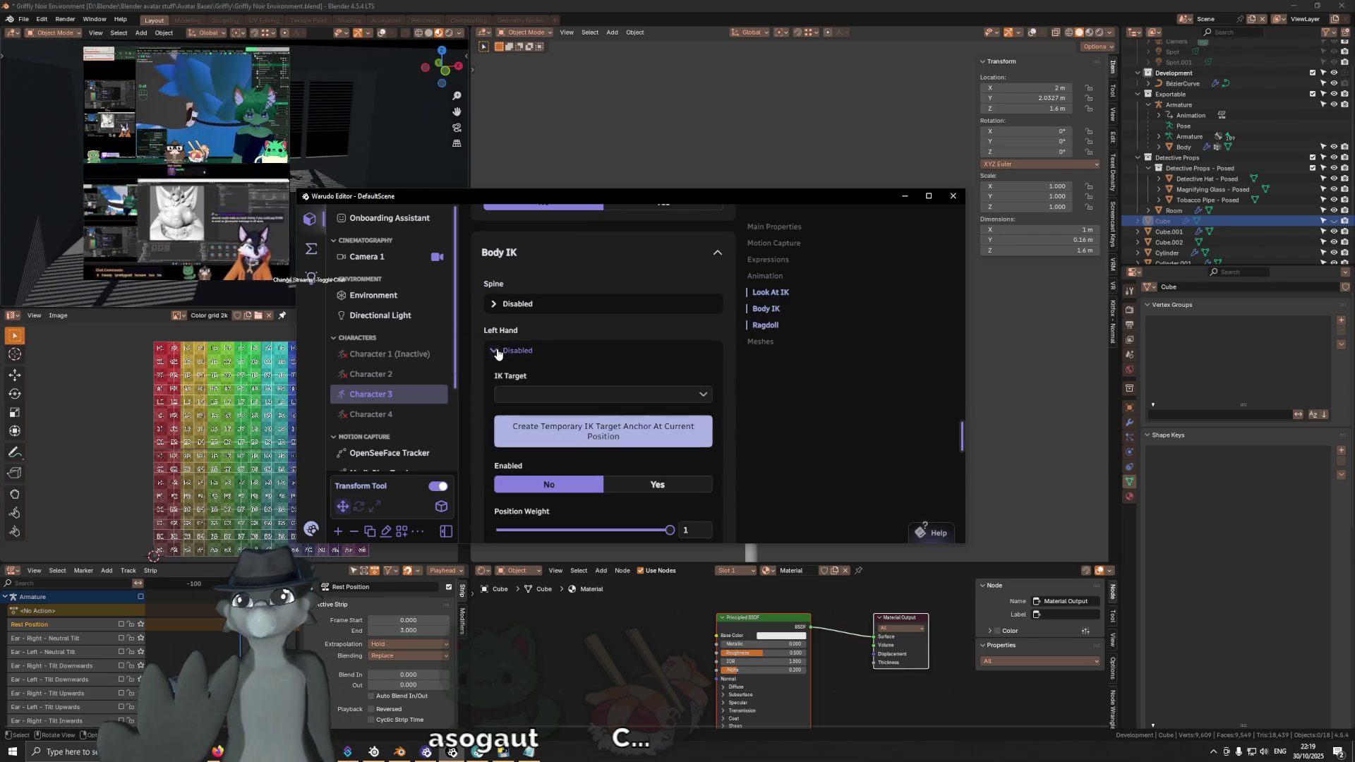
pyautogui.scroll(-1, 580, 392)
pyautogui.scroll(-1, 580, 393)
pyautogui.scroll(-2, 579, 393)
pyautogui.scroll(1, 577, 384)
pyautogui.scroll(3, 578, 384)
pyautogui.click(495, 355)
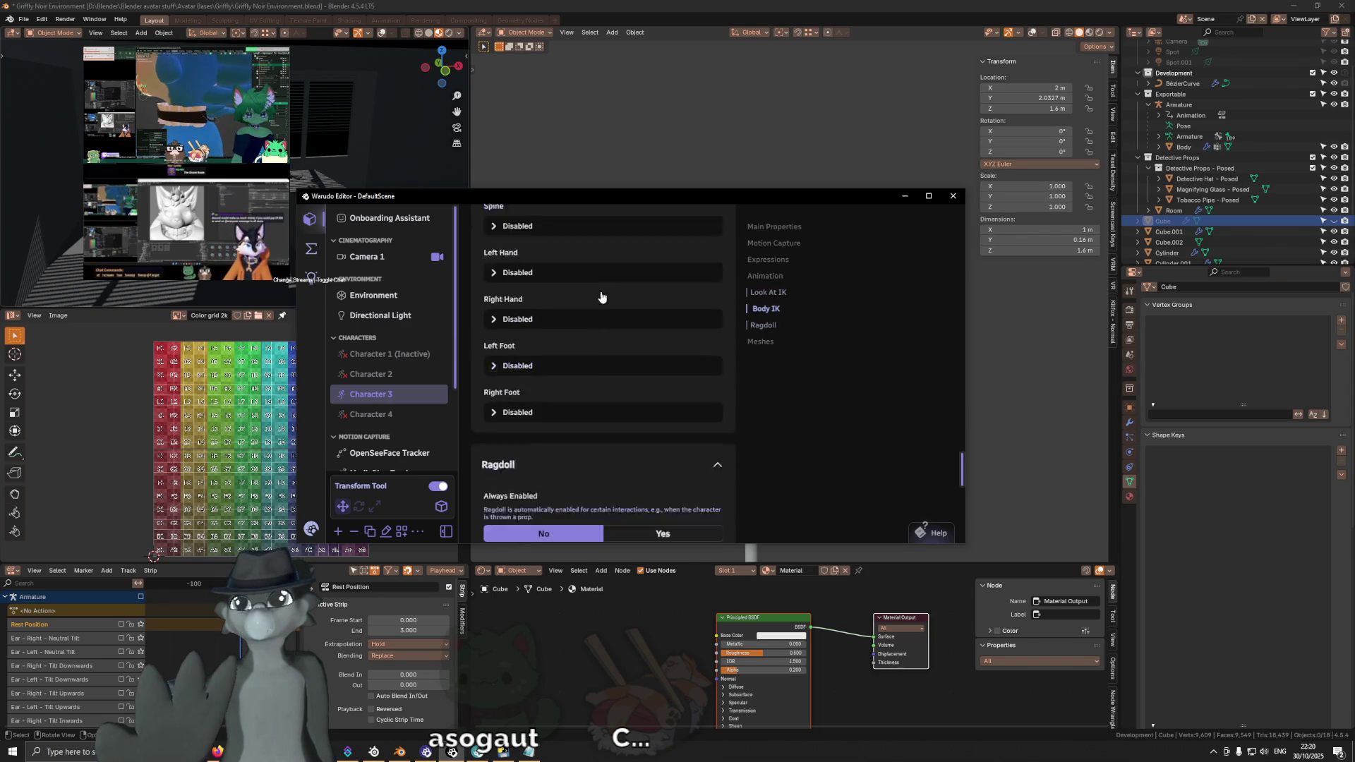
pyautogui.scroll(-3, 600, 291)
pyautogui.scroll(-1, 600, 291)
pyautogui.scroll(-2, 601, 293)
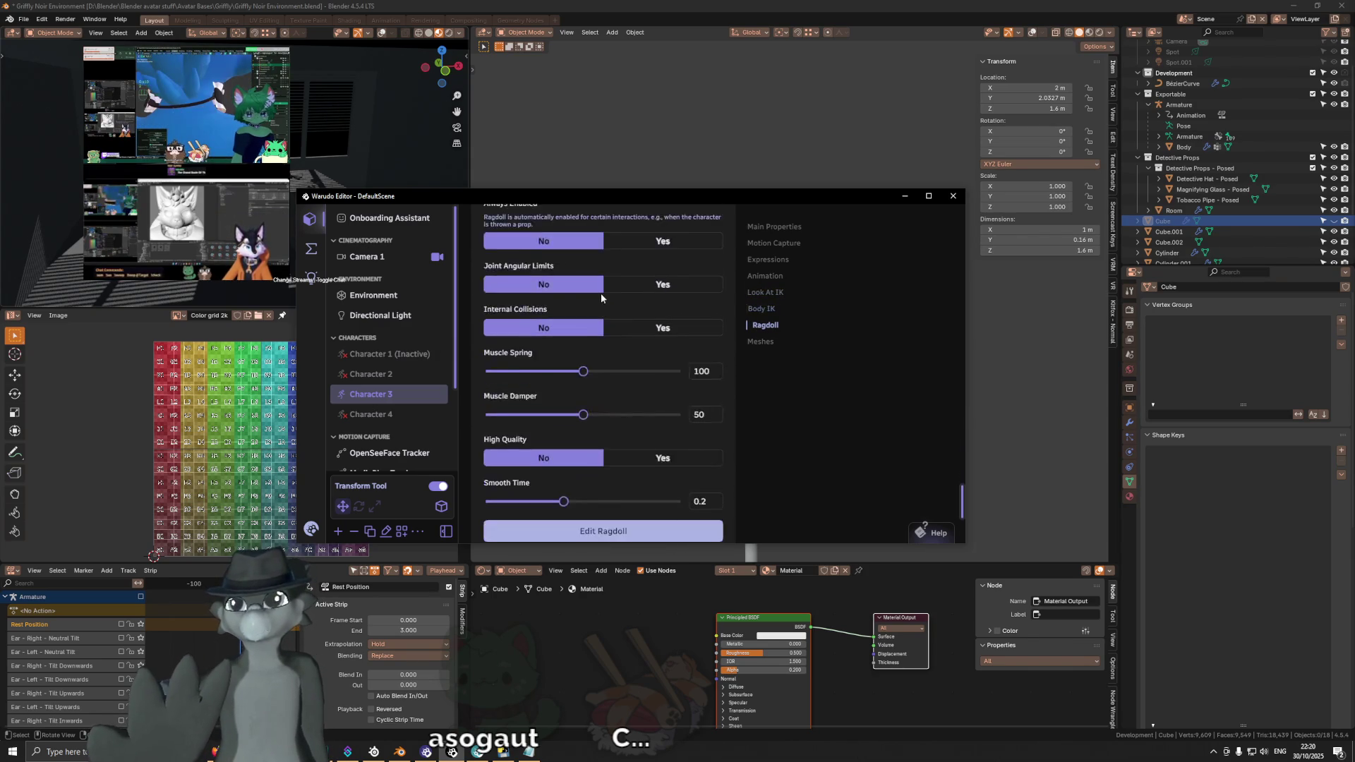
pyautogui.scroll(-3, 601, 293)
pyautogui.scroll(-1, 598, 295)
pyautogui.scroll(2, 599, 295)
pyautogui.scroll(3, 599, 295)
pyautogui.scroll(3, 740, 320)
pyautogui.scroll(2, 736, 323)
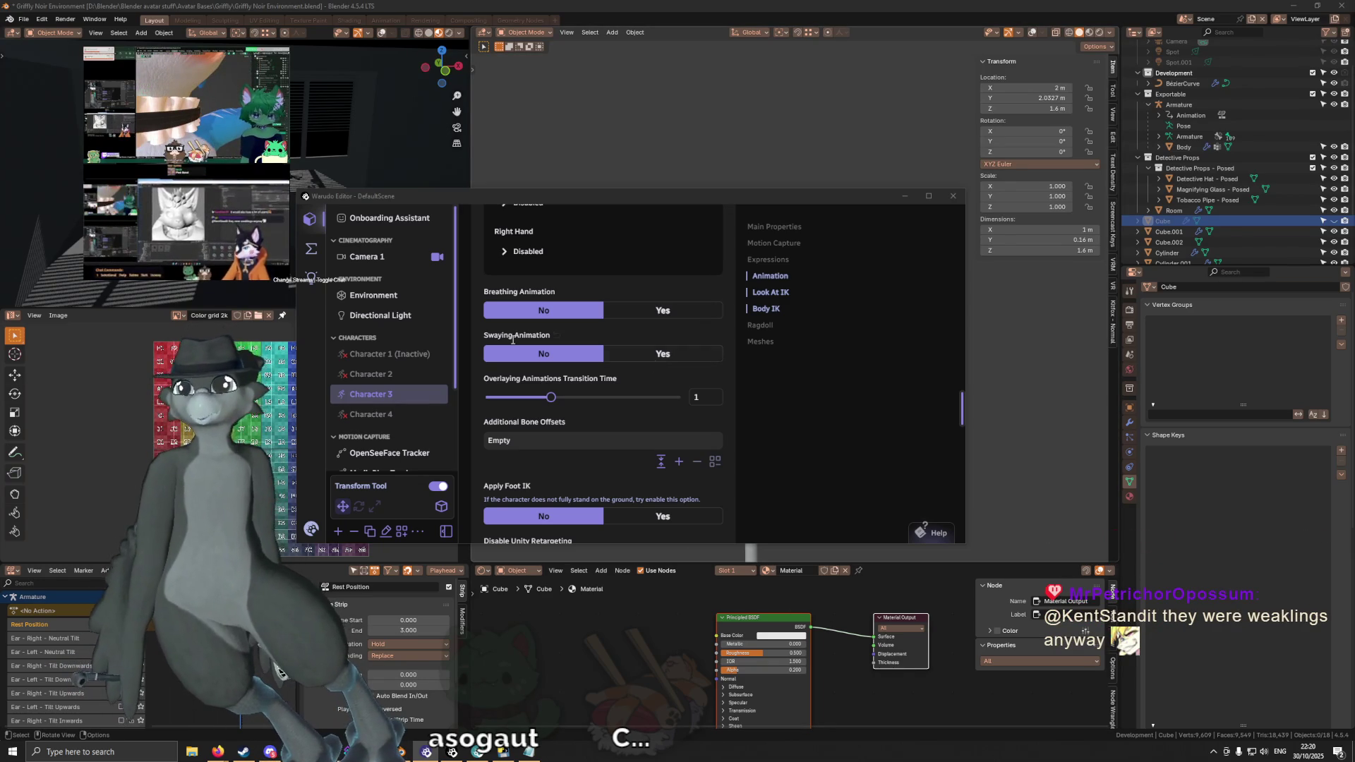
pyautogui.scroll(2, 643, 437)
pyautogui.scroll(2, 643, 438)
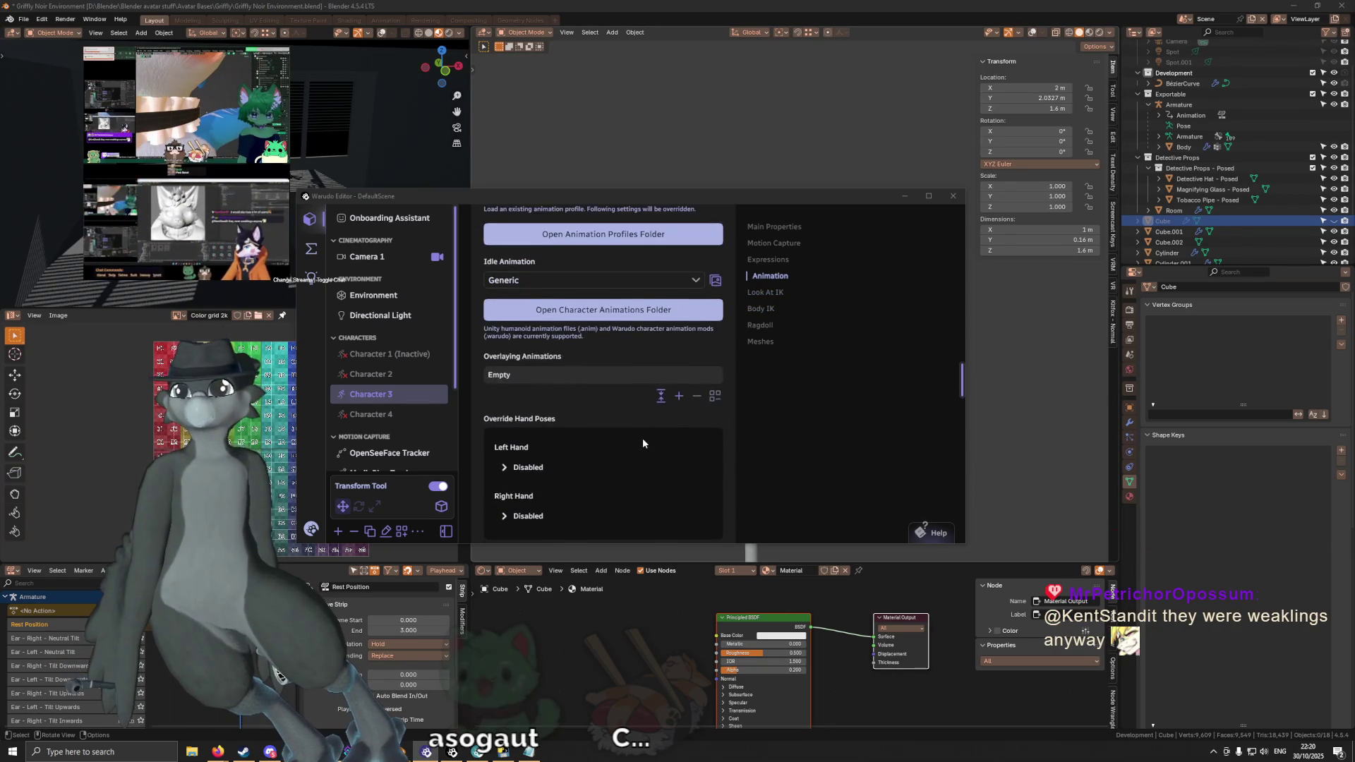
pyautogui.scroll(2, 642, 438)
pyautogui.scroll(1, 642, 437)
pyautogui.scroll(2, 643, 489)
pyautogui.scroll(2, 627, 455)
pyautogui.scroll(-2, 628, 455)
pyautogui.scroll(-2, 628, 455)
# Step: Try the Think idle animation on Character 3, settle on Walk, and reopen the animation list
pyautogui.click(640, 440)
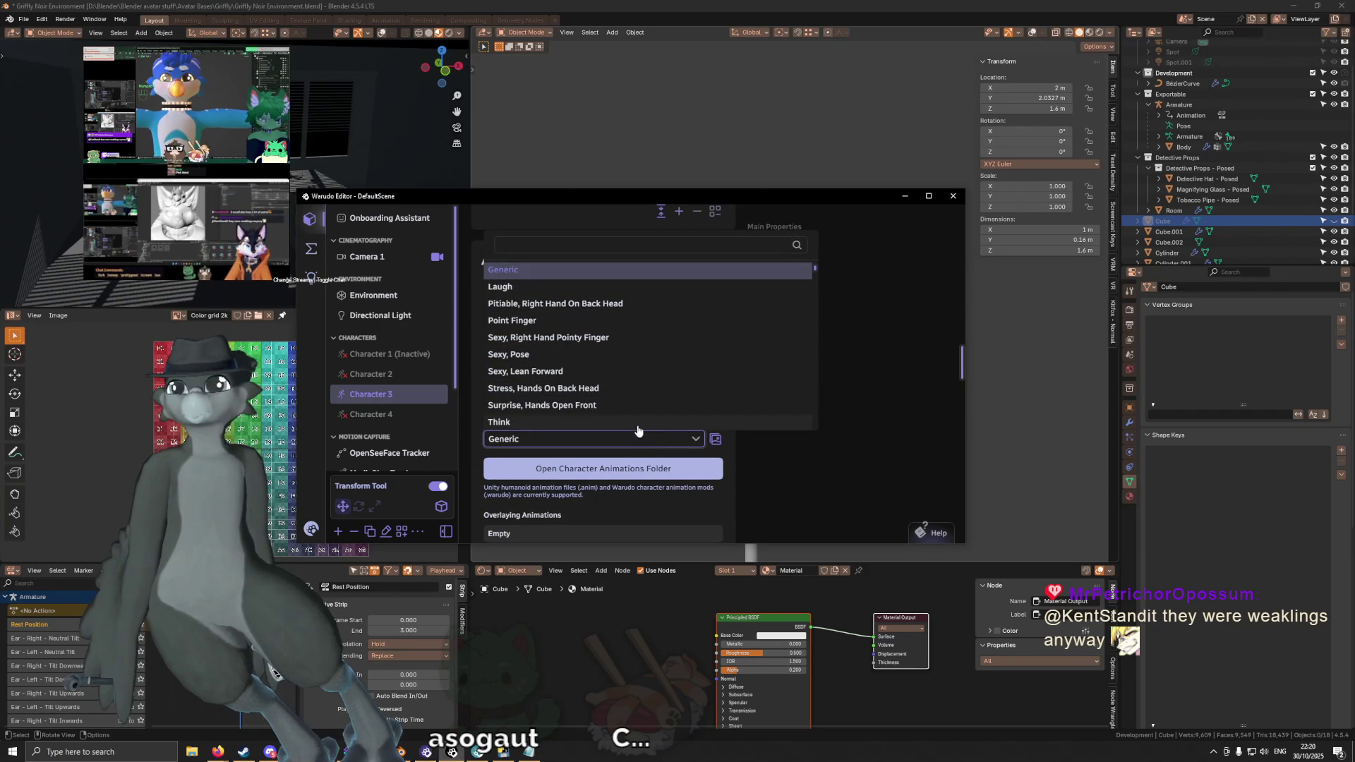
pyautogui.click(636, 422)
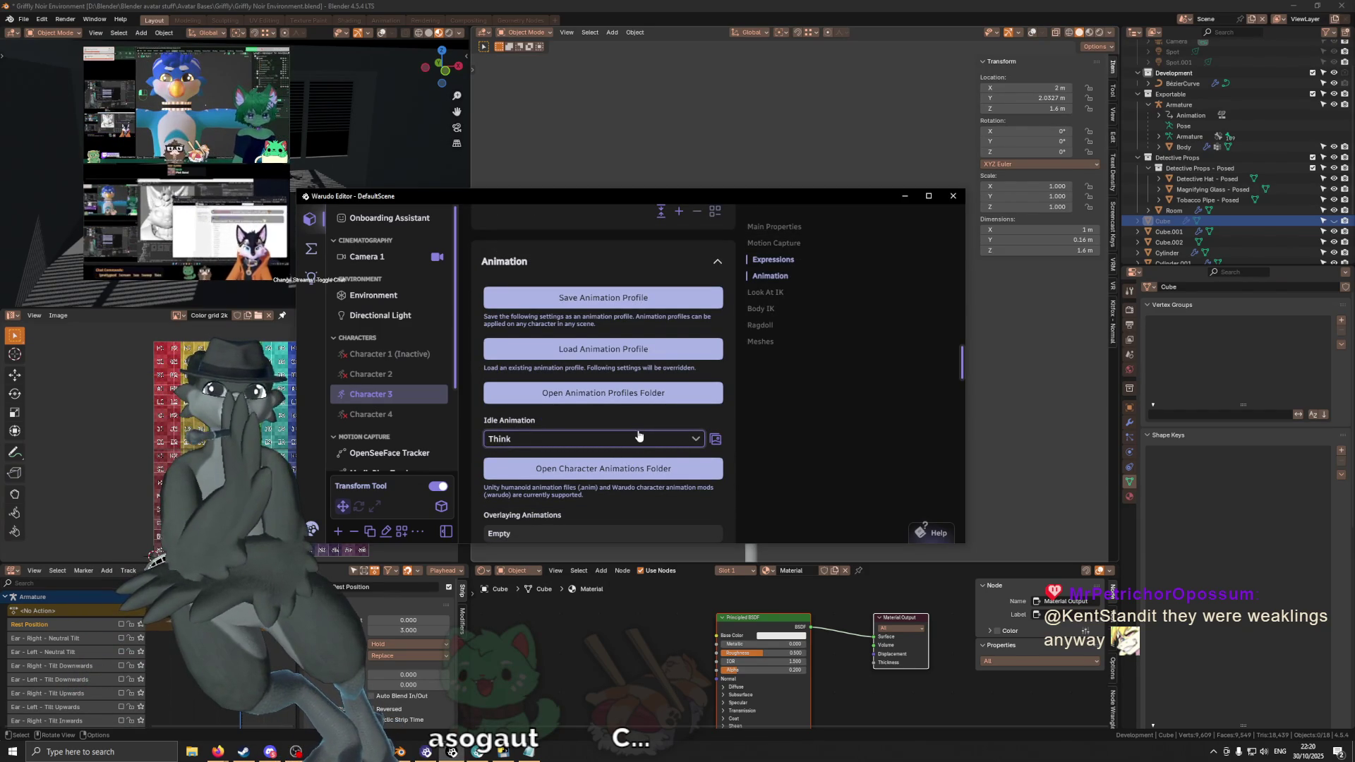
pyautogui.click(635, 439)
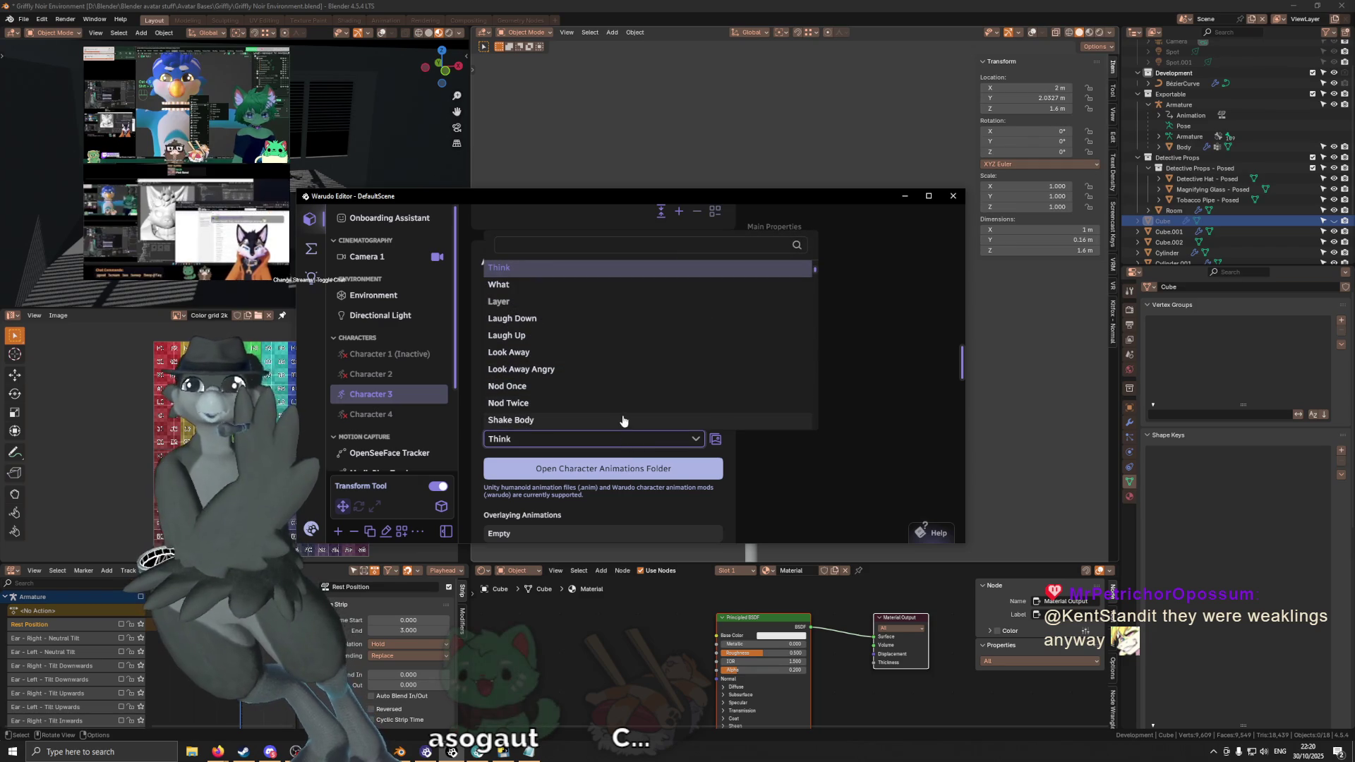
pyautogui.scroll(-5, 625, 341)
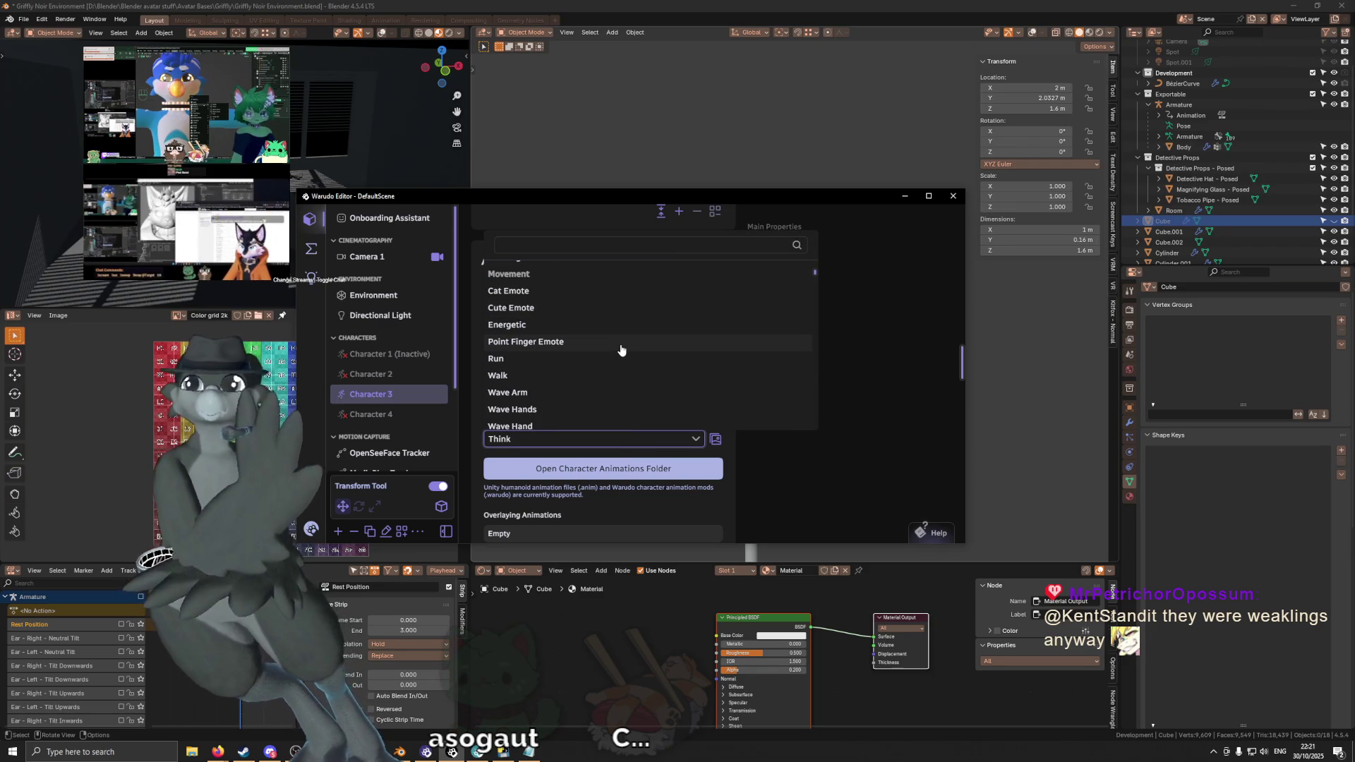
pyautogui.scroll(-2, 622, 351)
pyautogui.click(626, 325)
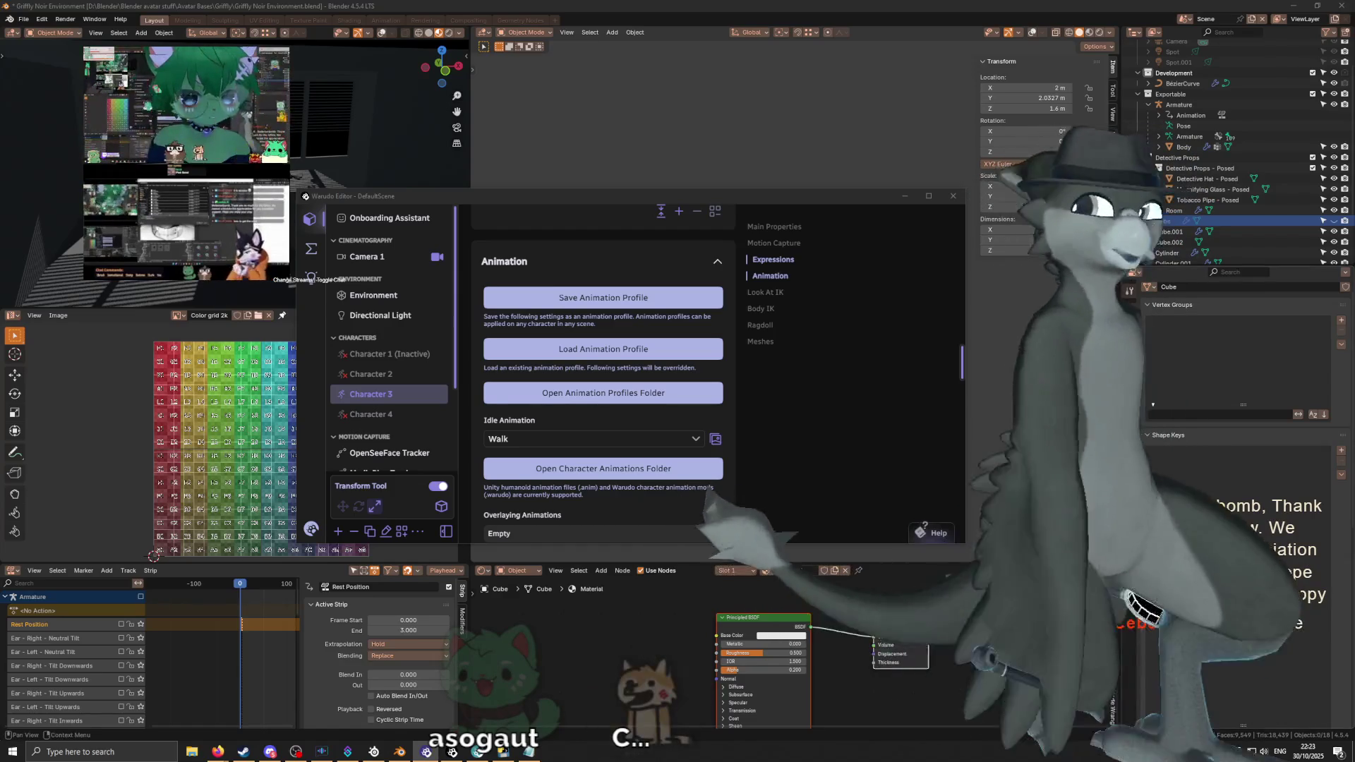
pyautogui.click(675, 438)
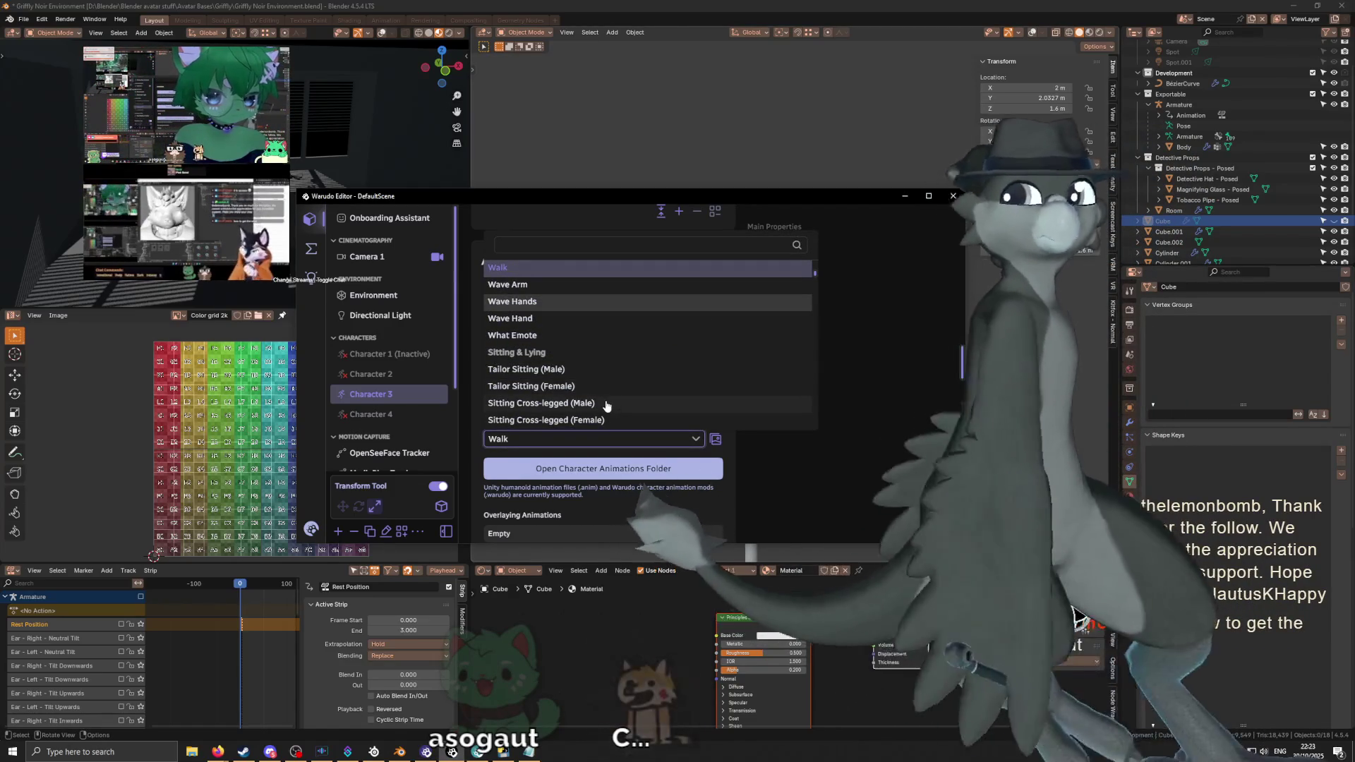
# Step: Try Sitting Cross-legged (Male), then keep W-Sitting as Character 3's idle pose
pyautogui.click(605, 406)
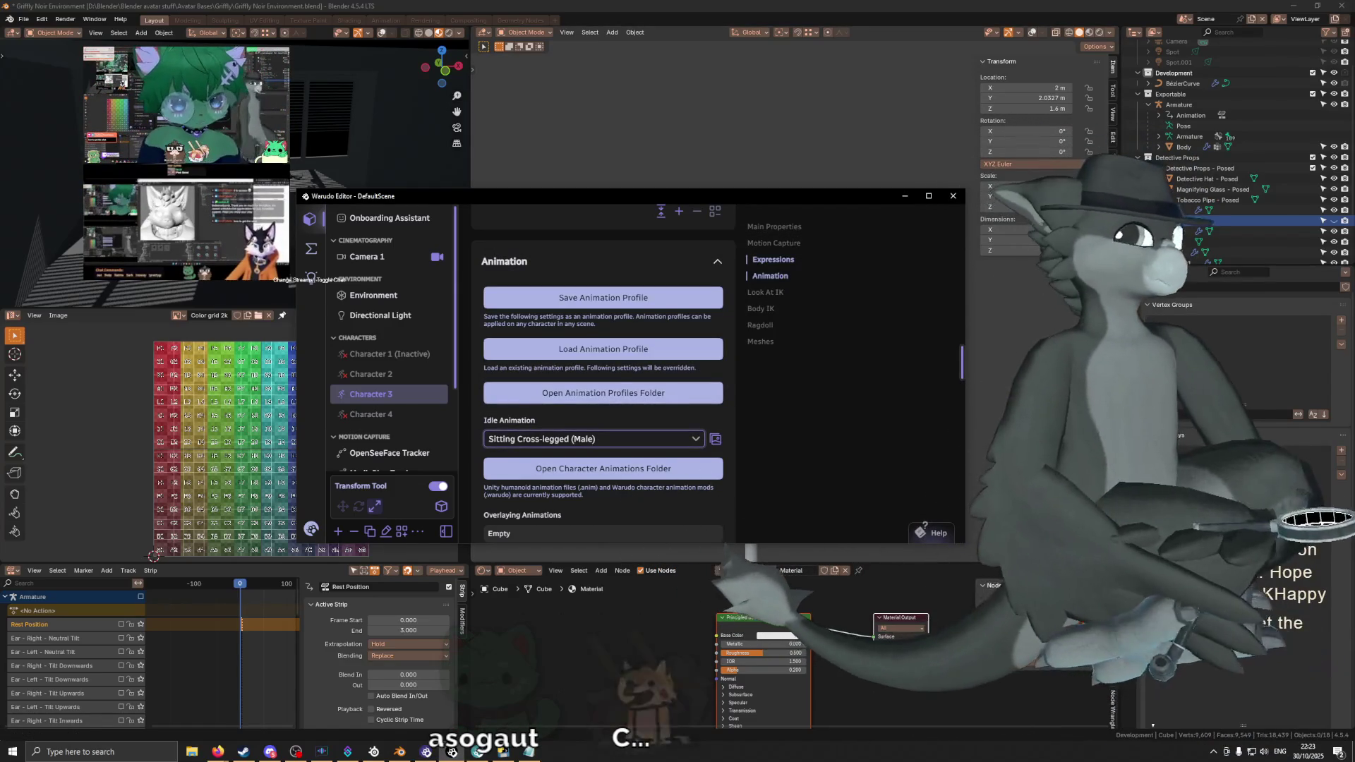
pyautogui.click(593, 439)
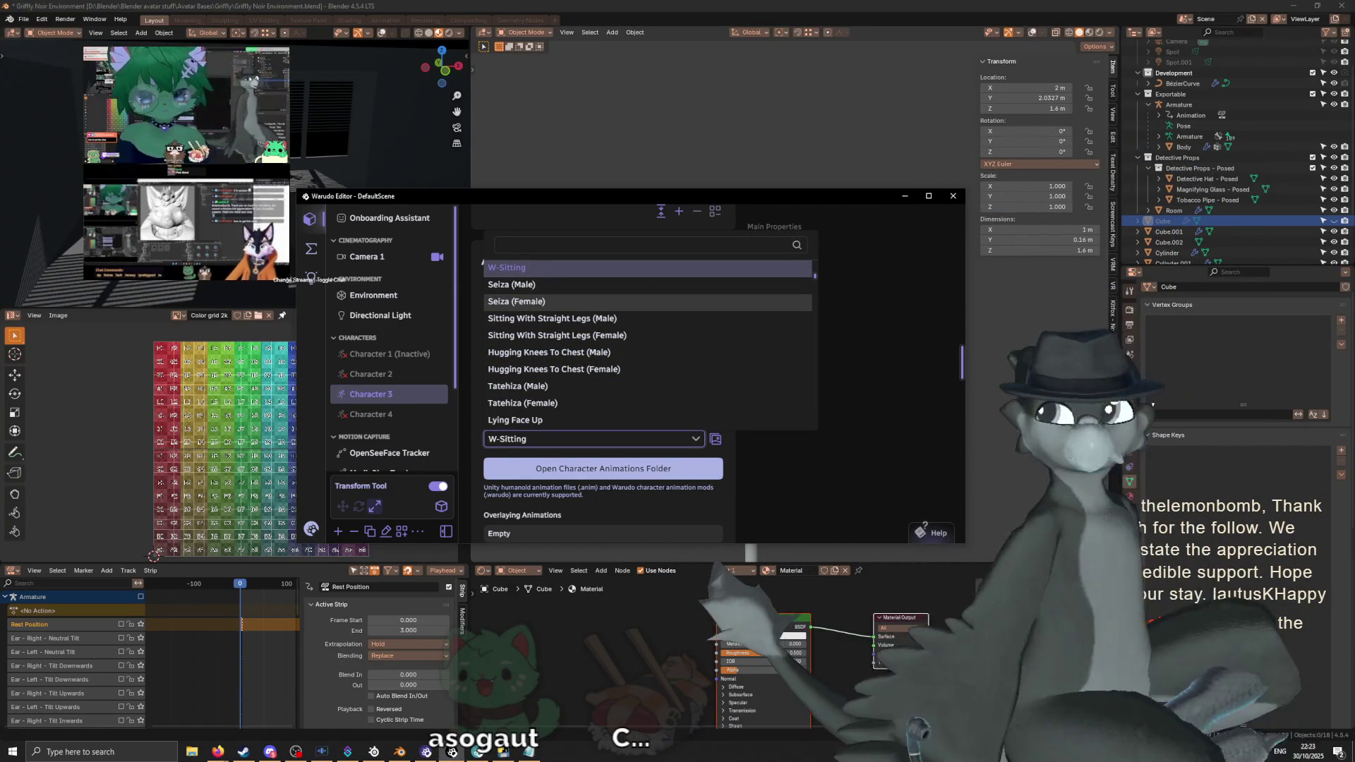
pyautogui.scroll(1, 539, 290)
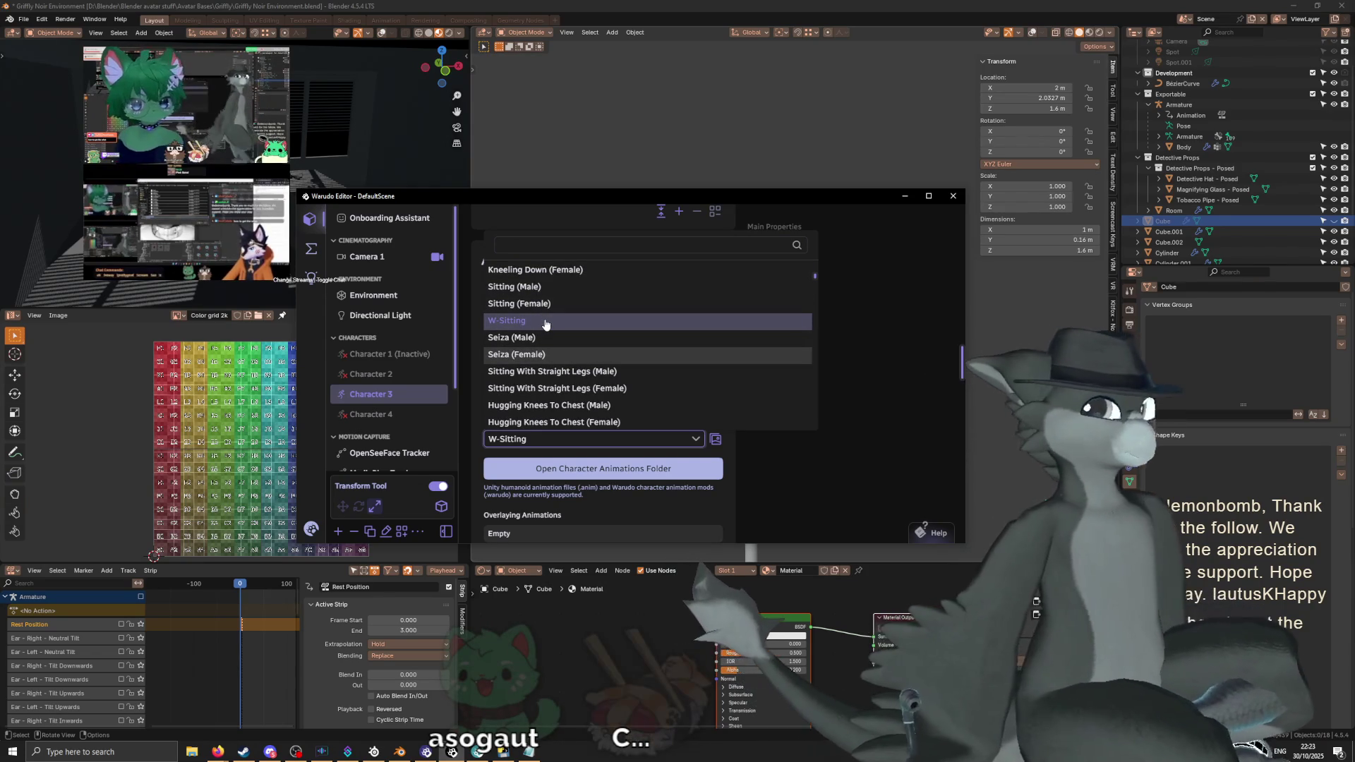
pyautogui.click(544, 321)
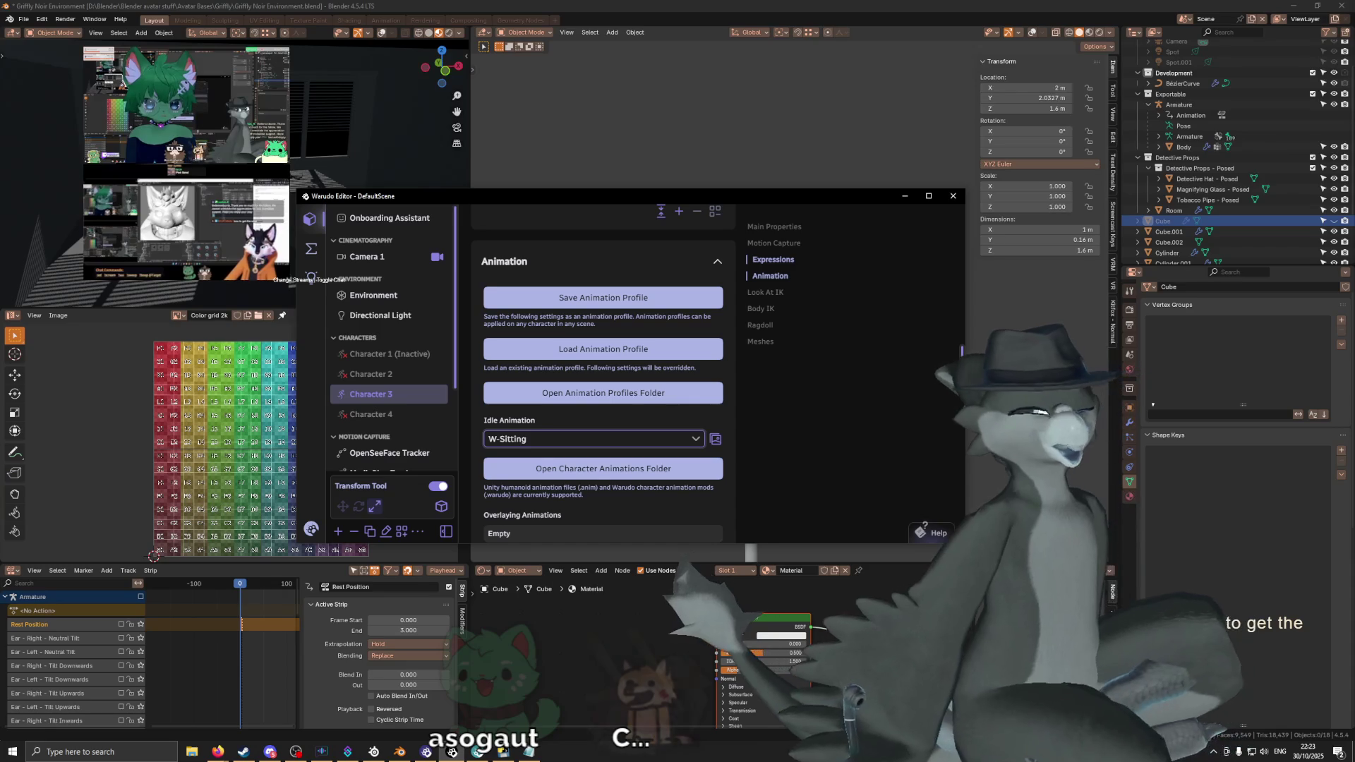
pyautogui.click(594, 439)
# Step: Step through Energetic to the What idle animation and start searching the list by name
pyautogui.press('Up')
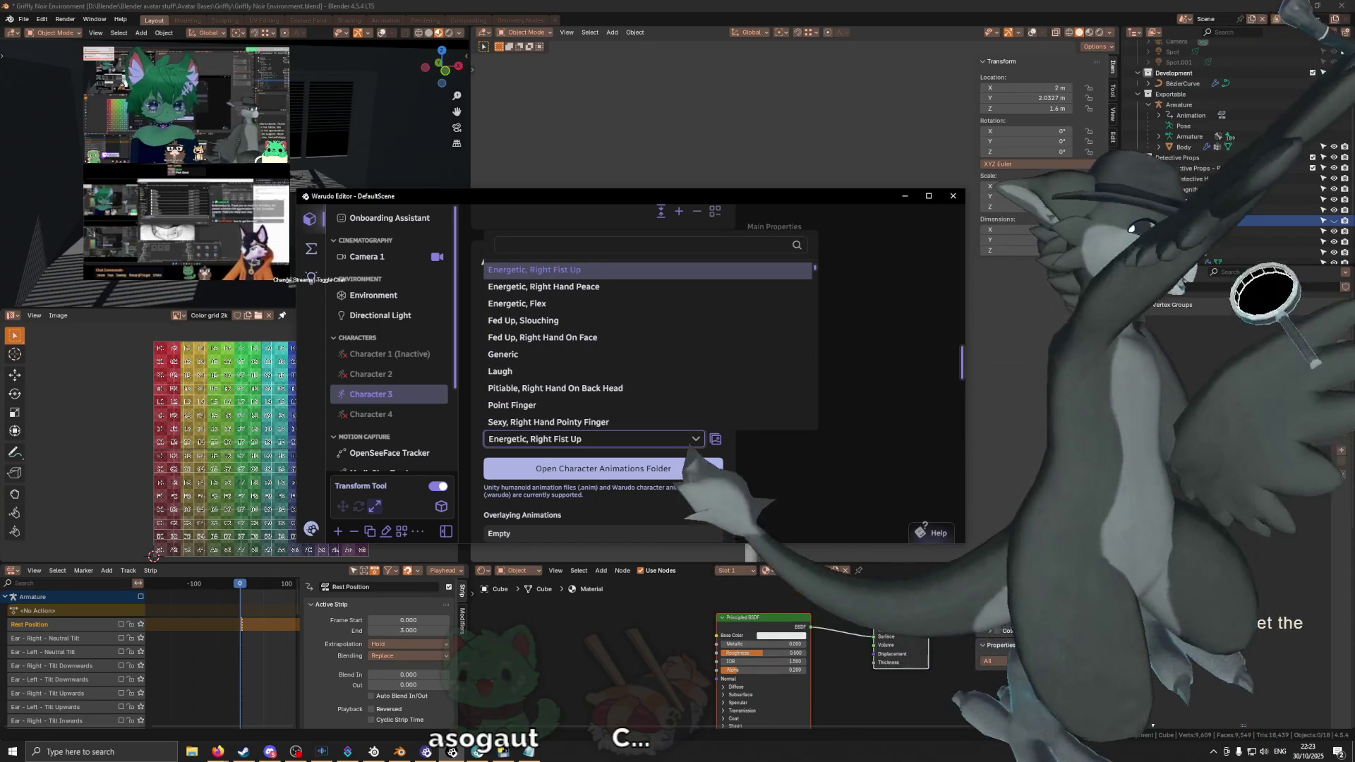
pyautogui.press('Up')
pyautogui.press('Up')
pyautogui.press('Up')
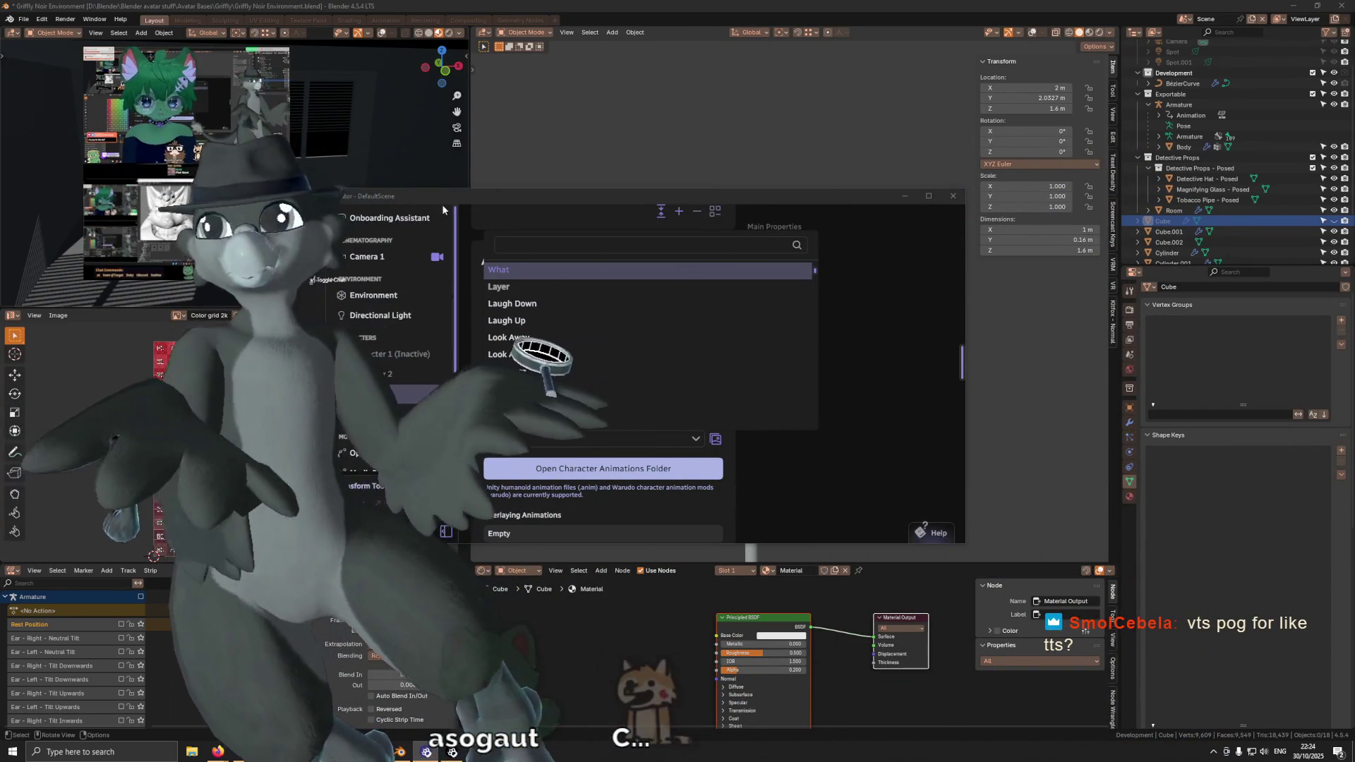
pyautogui.click(553, 243)
pyautogui.write('cat')
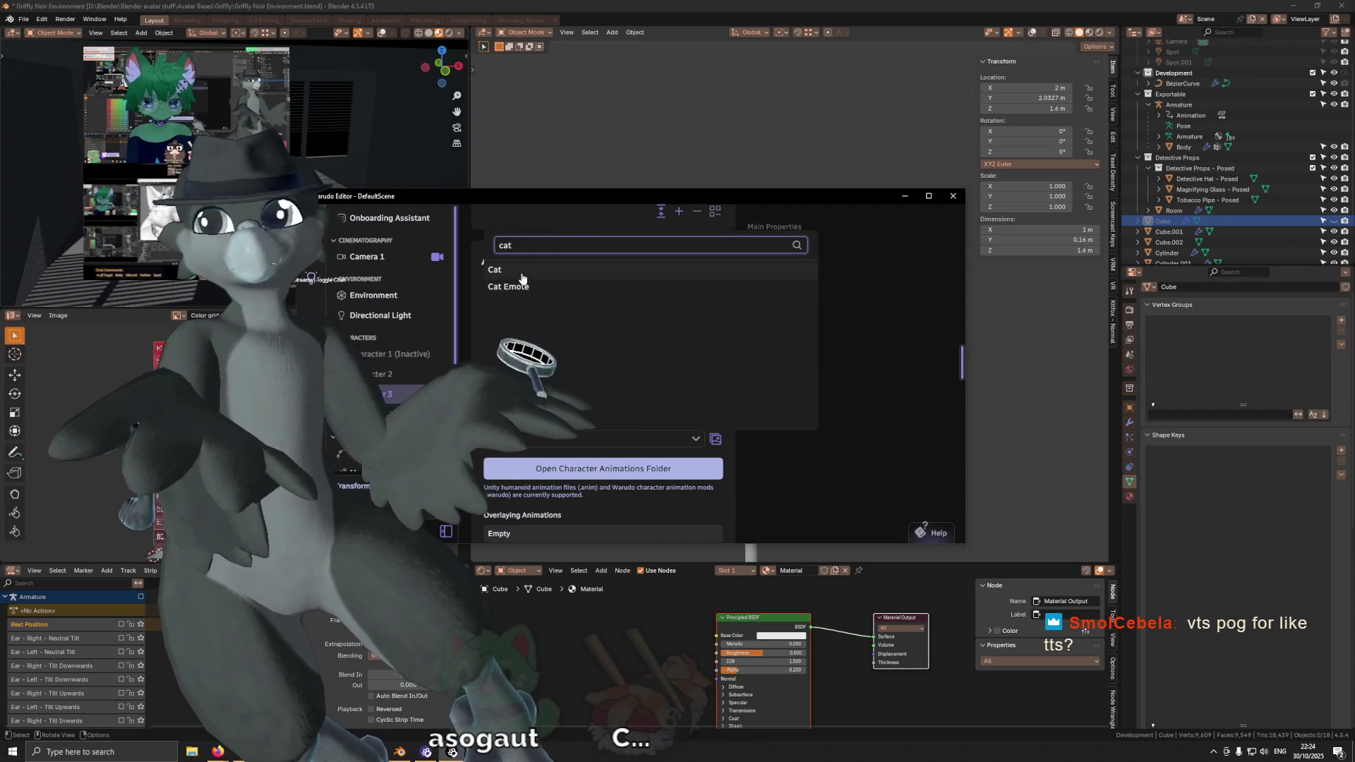
# Step: Set the idle animation to Cat, then switch it to Cat Emote
pyautogui.click(521, 274)
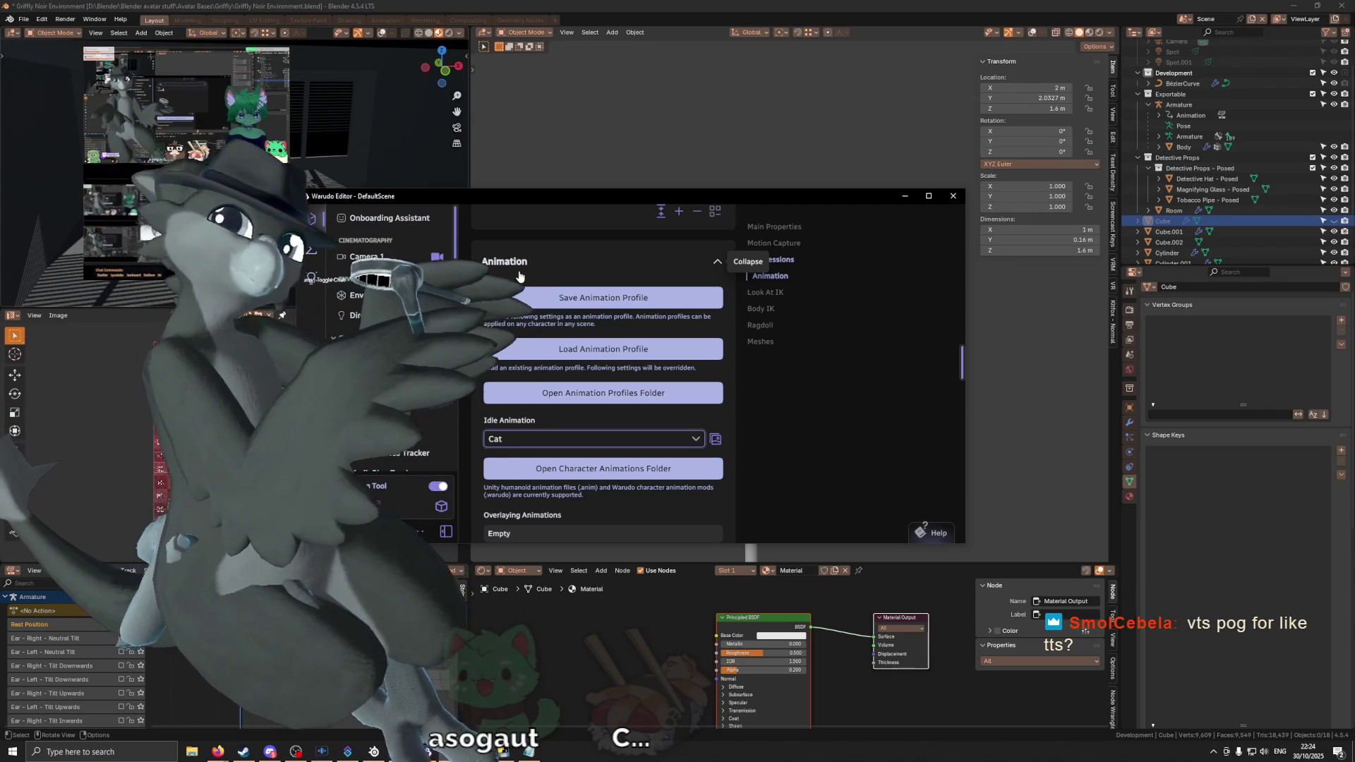
pyautogui.click(594, 439)
pyautogui.click(576, 293)
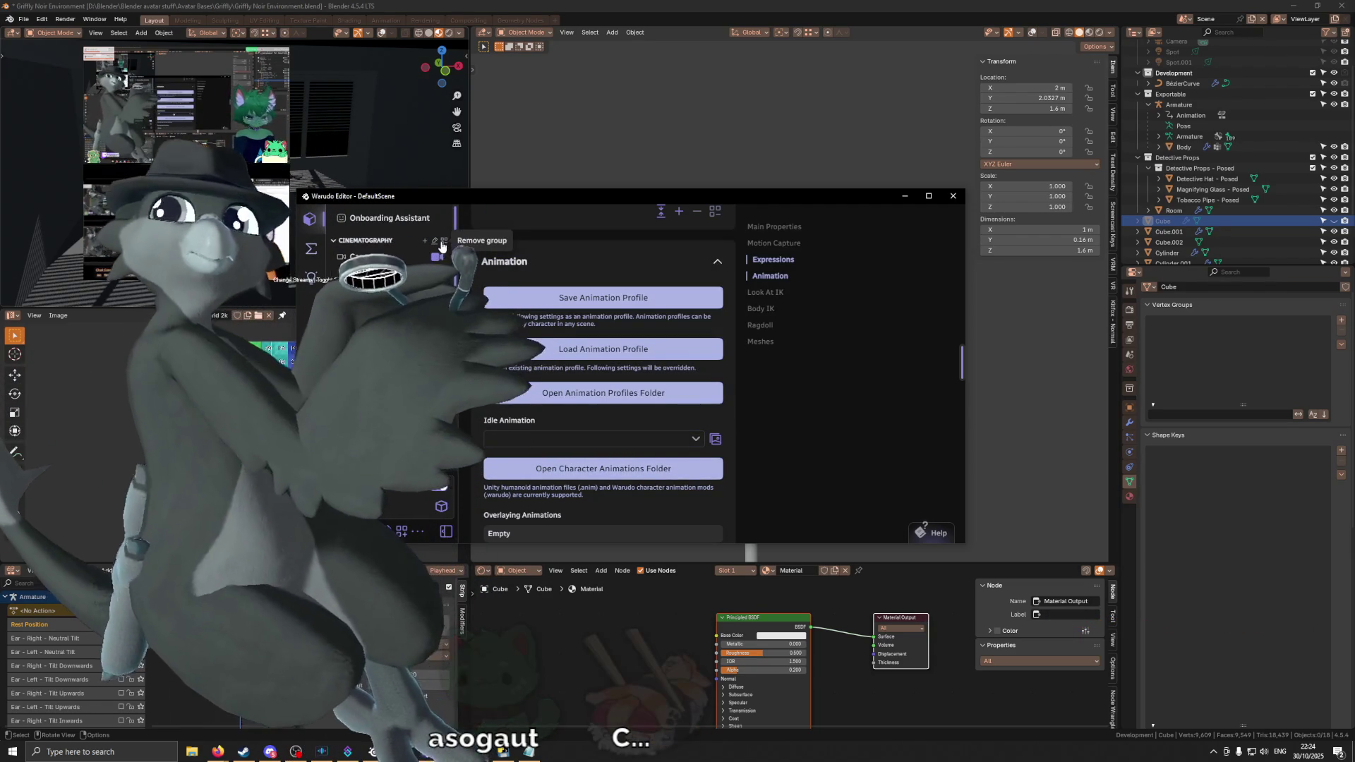
# Step: Search the animations for 'dance' and choose High Rhythm Dance 01
pyautogui.click(625, 438)
pyautogui.write('dance')
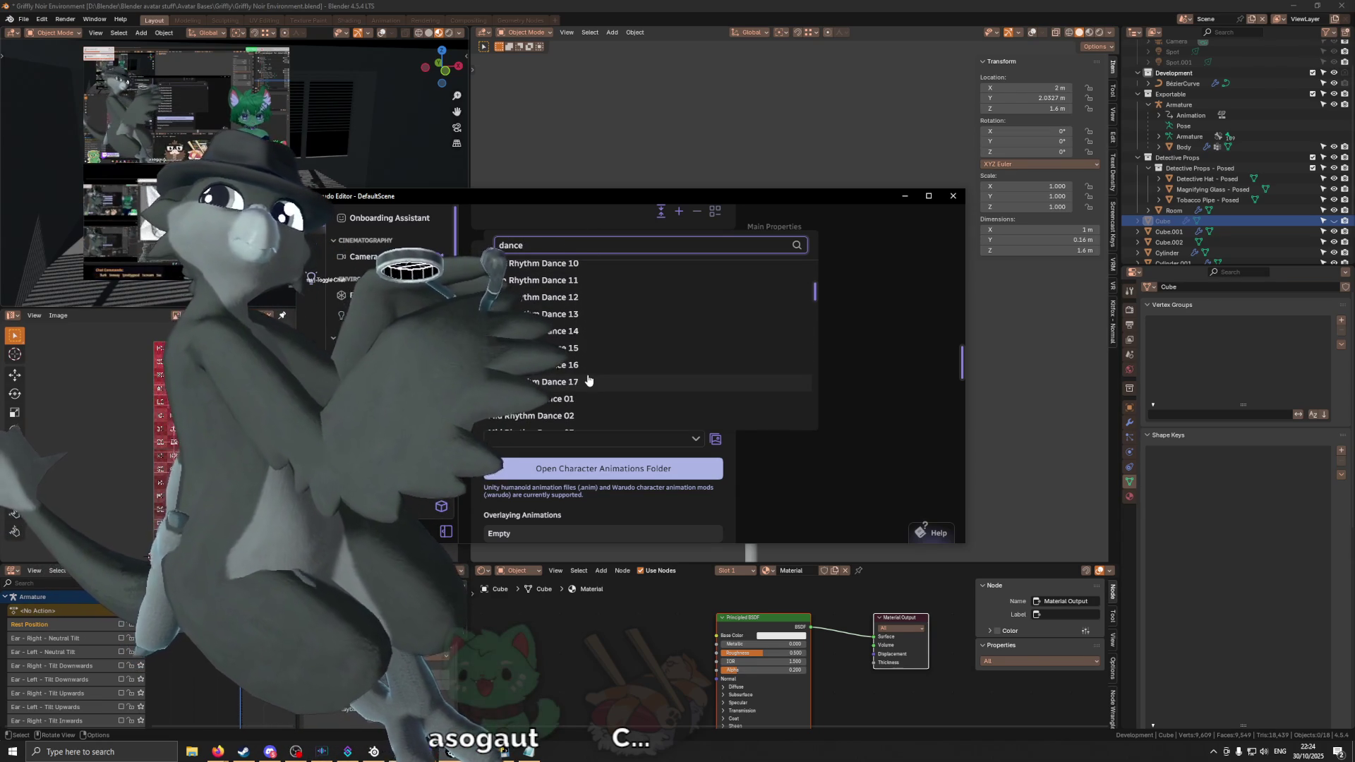
pyautogui.click(594, 271)
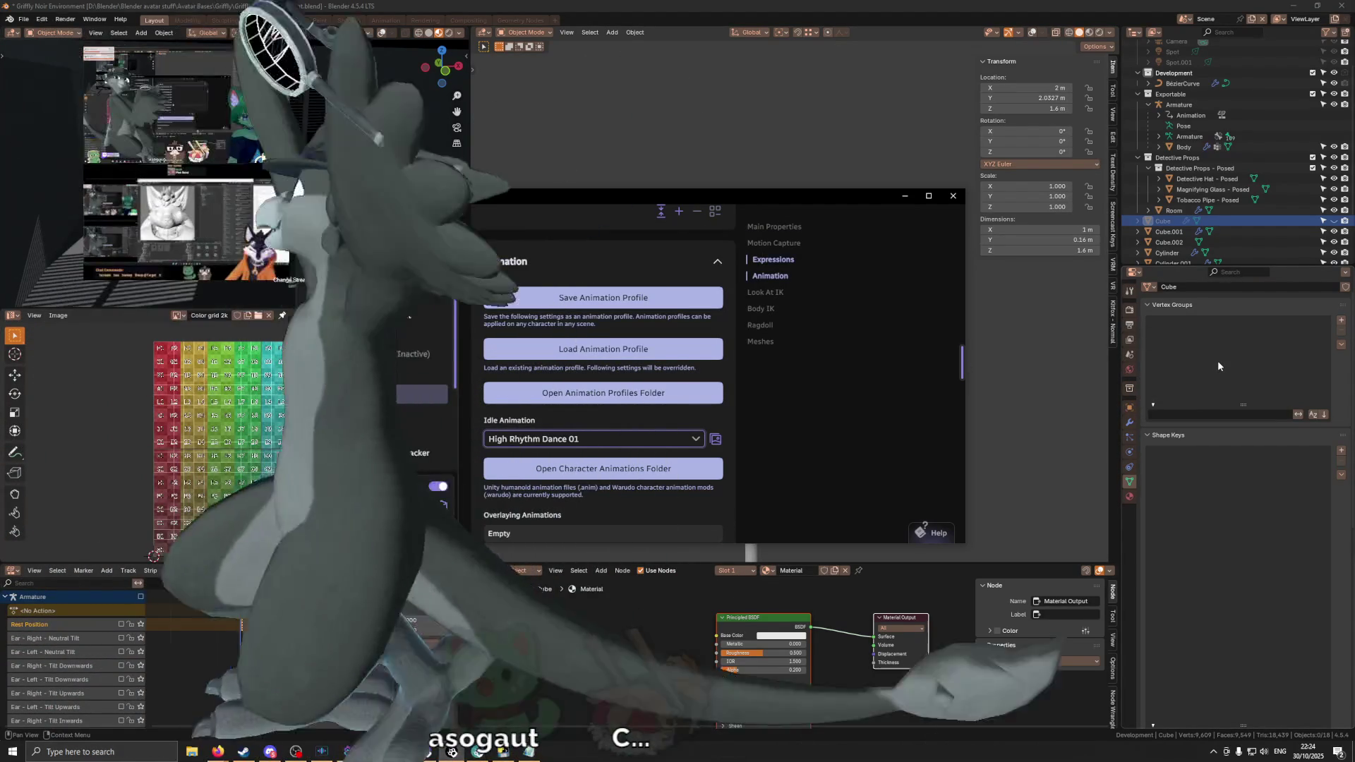
pyautogui.write('fly')
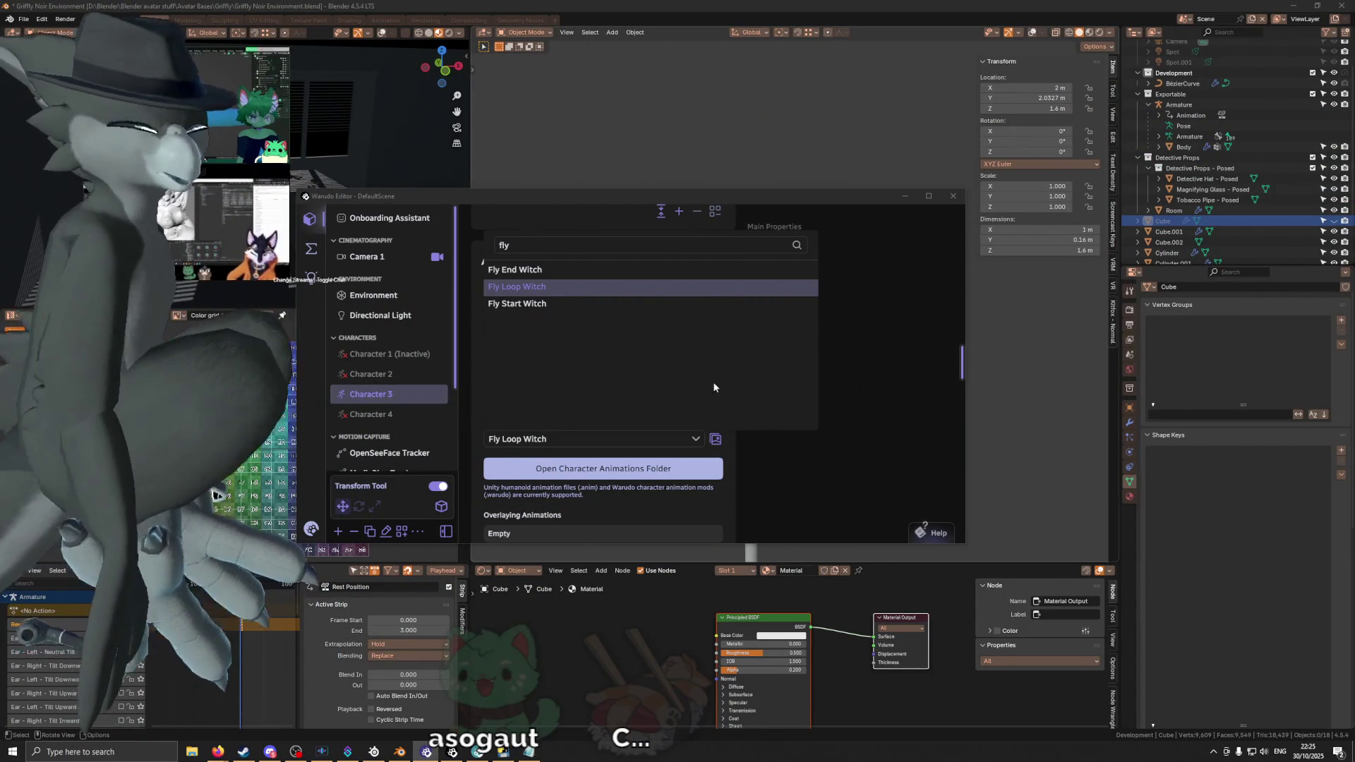
# Step: Clear the 'fly' search and set the idle animation to Surprise, Hands Open Front
pyautogui.click(580, 244)
pyautogui.press('BackSpace')
pyautogui.press('BackSpace')
pyautogui.press('BackSpace')
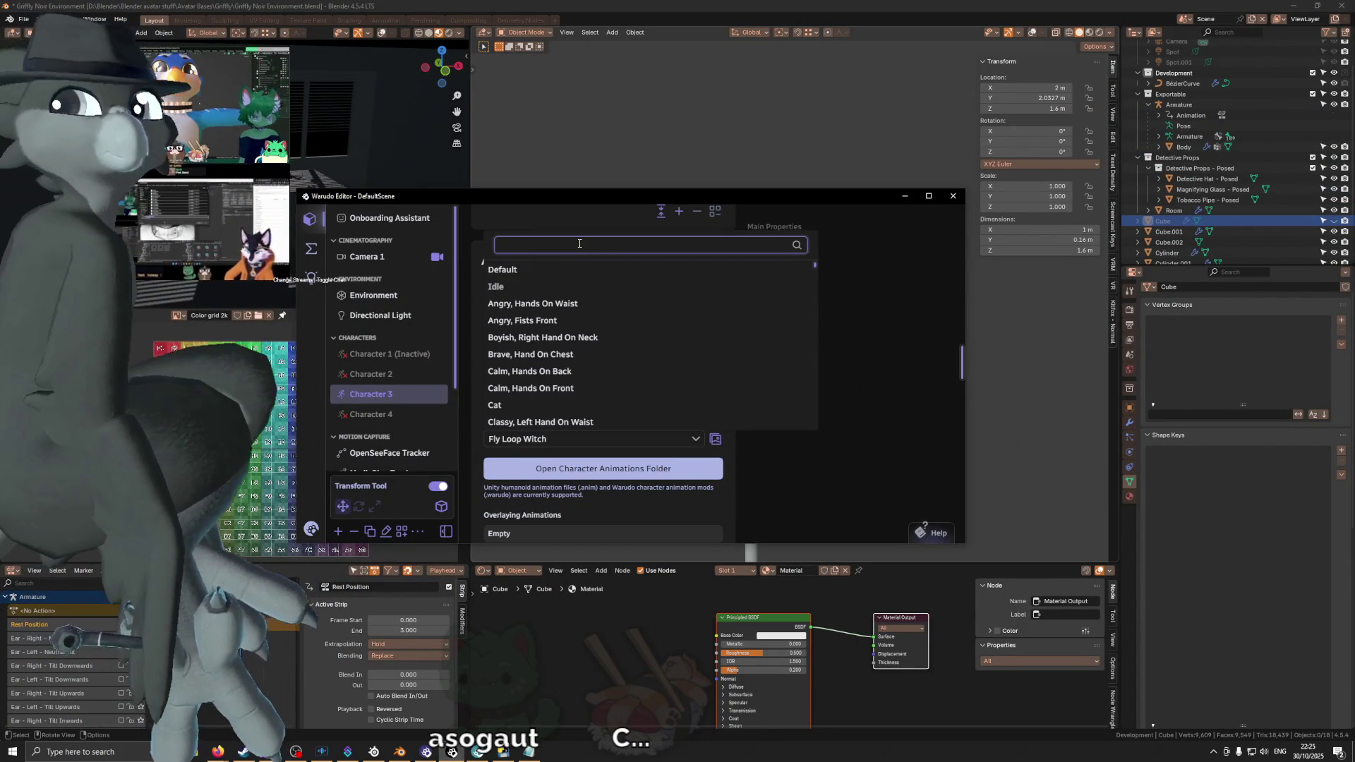
pyautogui.scroll(-3, 582, 322)
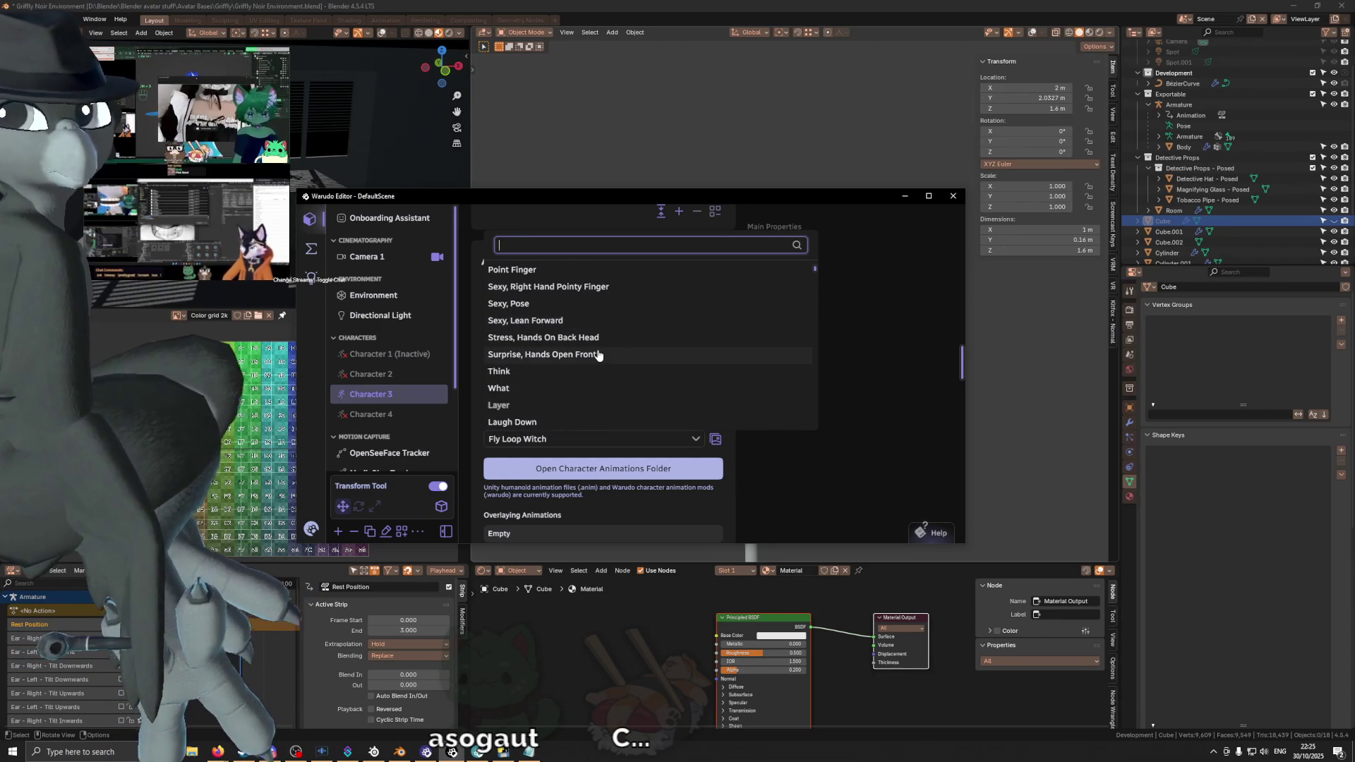
pyautogui.click(598, 355)
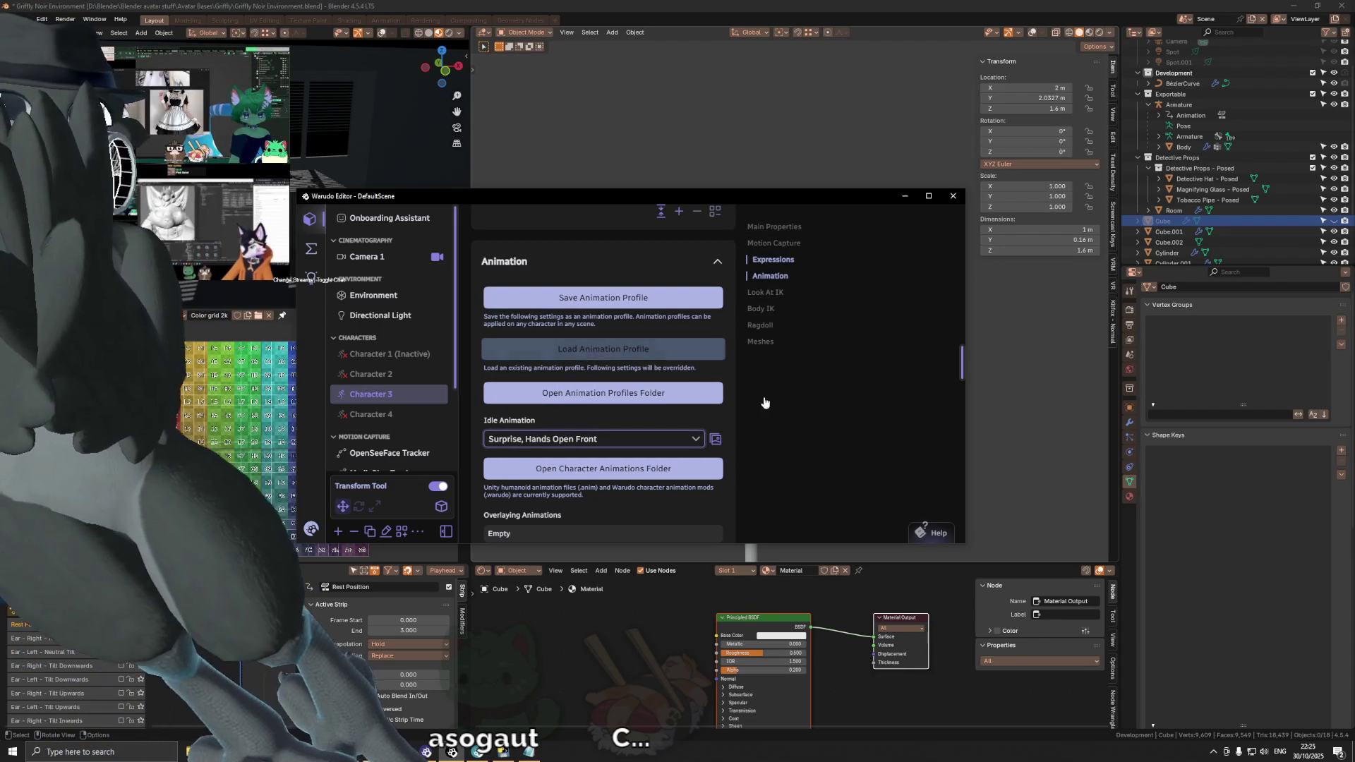
pyautogui.click(763, 613)
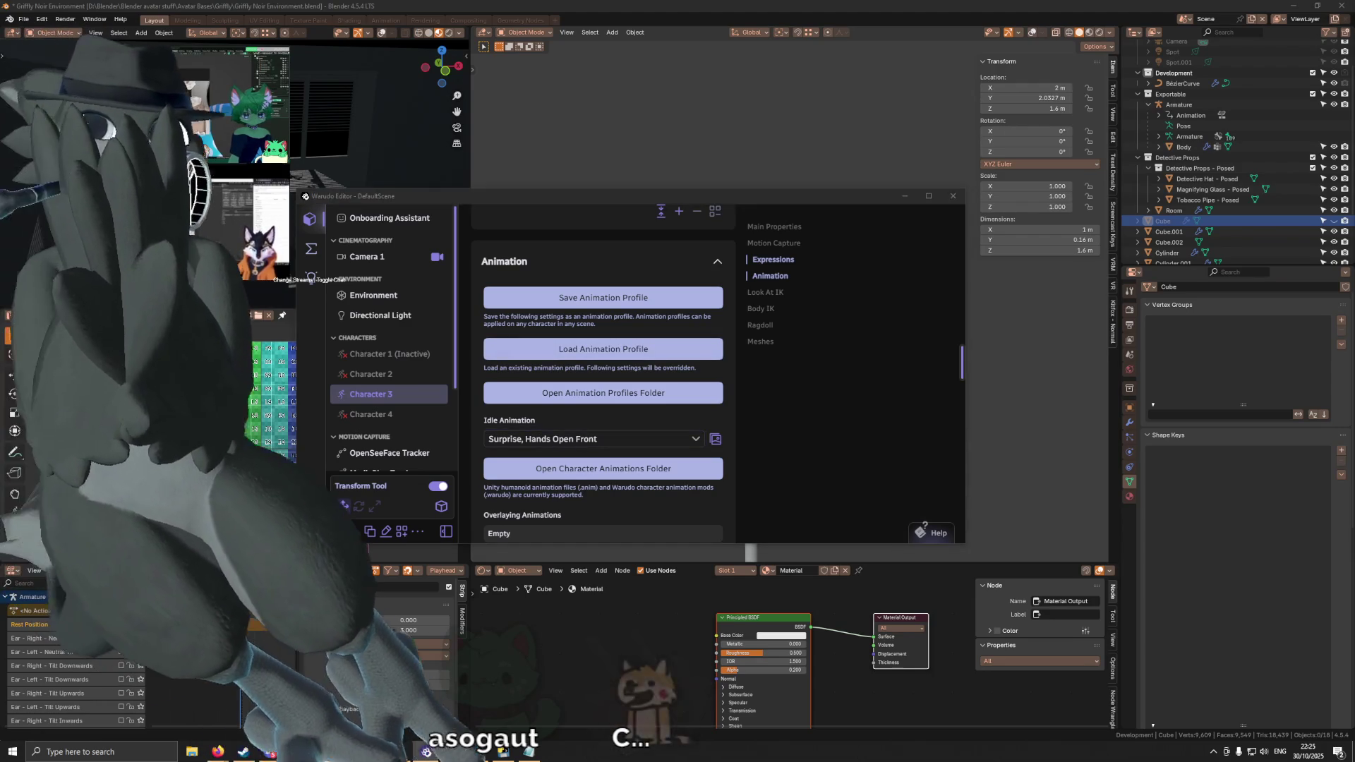
# Step: Change Character 3's idle animation to Generic and reach the MediaPipe calibration control
pyautogui.click(605, 438)
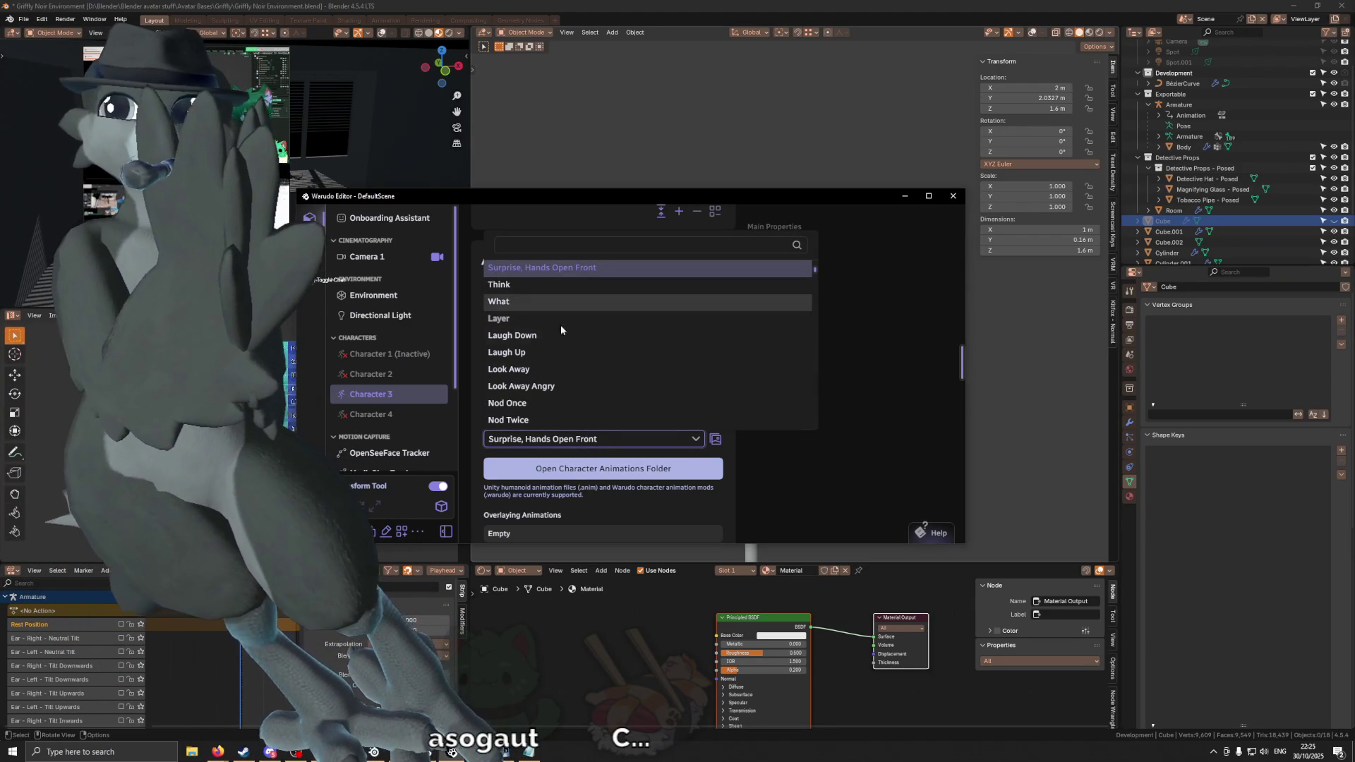
pyautogui.scroll(5, 577, 315)
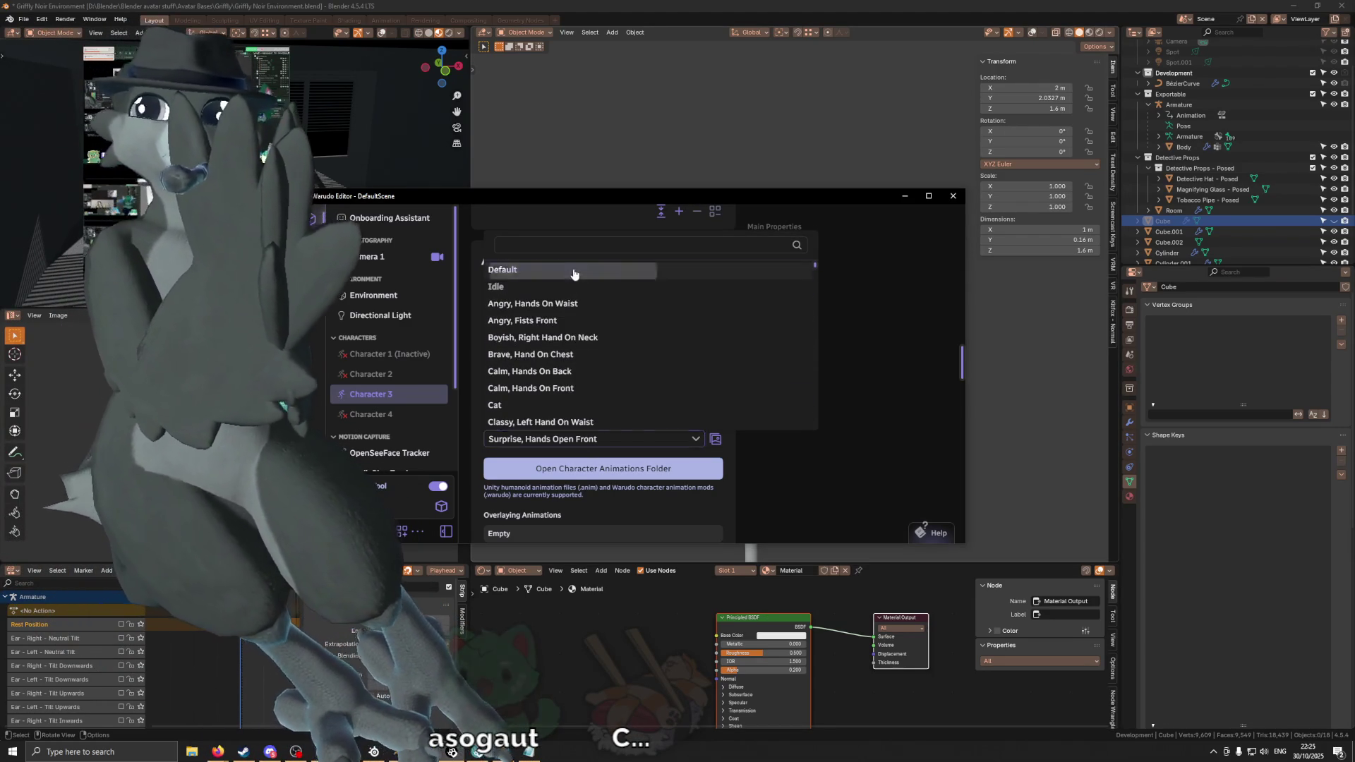
pyautogui.click(519, 270)
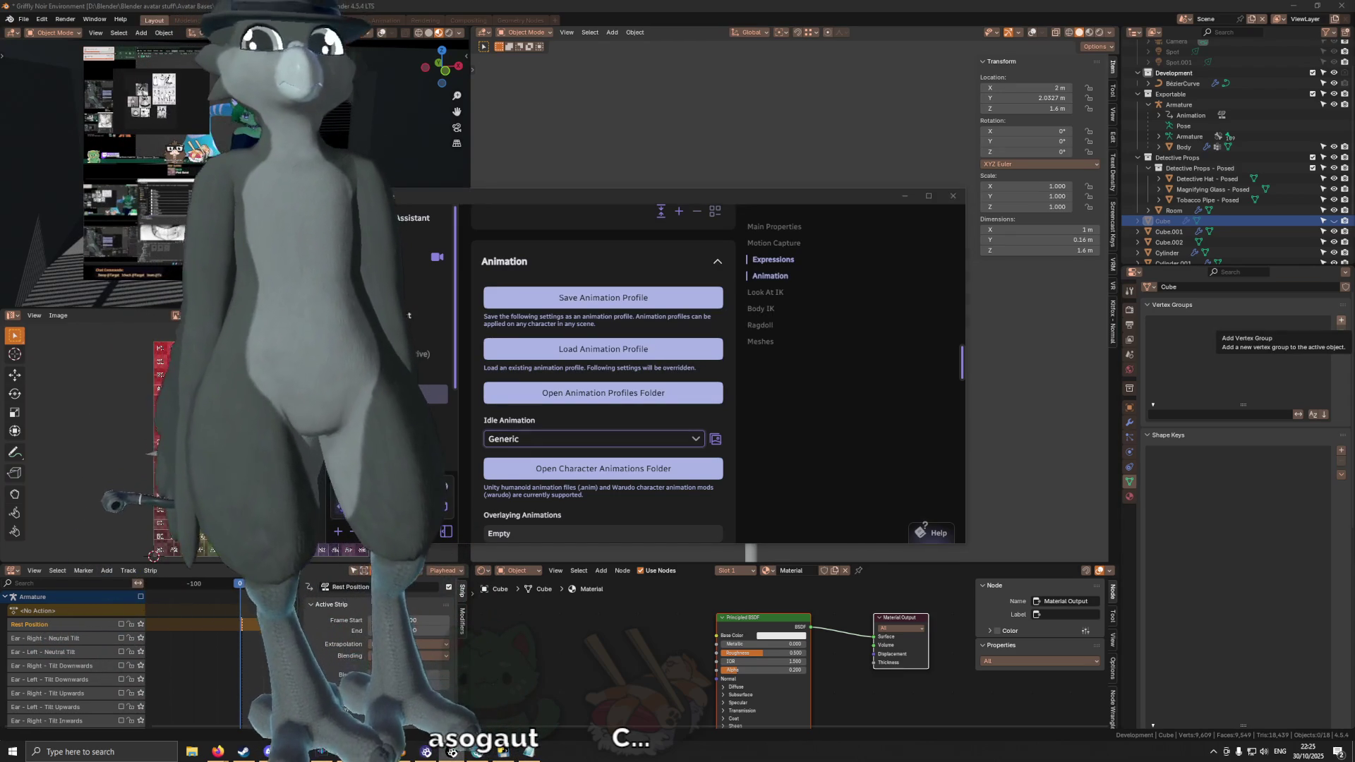
pyautogui.scroll(2, 609, 333)
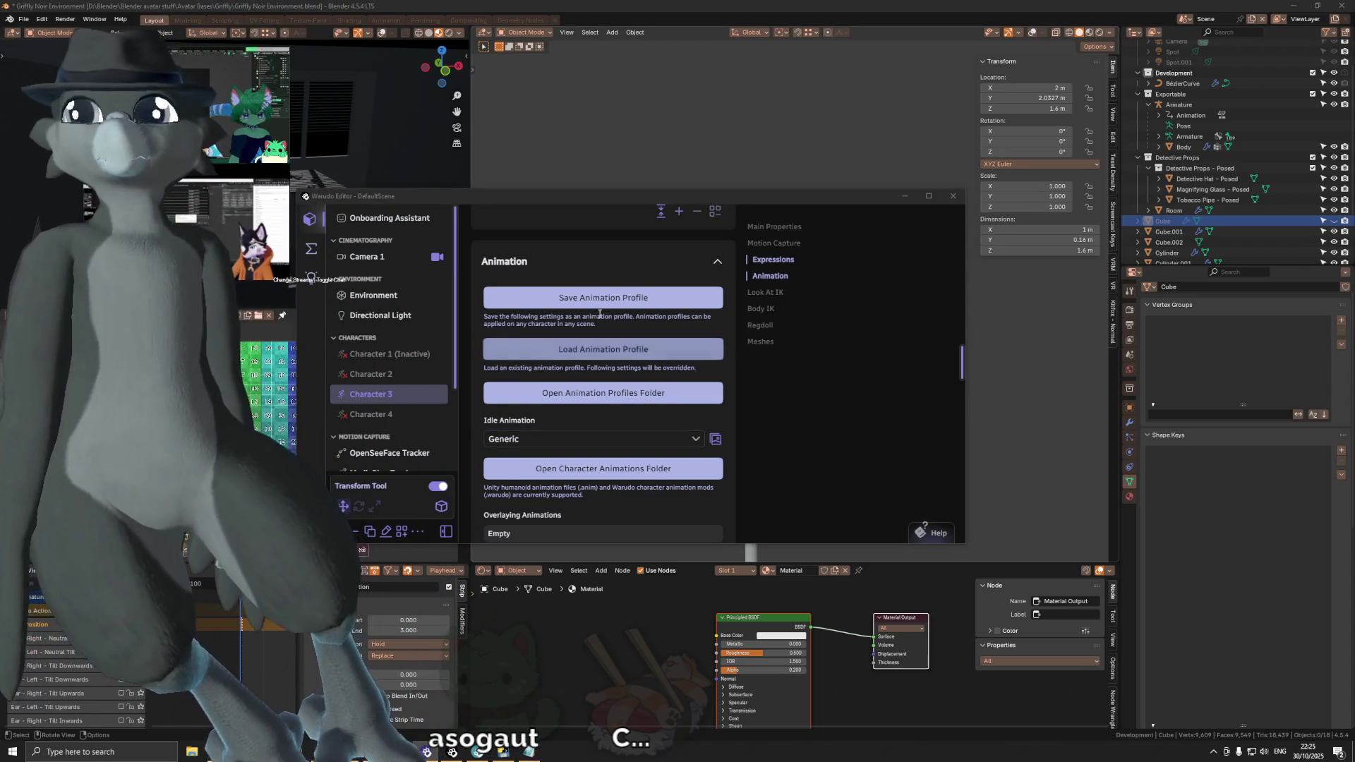
pyautogui.scroll(3, 609, 333)
pyautogui.scroll(3, 608, 333)
pyautogui.scroll(3, 609, 333)
pyautogui.click(614, 307)
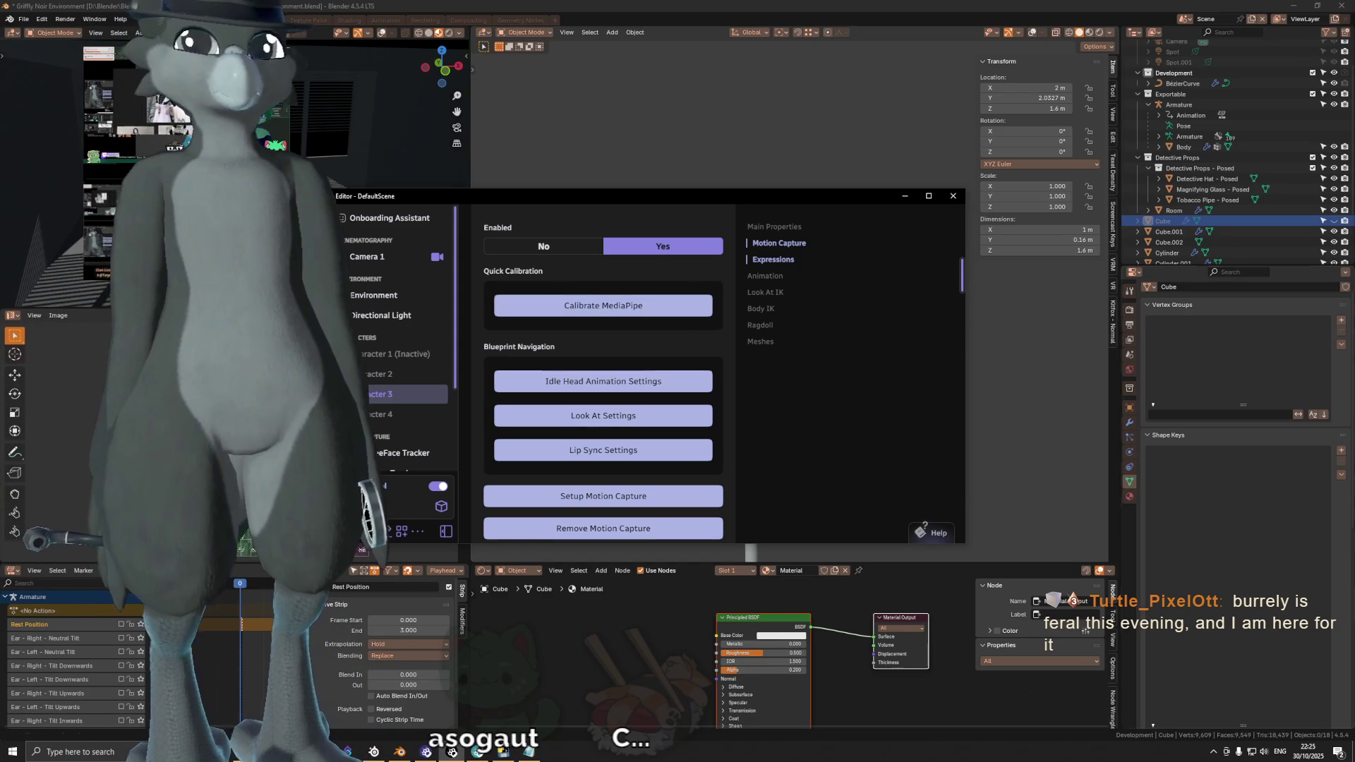
# Step: Put the Warudo editor away and return focus to the Blender lamp scene
pyautogui.click(1086, 631)
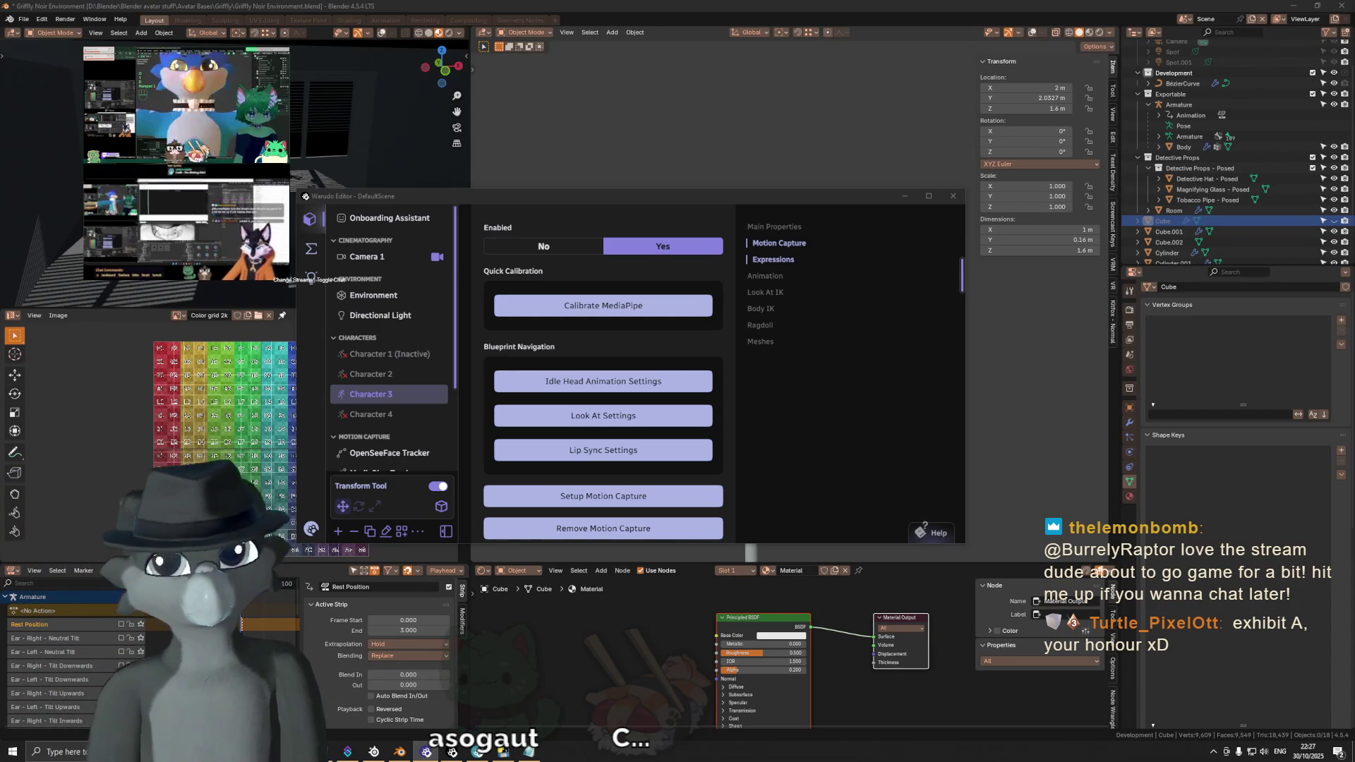
pyautogui.click(903, 196)
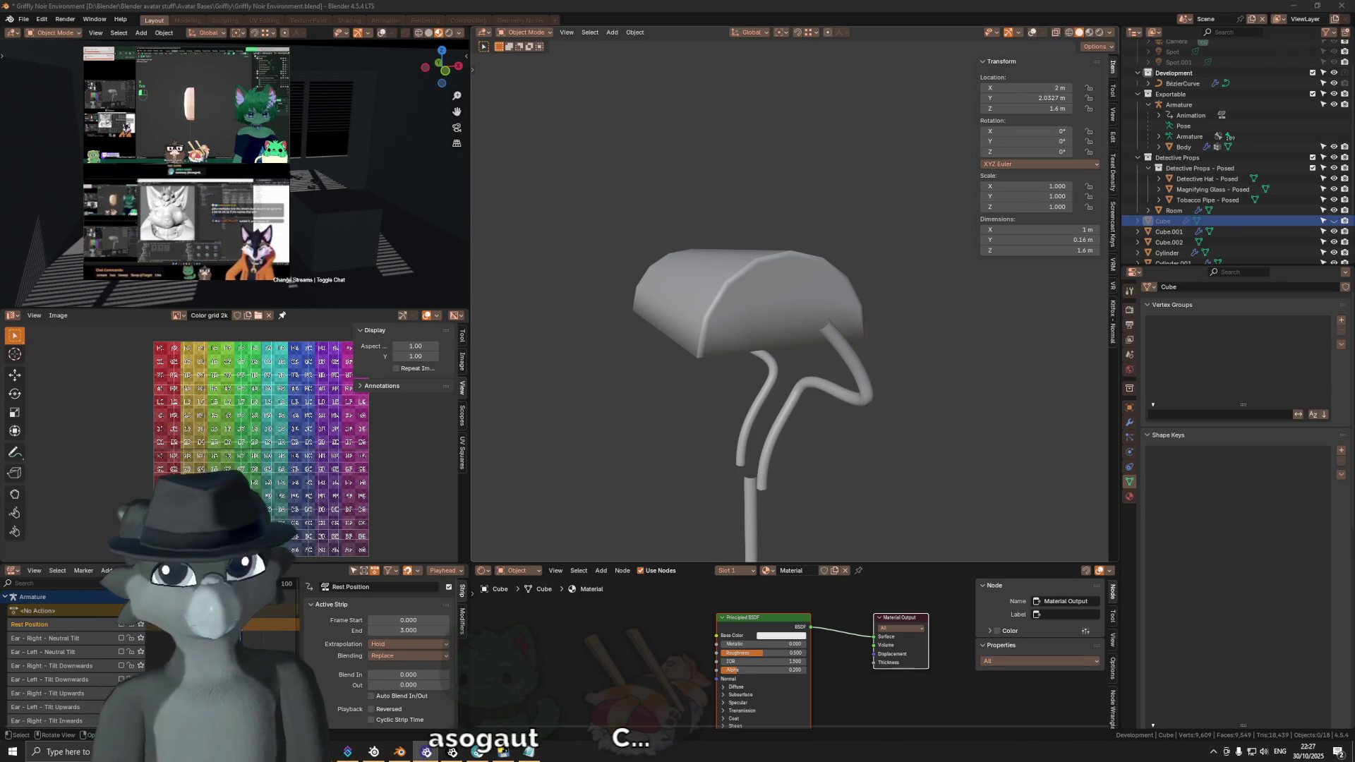
pyautogui.moveTo(937, 417)
pyautogui.mouseDown(button='middle')
pyautogui.moveTo(839, 341)
pyautogui.moveTo(763, 325)
pyautogui.moveTo(785, 357)
pyautogui.mouseUp(button='middle')
pyautogui.scroll(3, 798, 314)
pyautogui.scroll(1, 786, 351)
pyautogui.scroll(1, 785, 389)
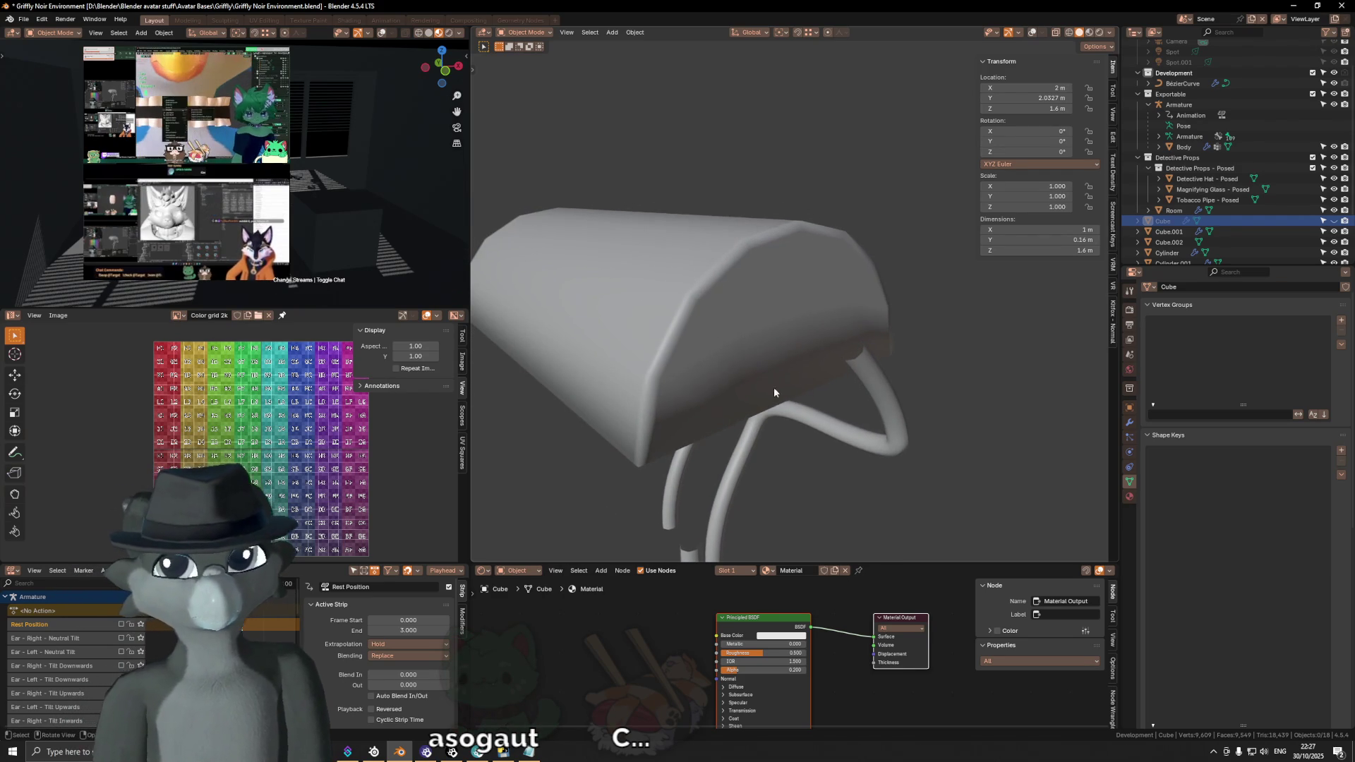
# Step: Select the lamp shade, then the BezierCurve arm with its round 0.003 m bevel
pyautogui.click(787, 359)
pyautogui.moveTo(787, 359); pyautogui.dragTo(882, 371, button='middle')
pyautogui.click(882, 400)
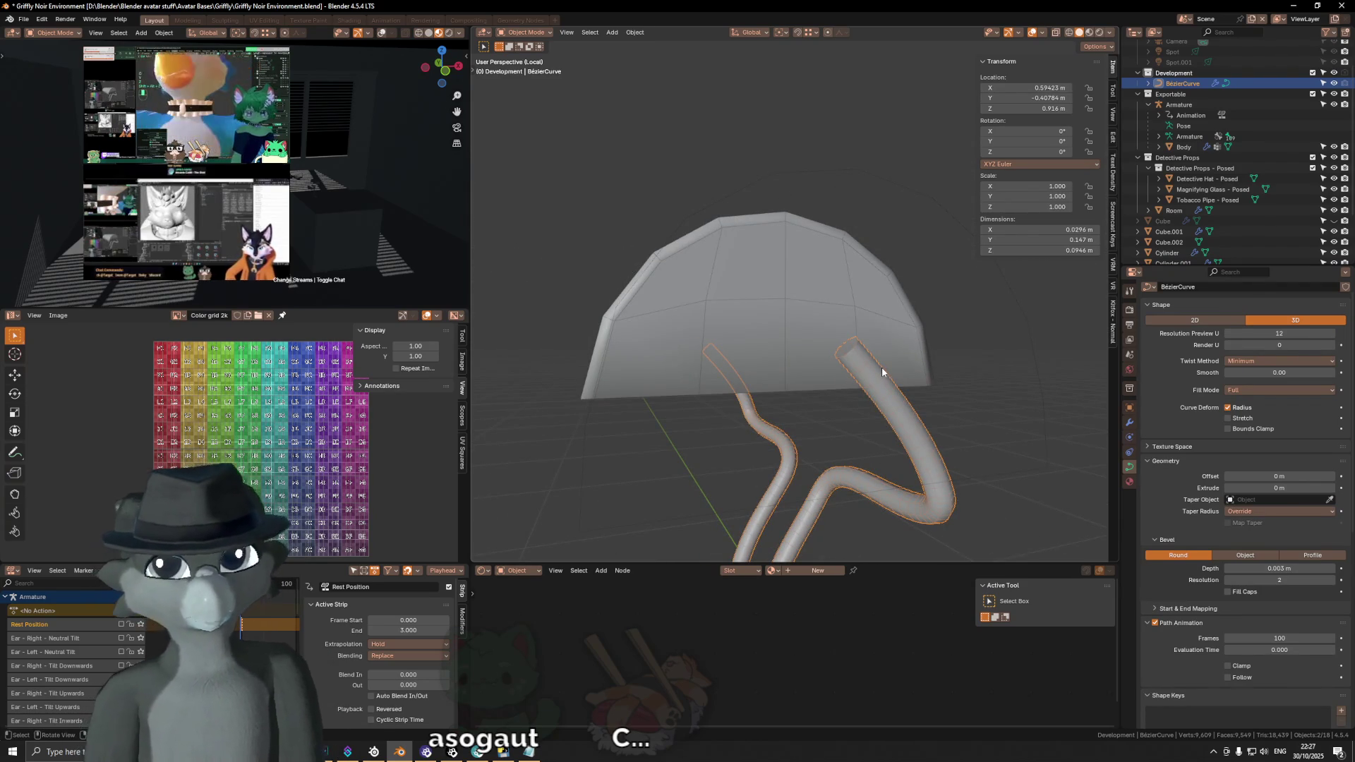
# Step: Edit the arm curve, lower its preview resolution to 7, and circle-select the left arm's end point
pyautogui.press('Tab')
pyautogui.moveTo(889, 430); pyautogui.dragTo(971, 384, button='middle')
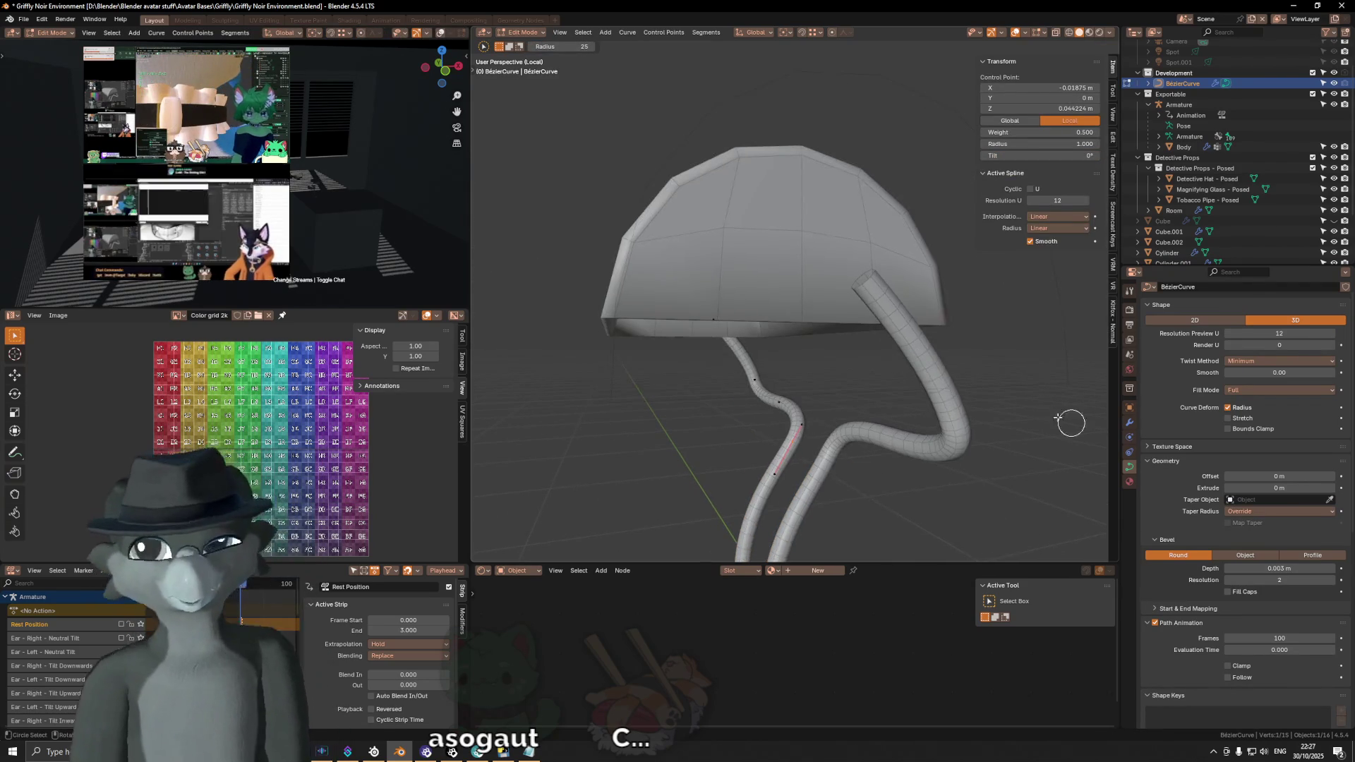
pyautogui.click(1232, 337)
pyautogui.write('7')
pyautogui.press('Return')
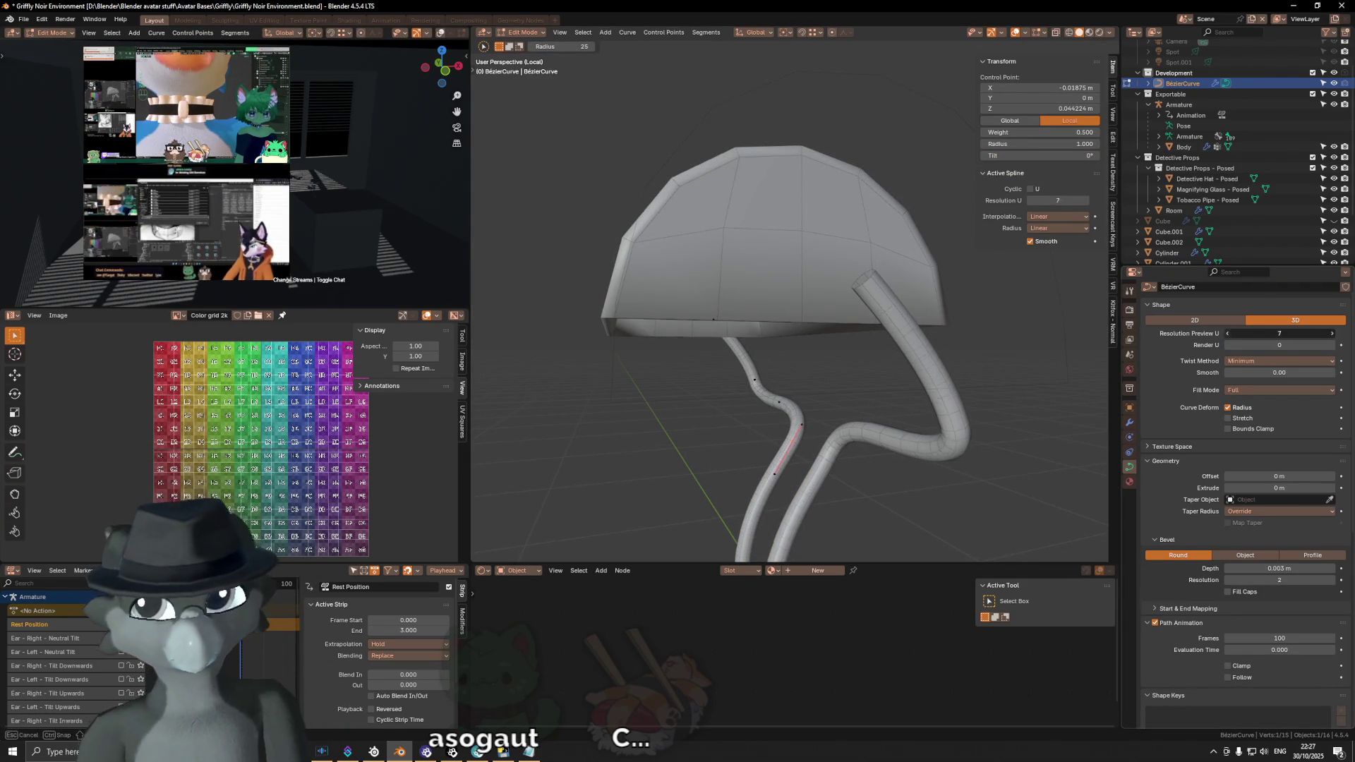
pyautogui.press('c')
pyautogui.moveTo(810, 413)
pyautogui.mouseDown(button='middle')
pyautogui.moveTo(873, 425)
pyautogui.moveTo(756, 439)
pyautogui.mouseUp(button='middle')
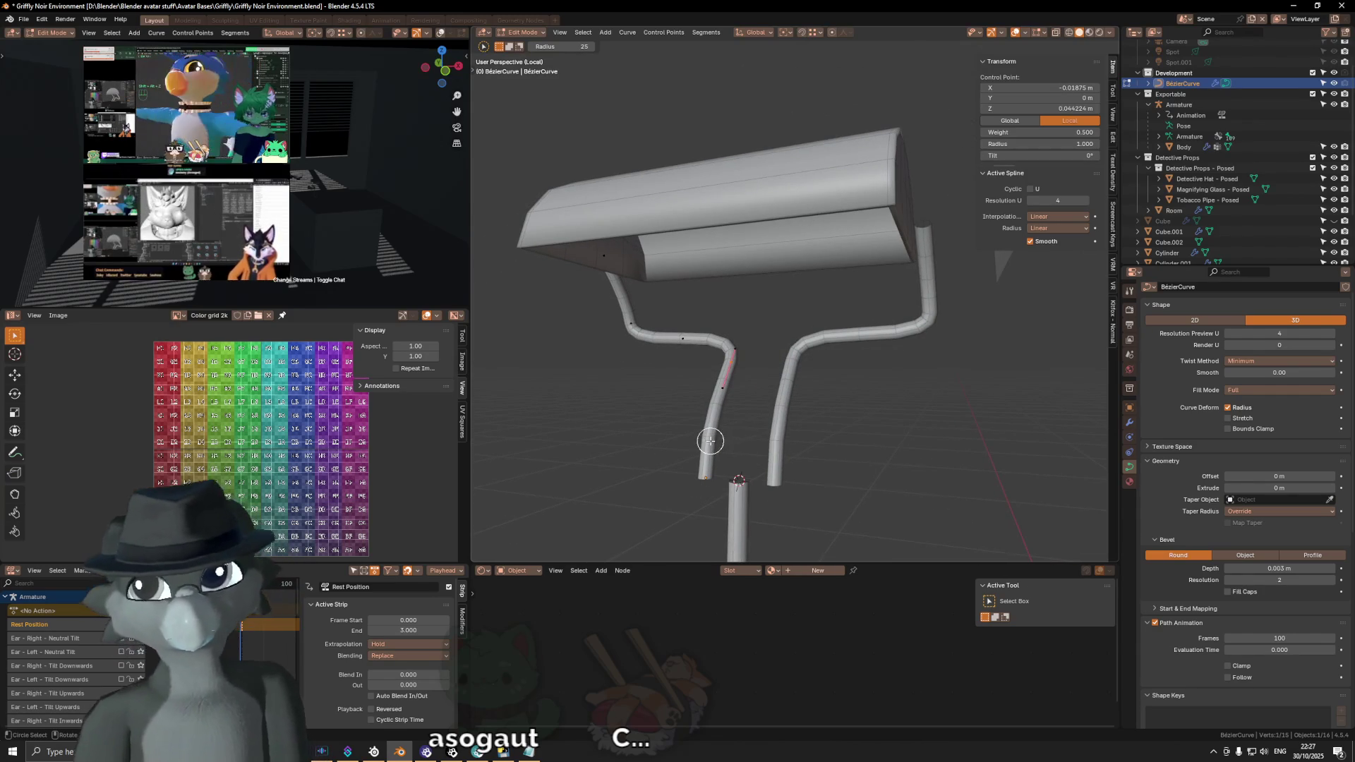
pyautogui.click(696, 476)
# Step: From front orthographic view, select the arm's middle section and subdivide it once
pyautogui.press('KP_3')
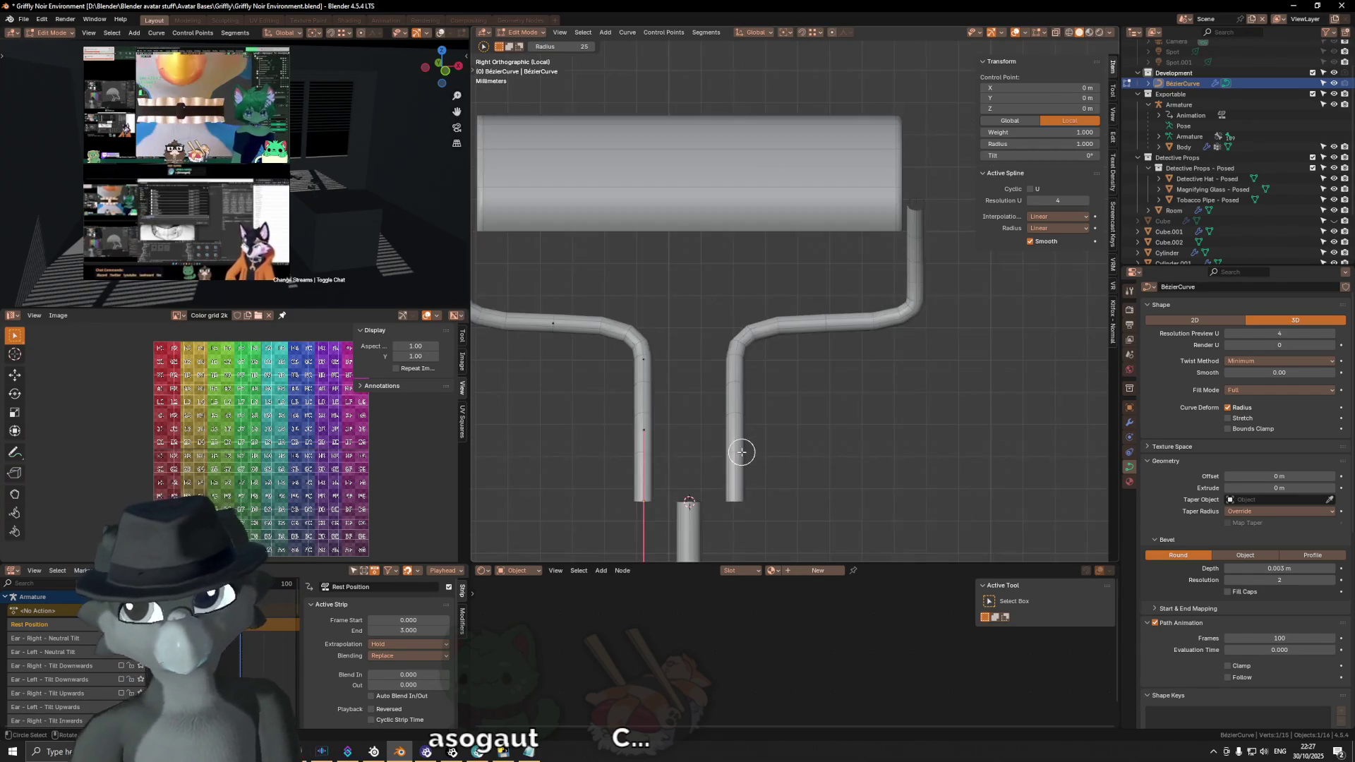
pyautogui.press('KP_1')
pyautogui.click(653, 372)
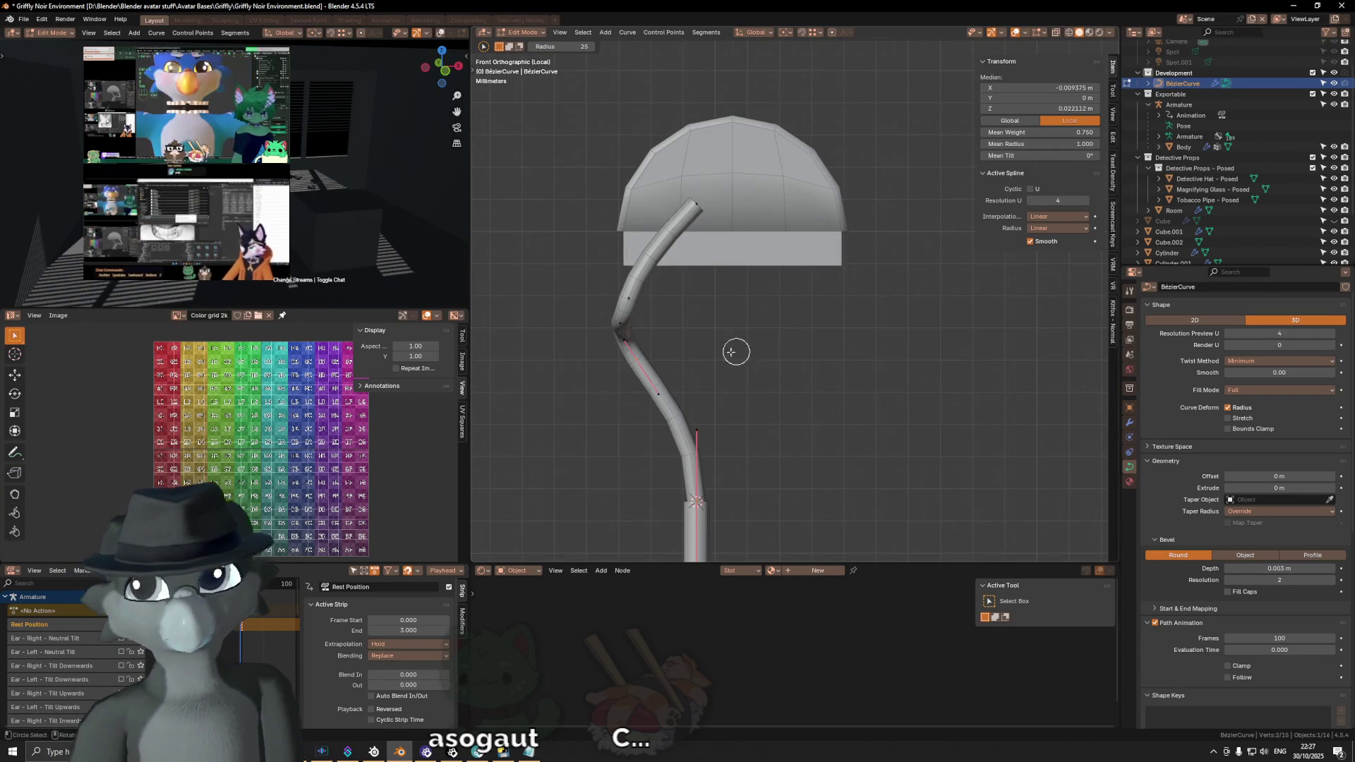
pyautogui.rightClick(792, 345)
pyautogui.click(793, 345)
pyautogui.moveTo(795, 351)
pyautogui.mouseDown(button='middle')
pyautogui.moveTo(809, 363)
pyautogui.moveTo(780, 368)
pyautogui.moveTo(642, 286)
pyautogui.mouseUp(button='middle')
pyautogui.scroll(3, 808, 364)
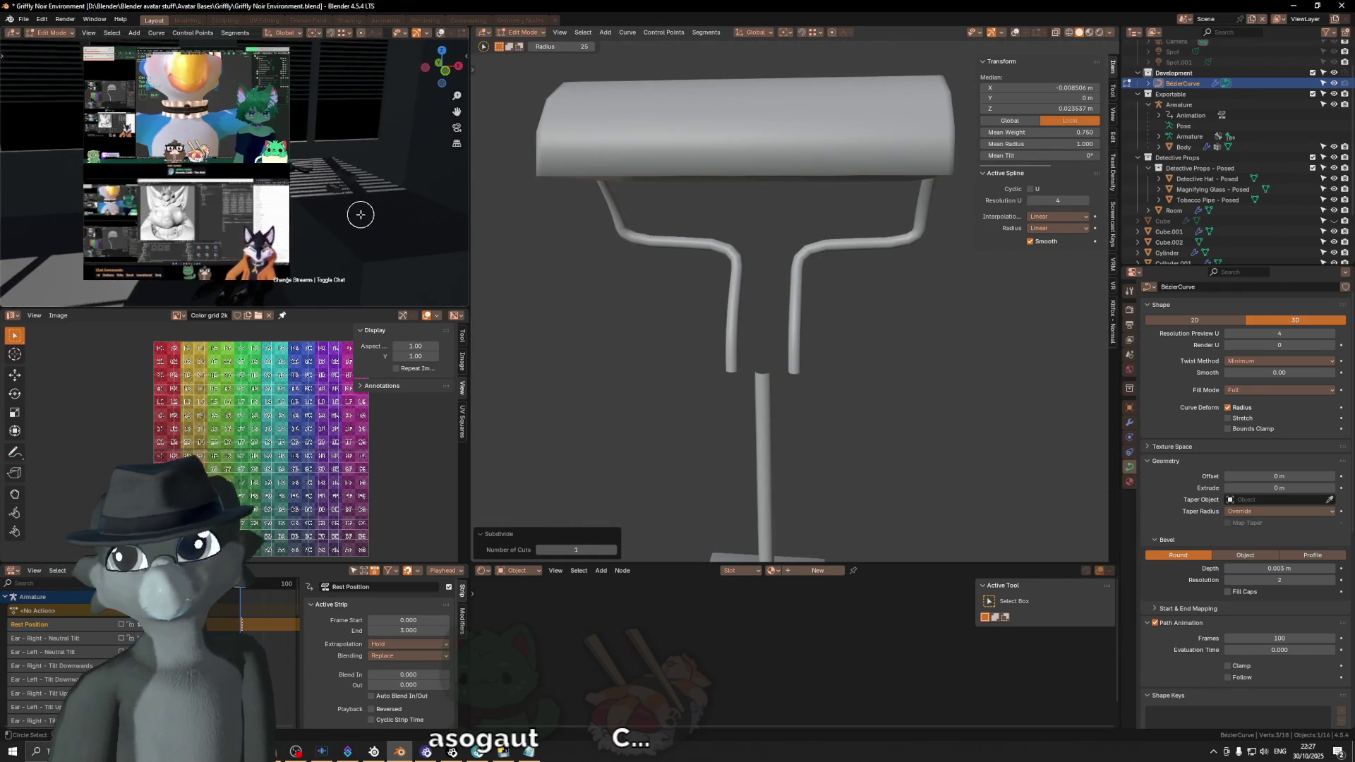
# Step: Leave curve editing to Object Mode and bring up the Shift+A Mesh add list
pyautogui.moveTo(360, 214); pyautogui.dragTo(5, 202, button='middle')
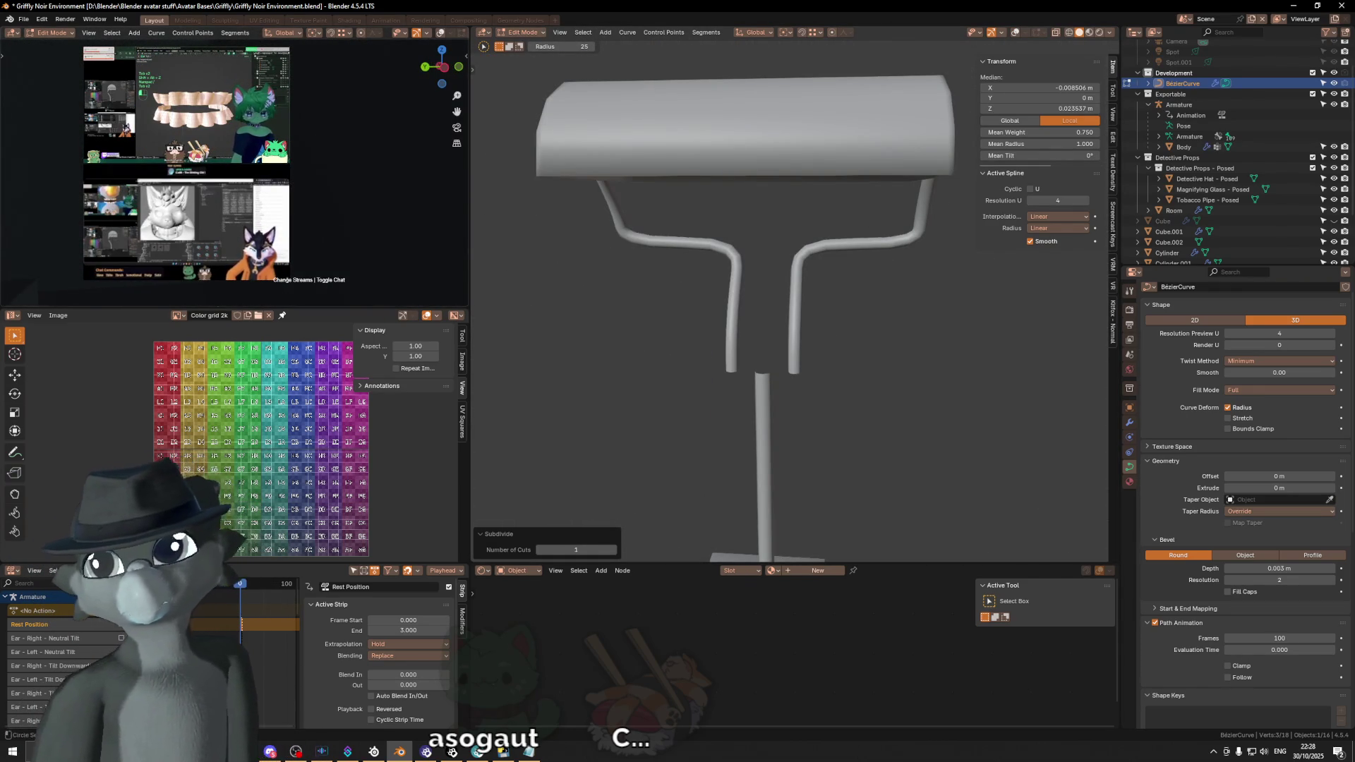
pyautogui.moveTo(51, 242)
pyautogui.mouseDown(button='middle')
pyautogui.moveTo(413, 264)
pyautogui.moveTo(212, 254)
pyautogui.moveTo(350, 211)
pyautogui.mouseUp(button='middle')
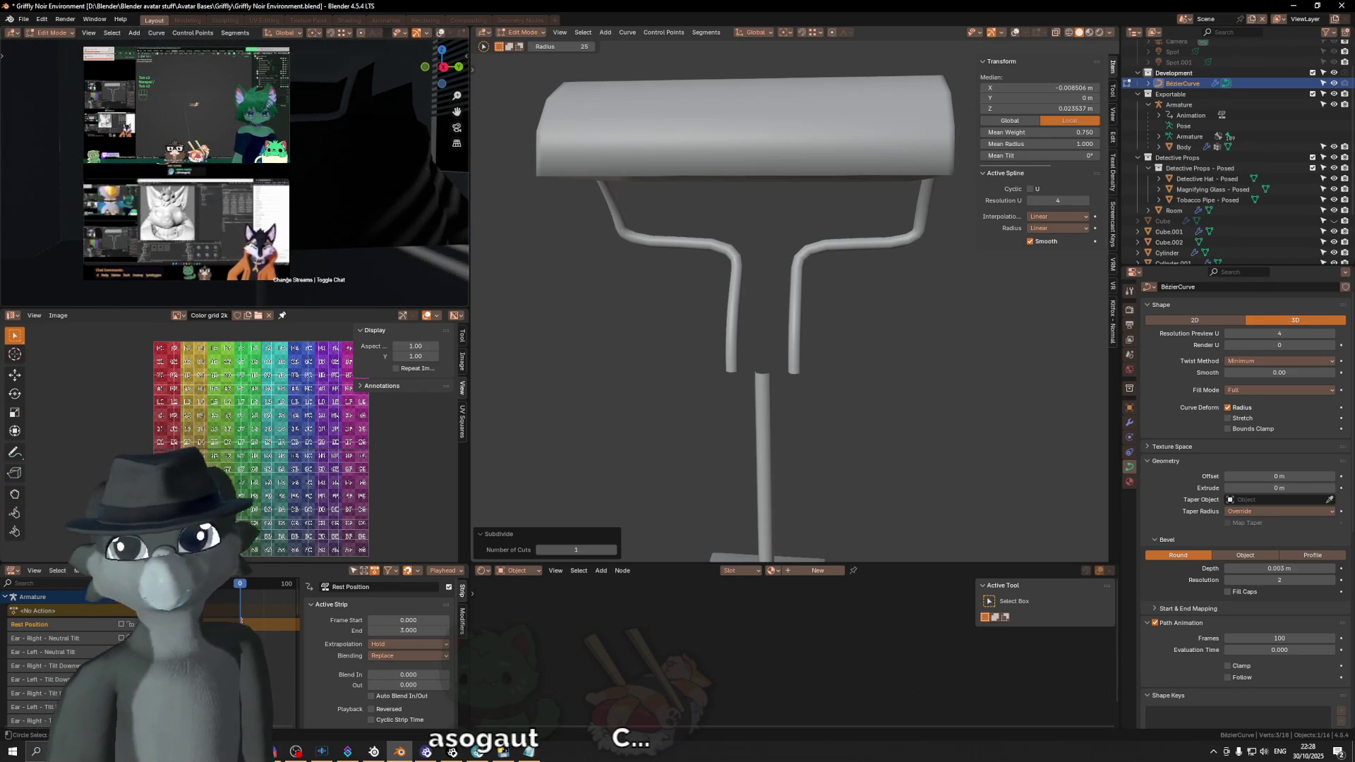
pyautogui.moveTo(774, 306); pyautogui.dragTo(793, 311, button='middle')
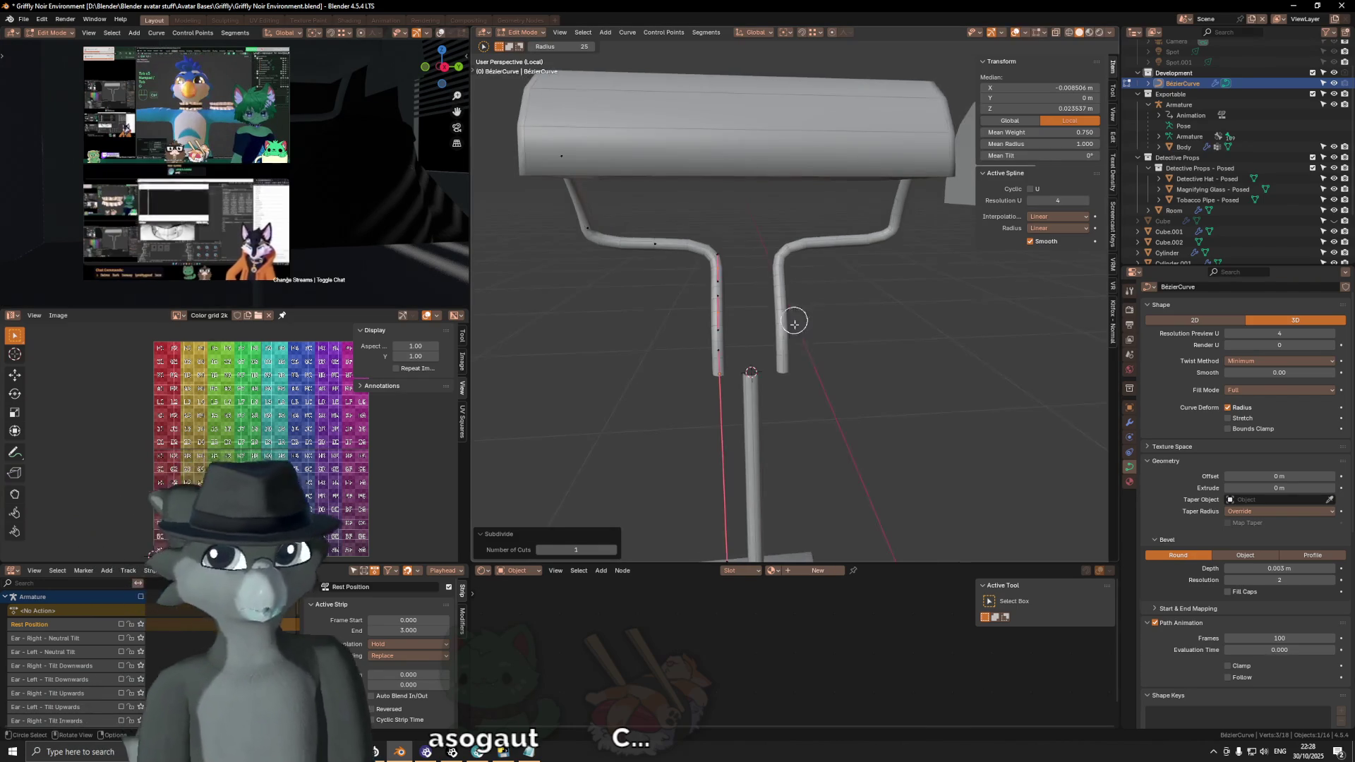
pyautogui.press('a')
pyautogui.click(750, 371)
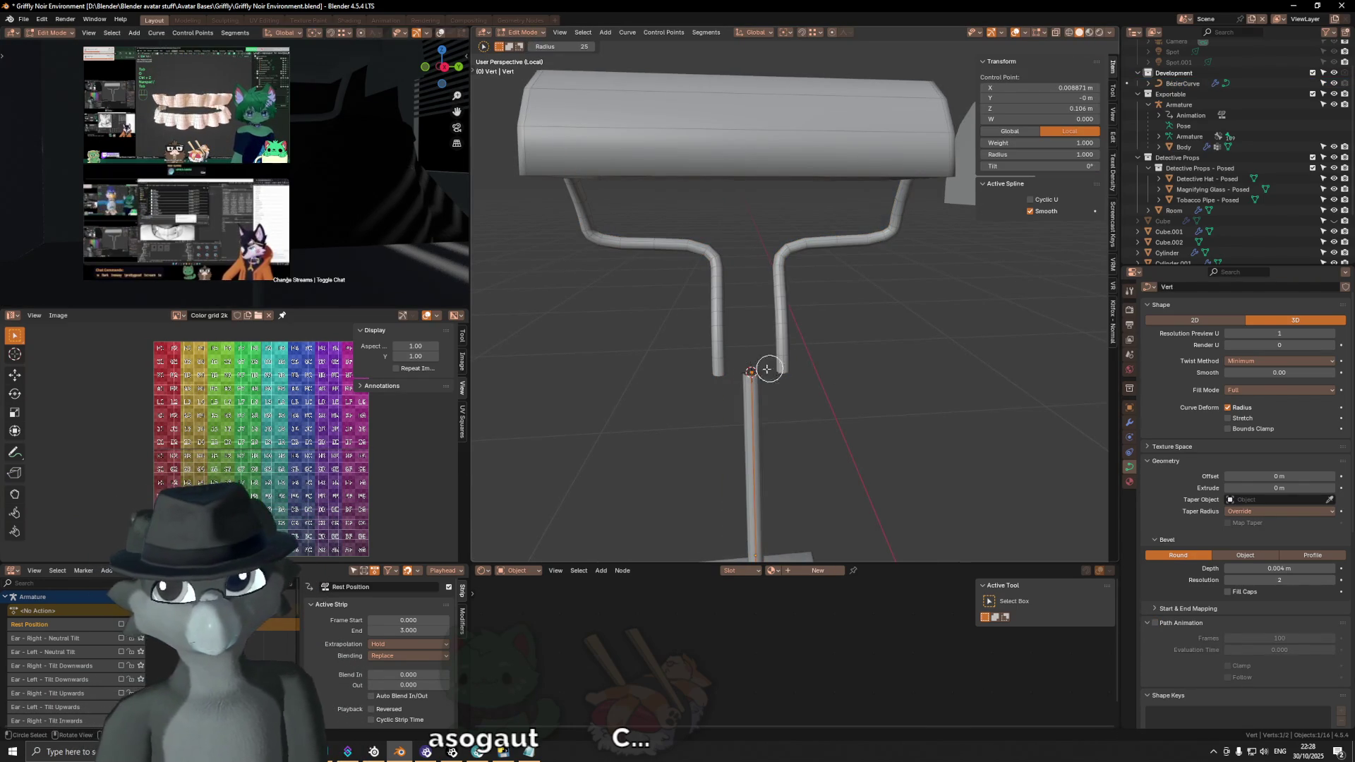
pyautogui.press('Tab')
pyautogui.hotkey('shift', 'a')
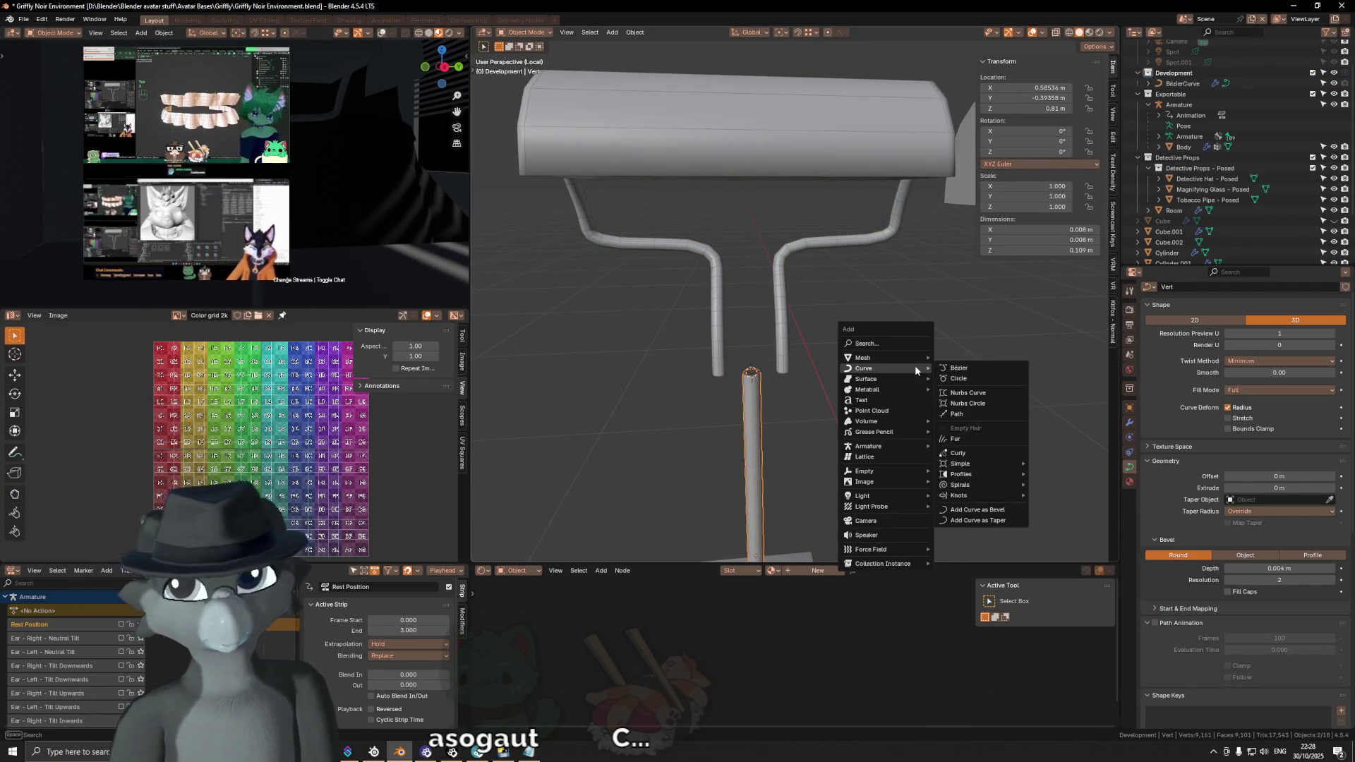
pyautogui.moveTo(863, 358)
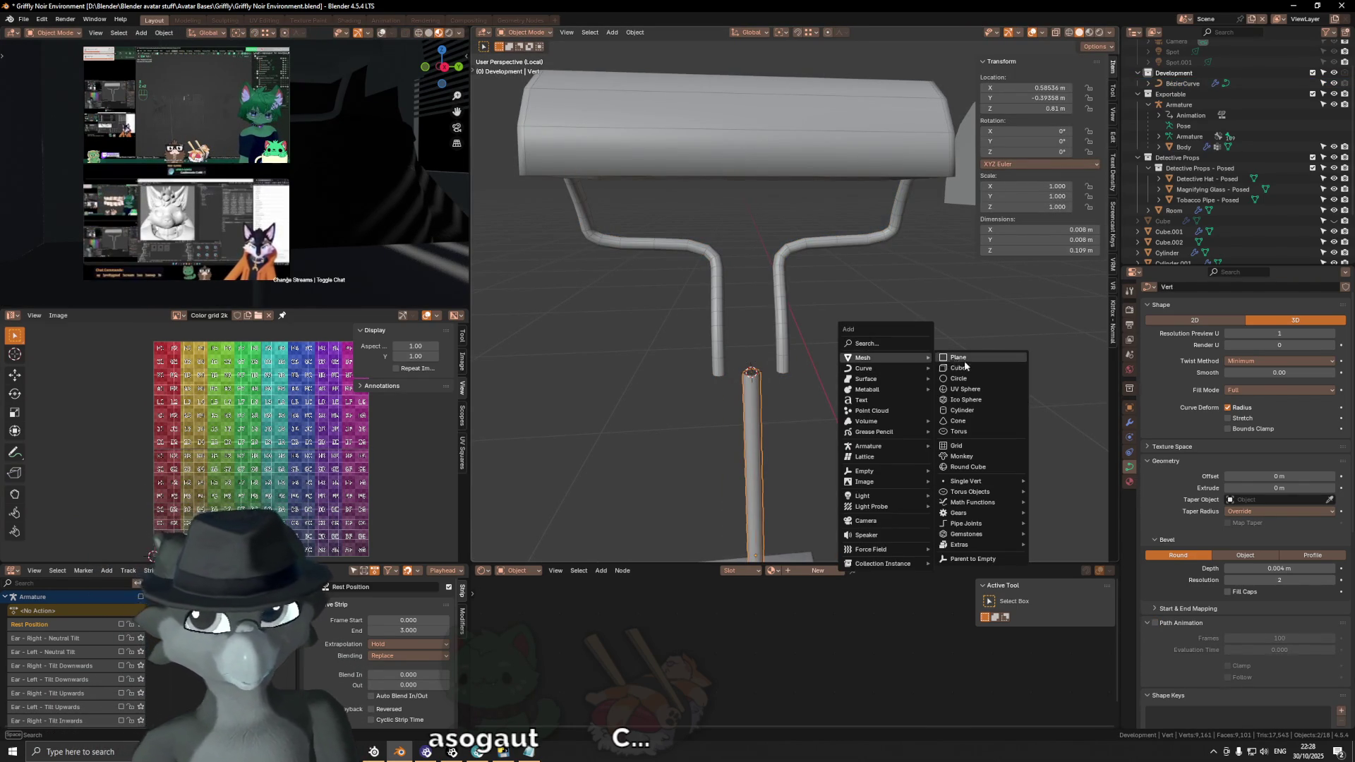
# Step: Add a cylinder, rotate it 90° on X, shrink it and lengthen it along Y as the stem joint
pyautogui.click(964, 410)
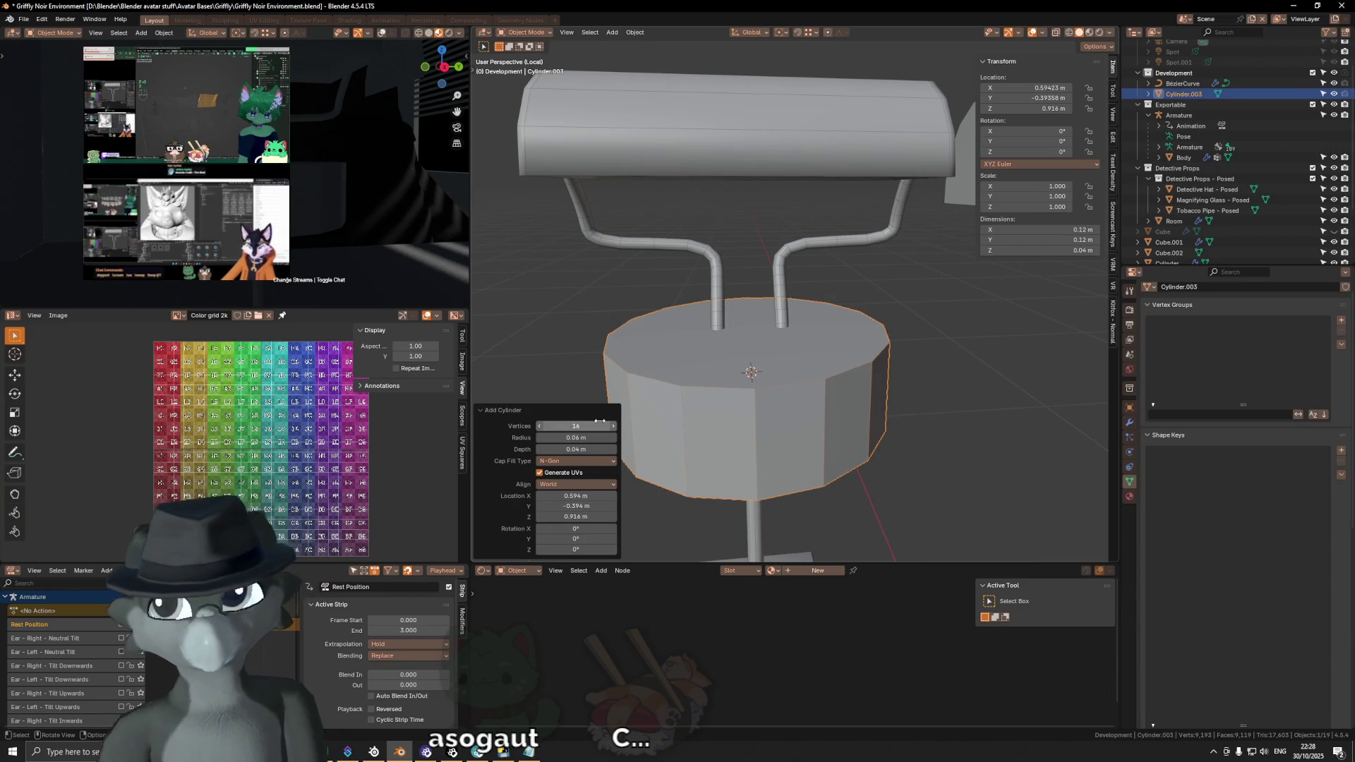
pyautogui.press('r')
pyautogui.press('x')
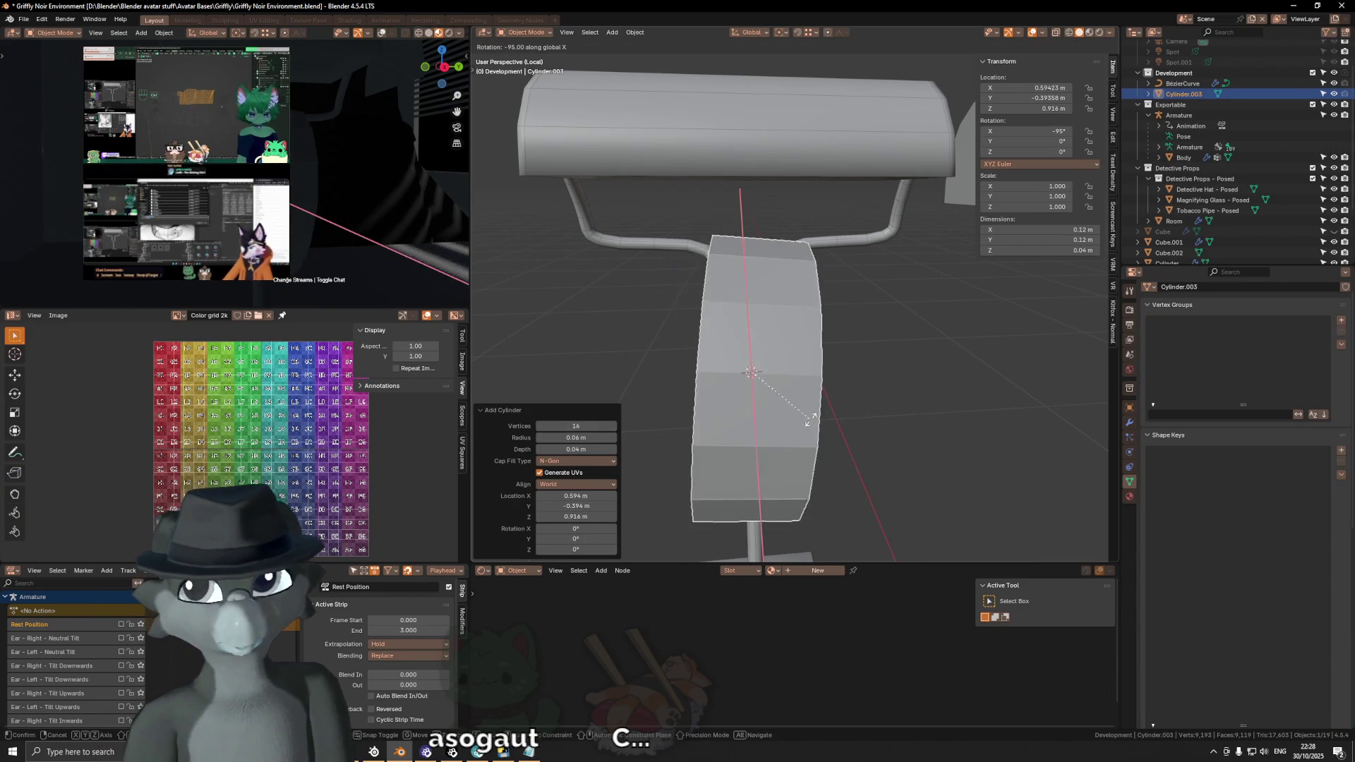
pyautogui.click(814, 423)
pyautogui.press('s')
pyautogui.press('y')
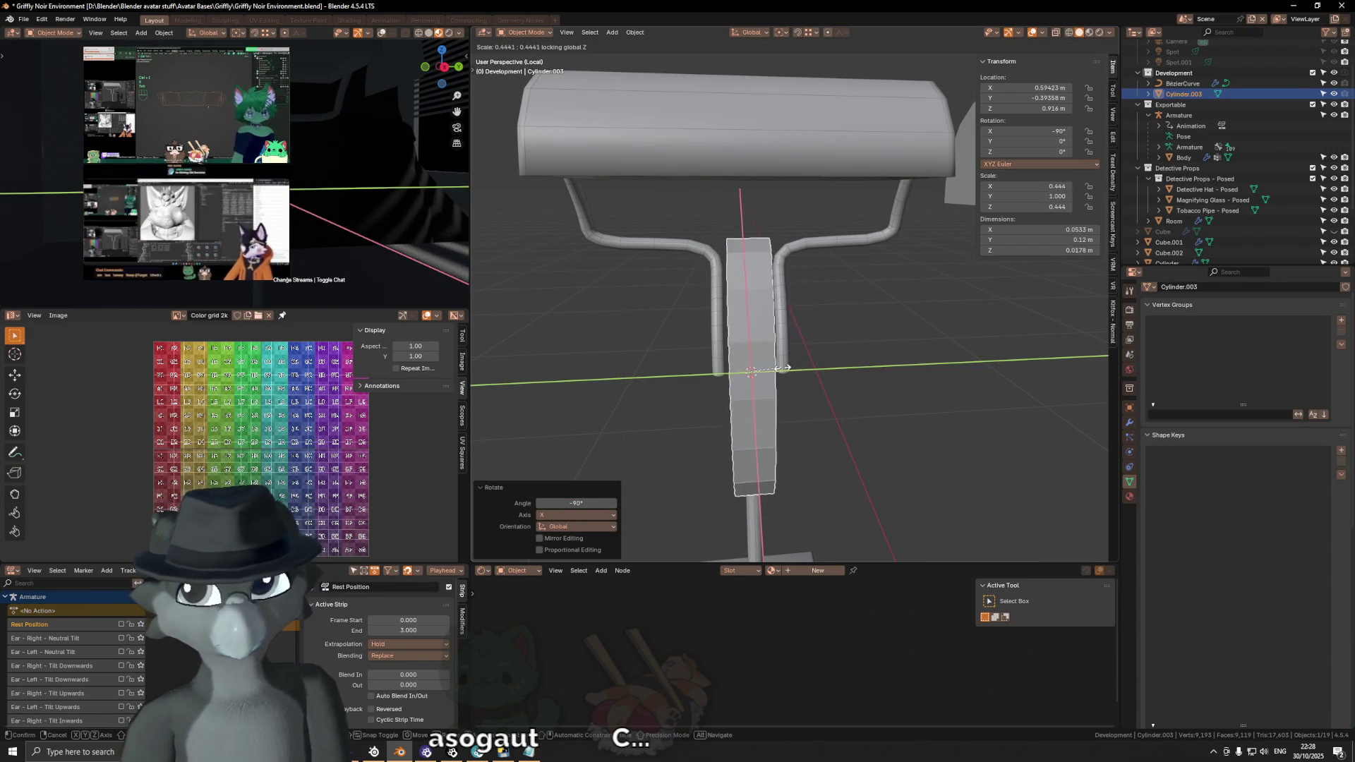
pyautogui.hotkey('shift', 'y')
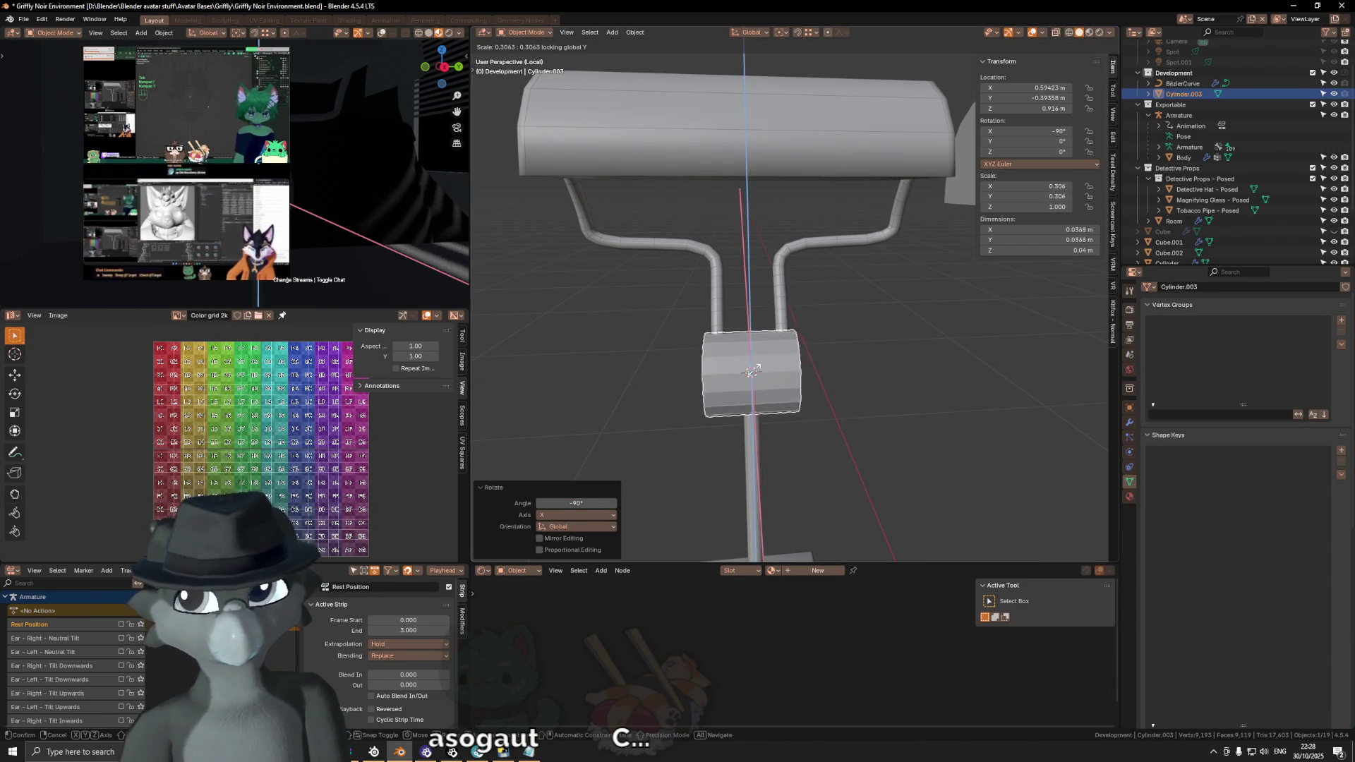
pyautogui.click(729, 376)
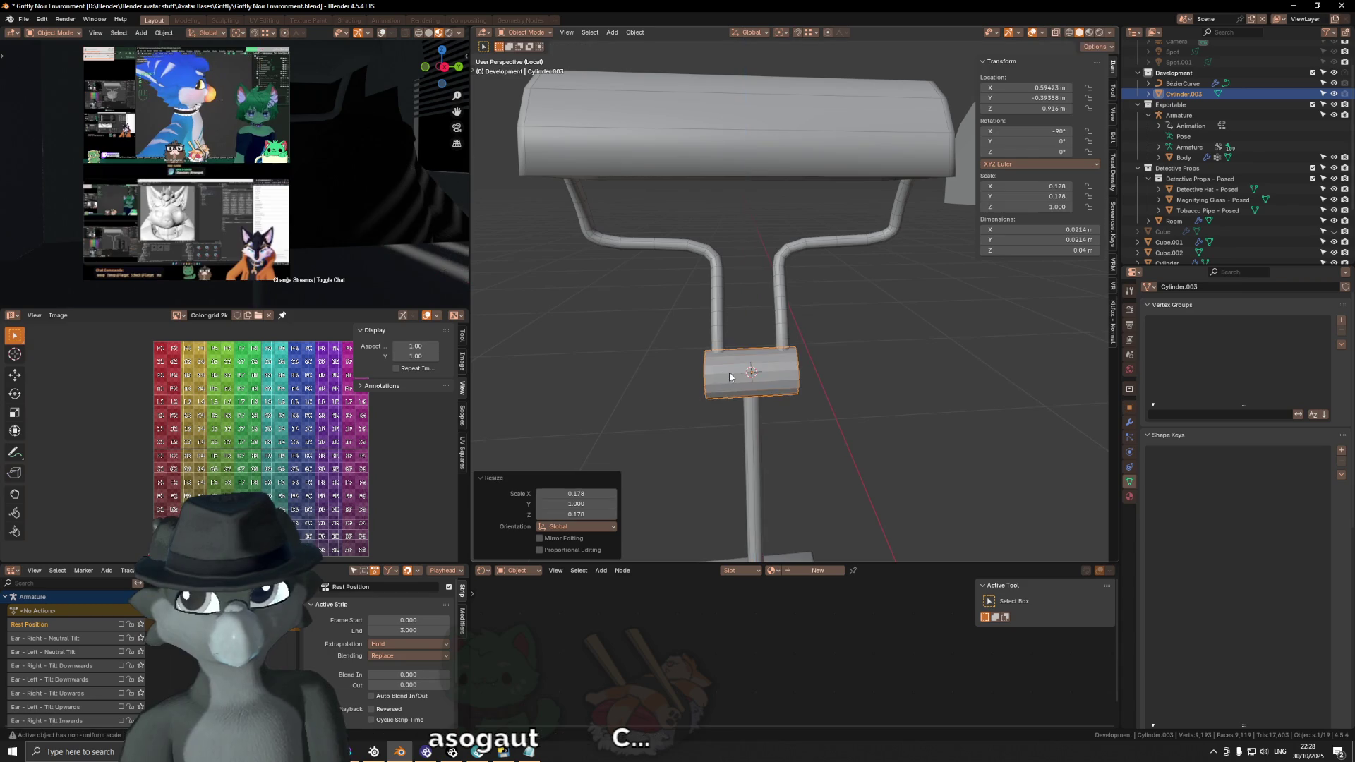
pyautogui.press('y')
pyautogui.click(879, 365)
# Step: Give the cylinder smooth shading, apply its scale, and begin bevelling its end edges
pyautogui.rightClick(883, 364)
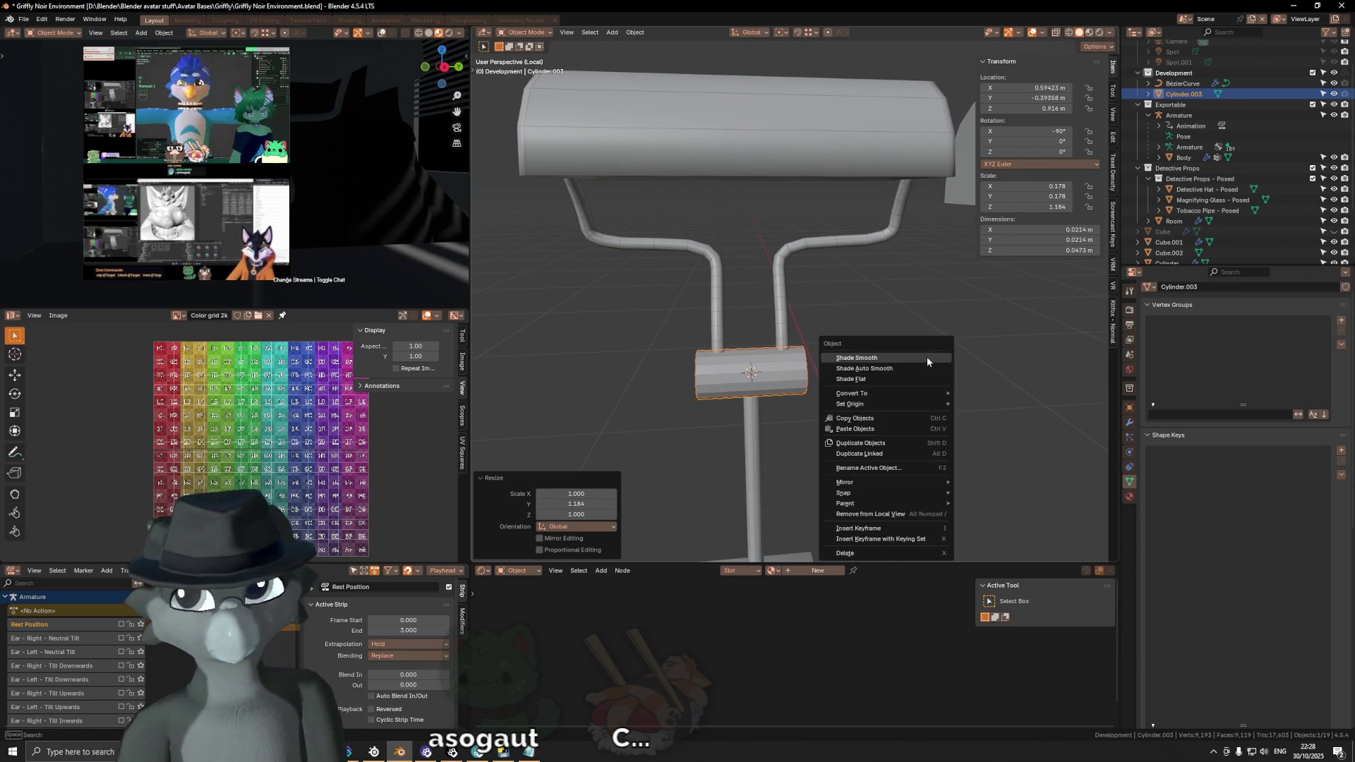
pyautogui.click(926, 357)
pyautogui.moveTo(927, 356); pyautogui.dragTo(796, 363, button='middle')
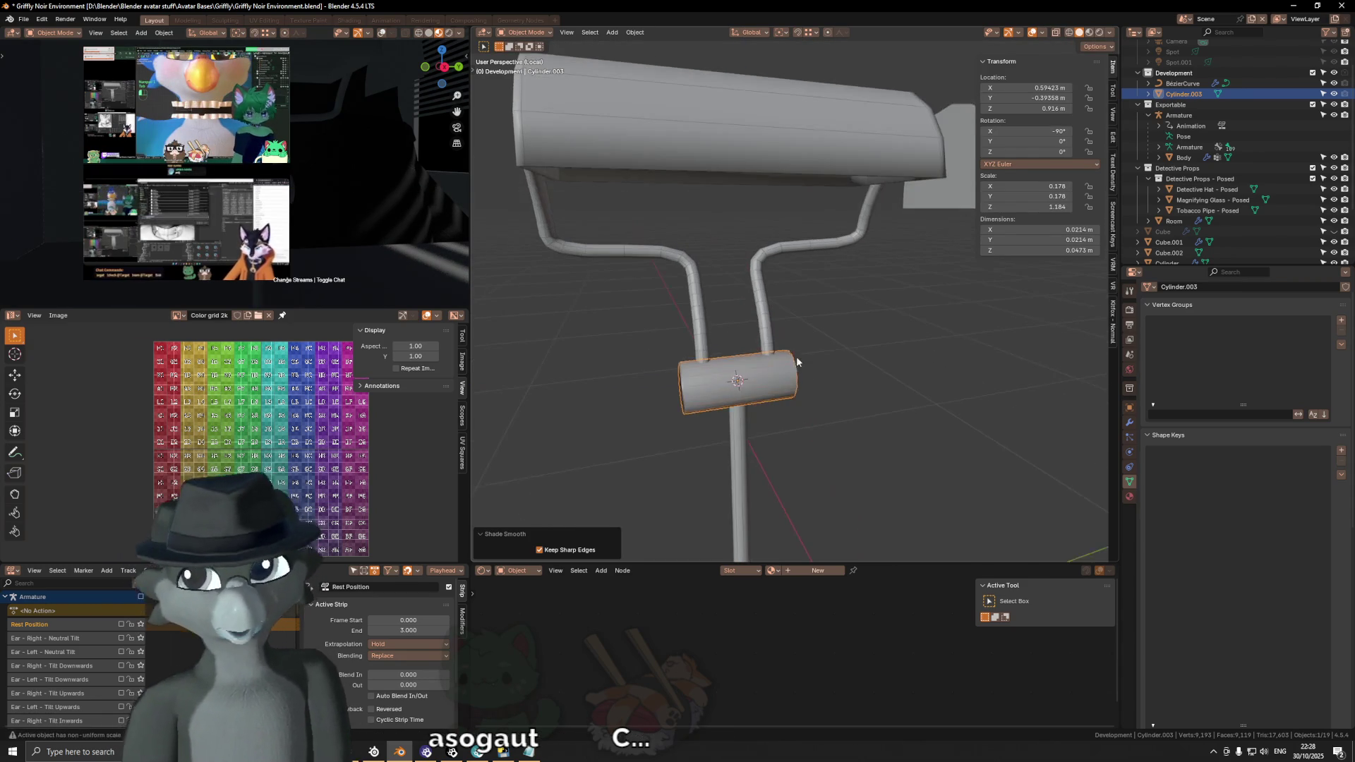
pyautogui.press('Tab')
pyautogui.press('Tab')
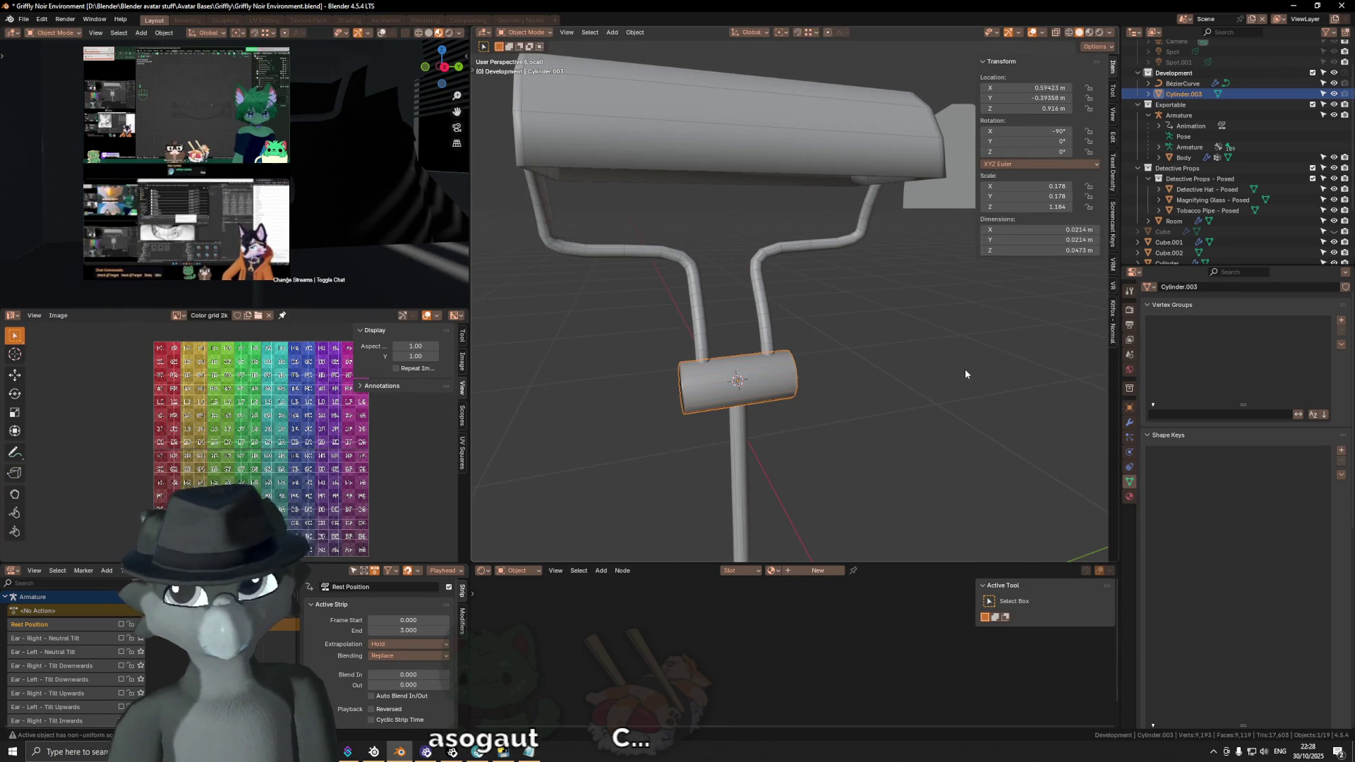
pyautogui.hotkey('ctrl', 'a')
pyautogui.click(964, 375)
pyautogui.press('Tab')
pyautogui.hotkey('alt', 'a')
pyautogui.moveTo(714, 370)
pyautogui.mouseDown(button='middle')
pyautogui.moveTo(907, 392)
pyautogui.moveTo(773, 351)
pyautogui.mouseUp(button='middle')
pyautogui.hotkey('ctrl', 'b')
pyautogui.scroll(1, 923, 393)
# Step: Confirm the bevel on the cylinder joint's ends and inspect the result in Object Mode
pyautogui.click(928, 398)
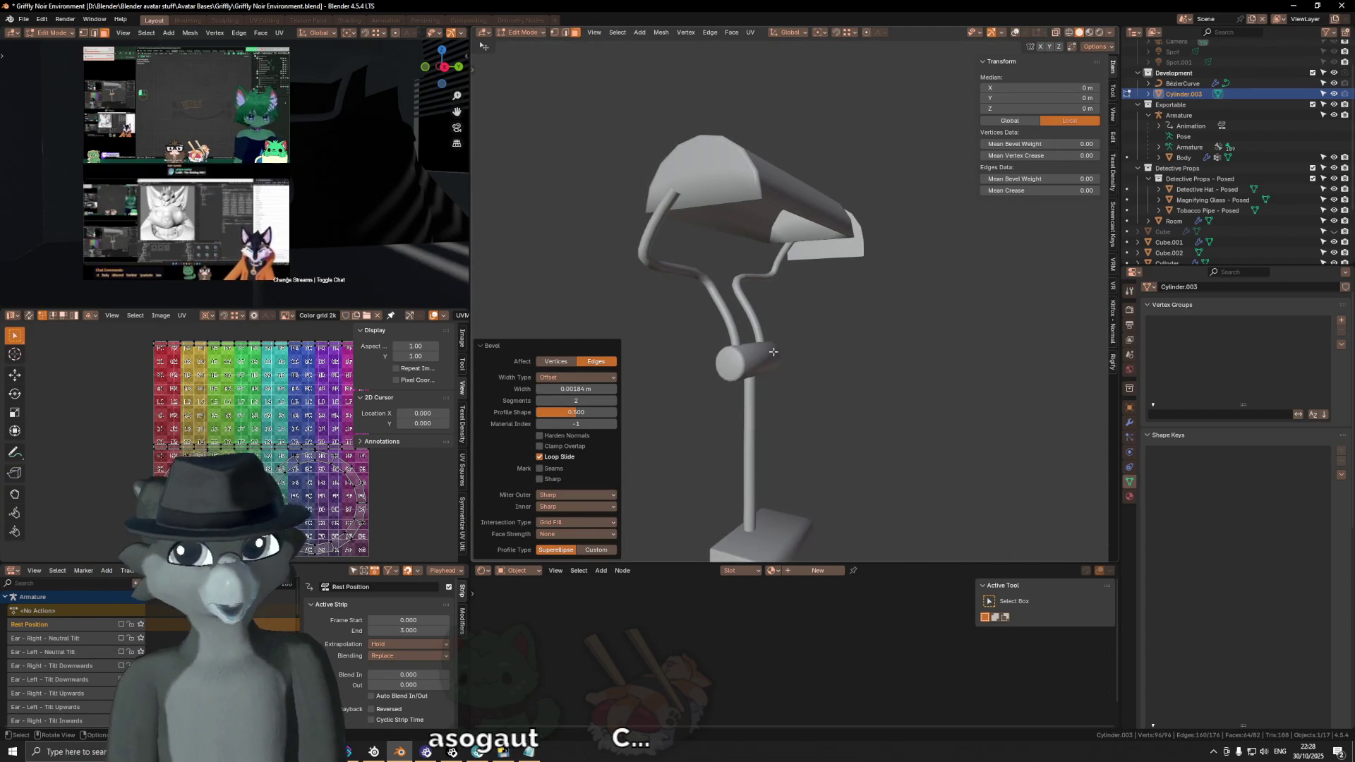
pyautogui.scroll(1, 773, 352)
pyautogui.scroll(1, 772, 350)
pyautogui.scroll(2, 769, 343)
pyautogui.moveTo(770, 344)
pyautogui.mouseDown(button='middle')
pyautogui.moveTo(850, 372)
pyautogui.moveTo(910, 212)
pyautogui.moveTo(823, 222)
pyautogui.moveTo(765, 378)
pyautogui.mouseUp(button='middle')
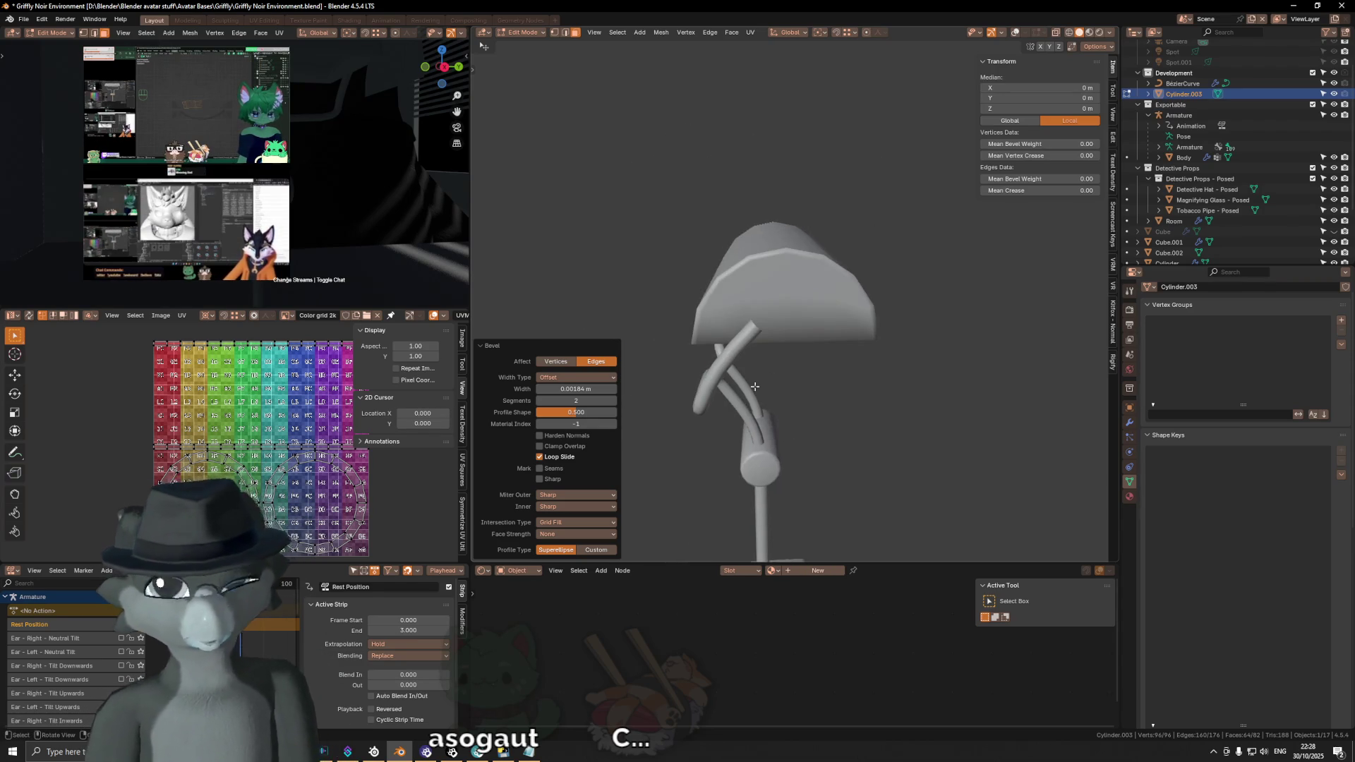
pyautogui.moveTo(679, 342); pyautogui.dragTo(668, 368, button='middle')
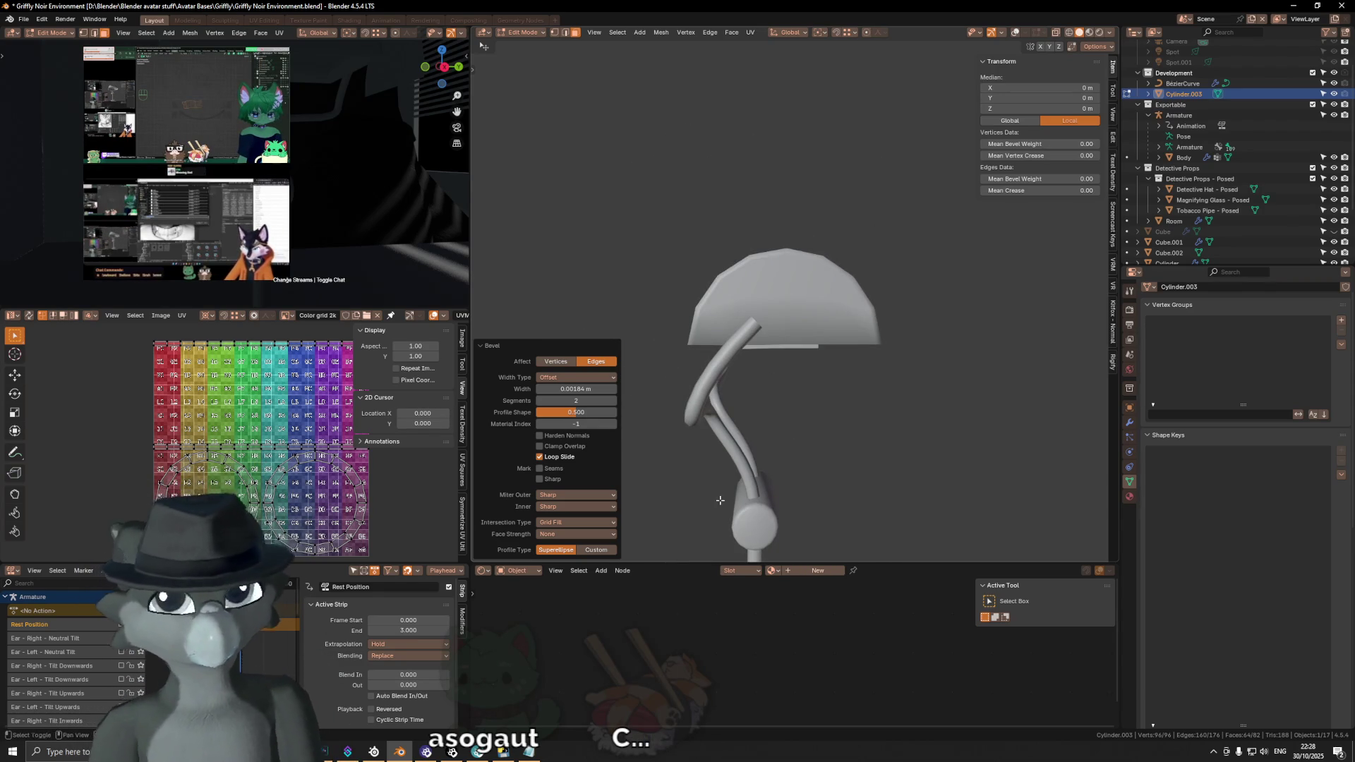
pyautogui.moveTo(720, 500); pyautogui.dragTo(705, 465, button='middle')
pyautogui.press('Tab')
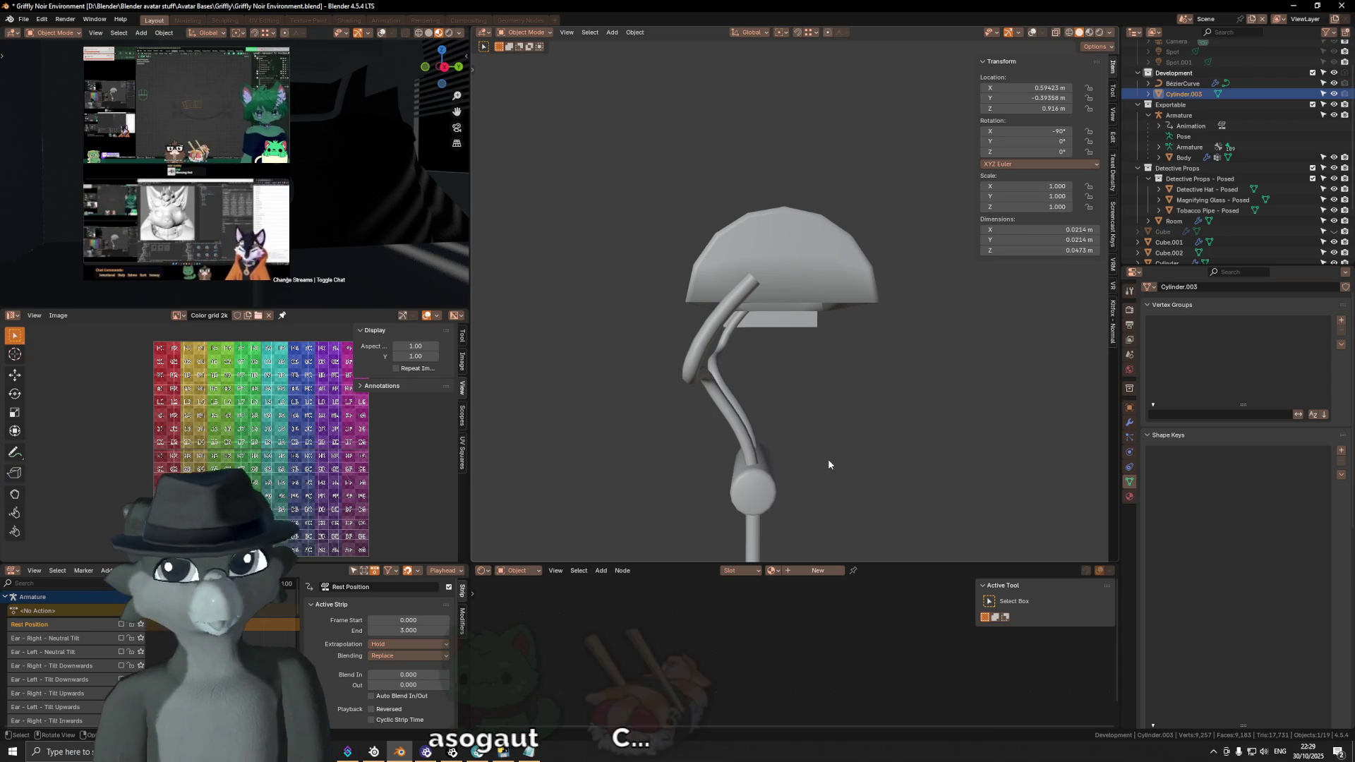
pyautogui.scroll(1, 760, 435)
pyautogui.click(755, 453)
pyautogui.press('KP_Divide')
pyautogui.moveTo(769, 406)
pyautogui.mouseDown(button='middle')
pyautogui.moveTo(798, 337)
pyautogui.moveTo(859, 350)
pyautogui.moveTo(742, 361)
pyautogui.mouseUp(button='middle')
pyautogui.press('Tab')
pyautogui.hotkey('ctrl', 'r')
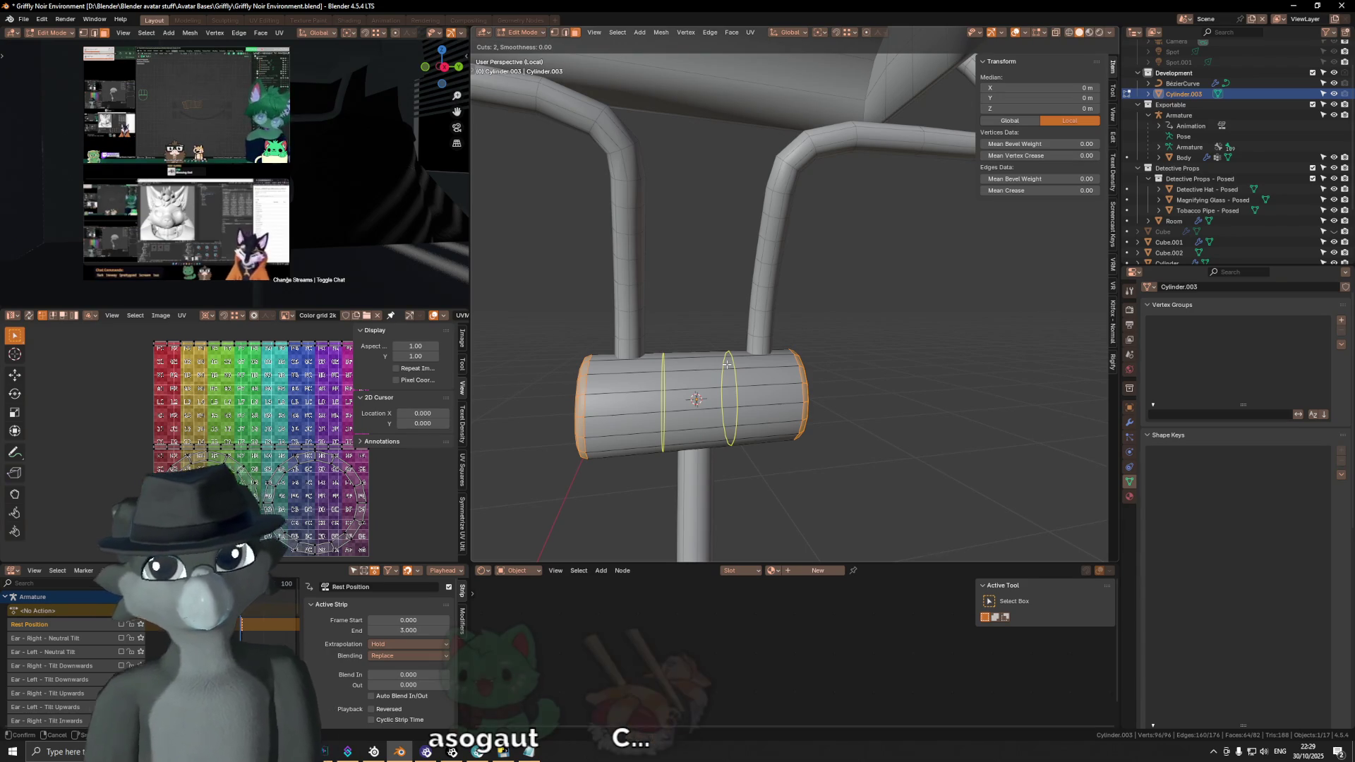
pyautogui.scroll(1, 727, 363)
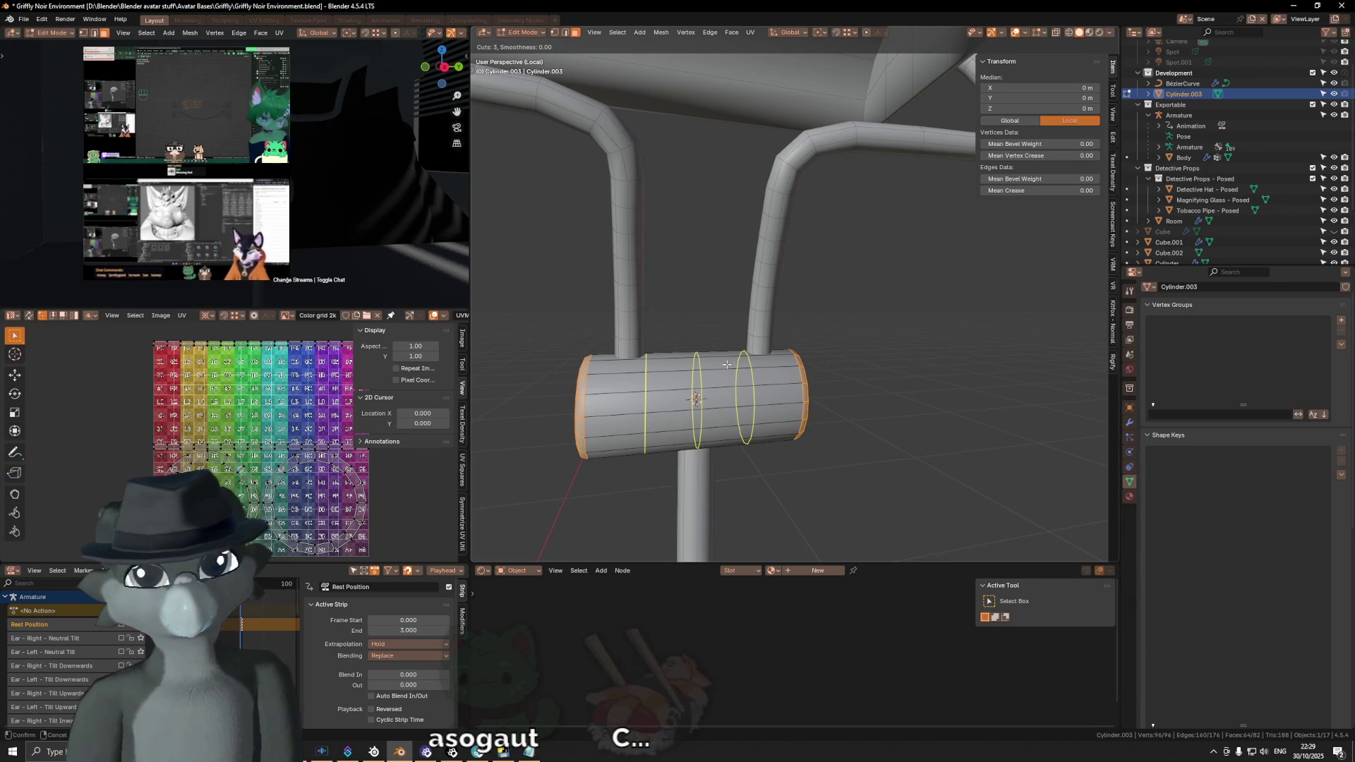
pyautogui.press('Escape')
pyautogui.scroll(-2, 836, 338)
pyautogui.moveTo(816, 333)
pyautogui.mouseDown(button='middle')
pyautogui.moveTo(862, 345)
pyautogui.moveTo(783, 315)
pyautogui.mouseUp(button='middle')
pyautogui.press('Tab')
pyautogui.click(782, 314)
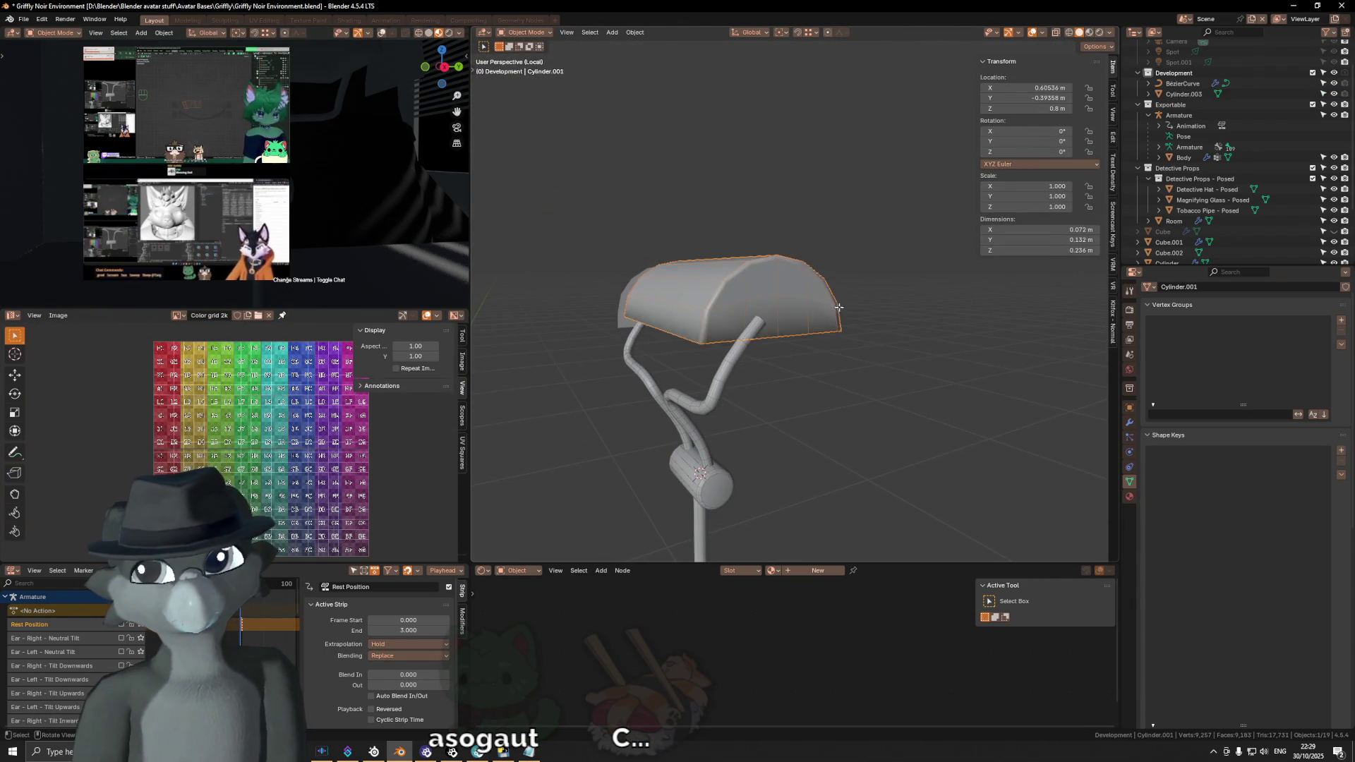
# Step: Inspect an end vertex of the shade in vertex select, then bring up the Shift+A add list
pyautogui.press('Tab')
pyautogui.press('1')
pyautogui.click(781, 295)
pyautogui.moveTo(938, 324)
pyautogui.mouseDown(button='middle')
pyautogui.moveTo(999, 330)
pyautogui.moveTo(972, 335)
pyautogui.mouseUp(button='middle')
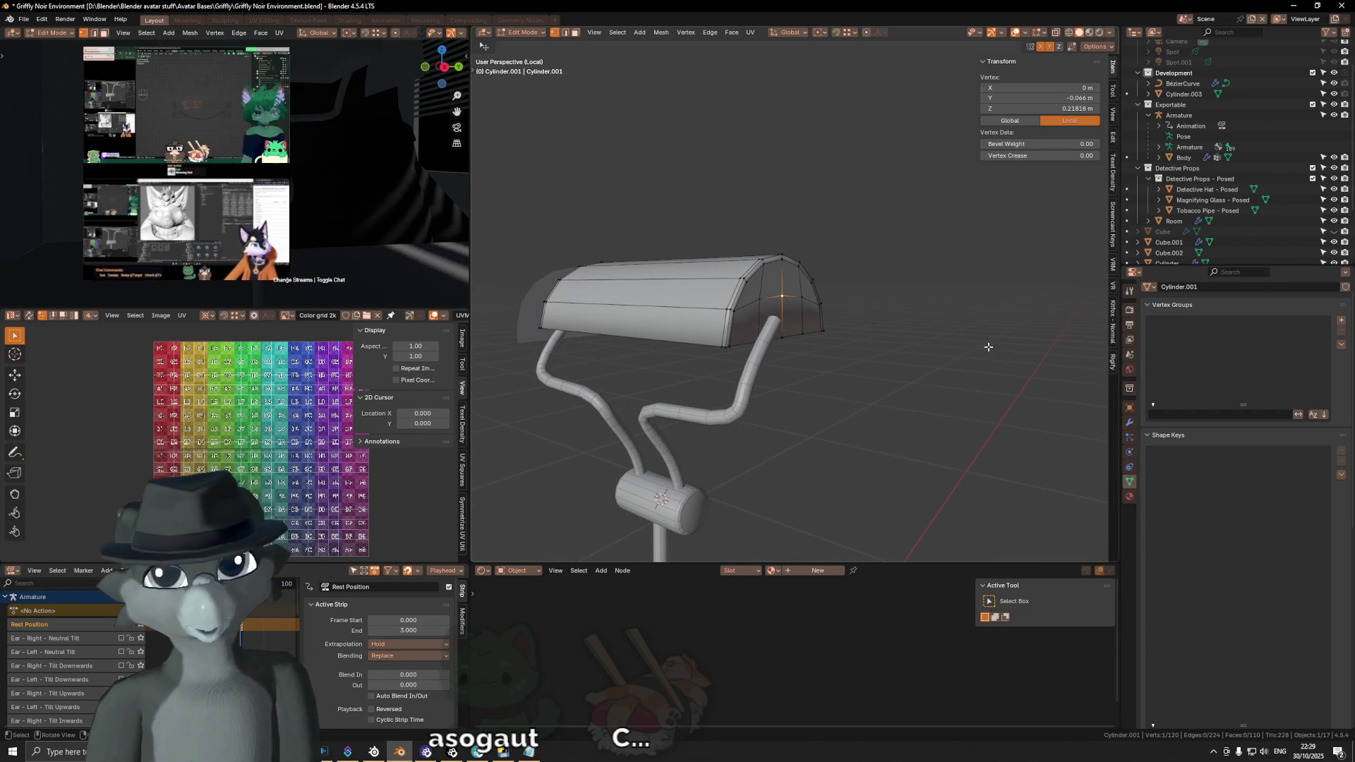
pyautogui.press('Tab')
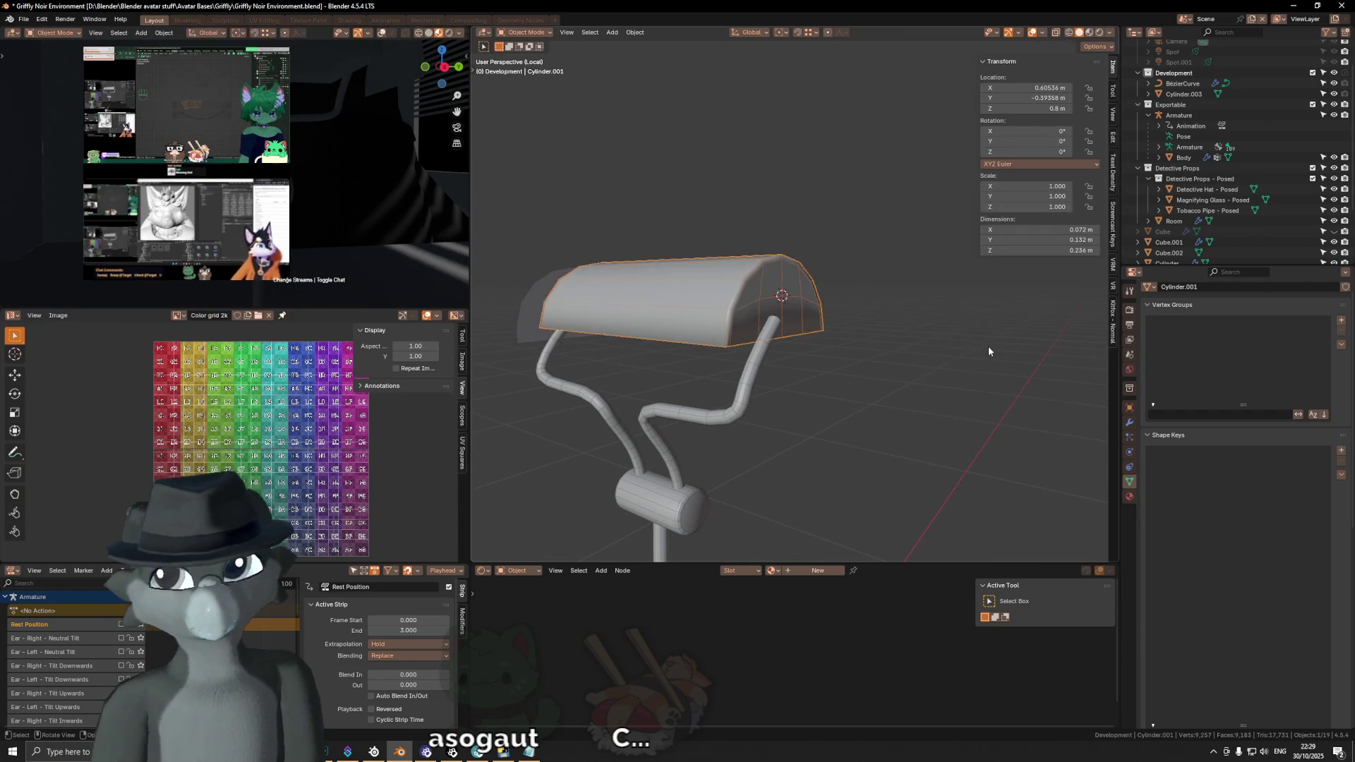
pyautogui.hotkey('shift', 'a')
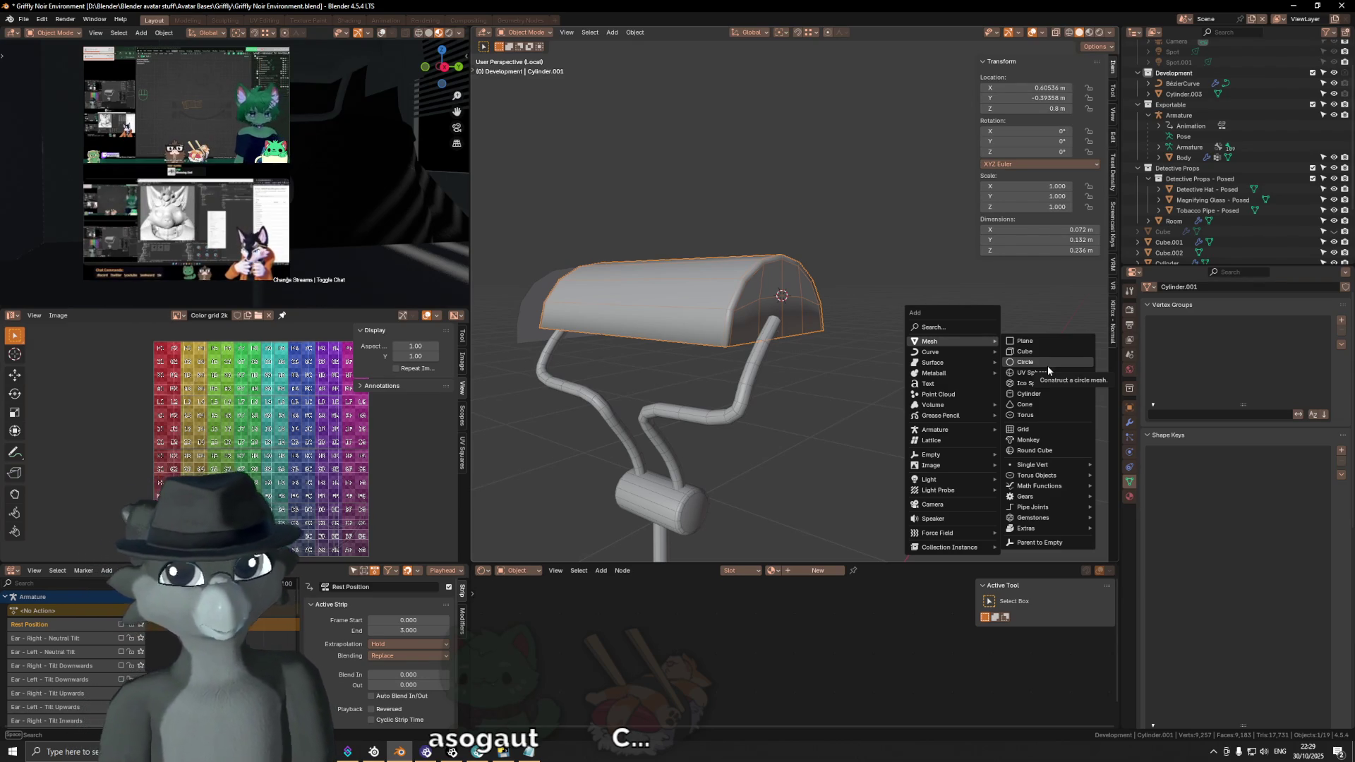
# Step: Add a new cylinder and rotate it 90 degrees about X into the shade's open end
pyautogui.click(1043, 392)
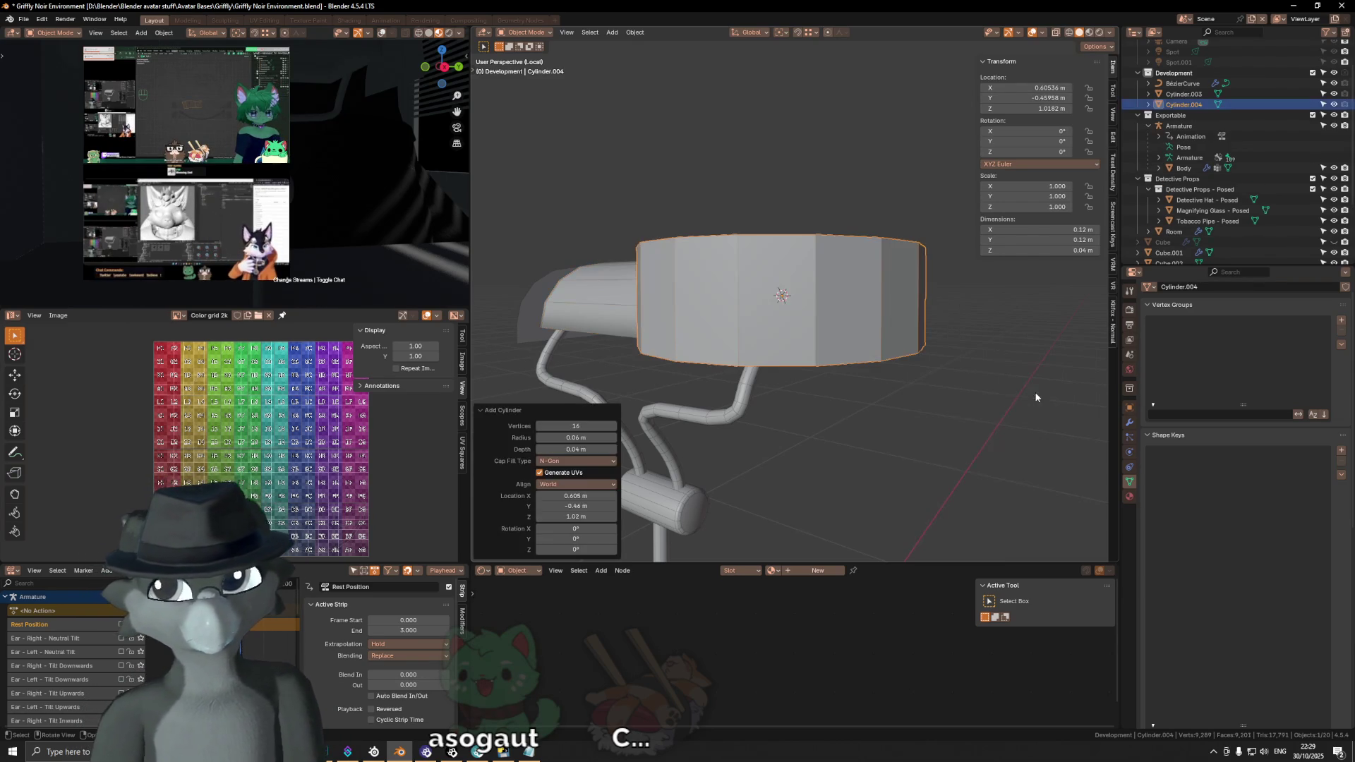
pyautogui.press('r')
pyautogui.press('x')
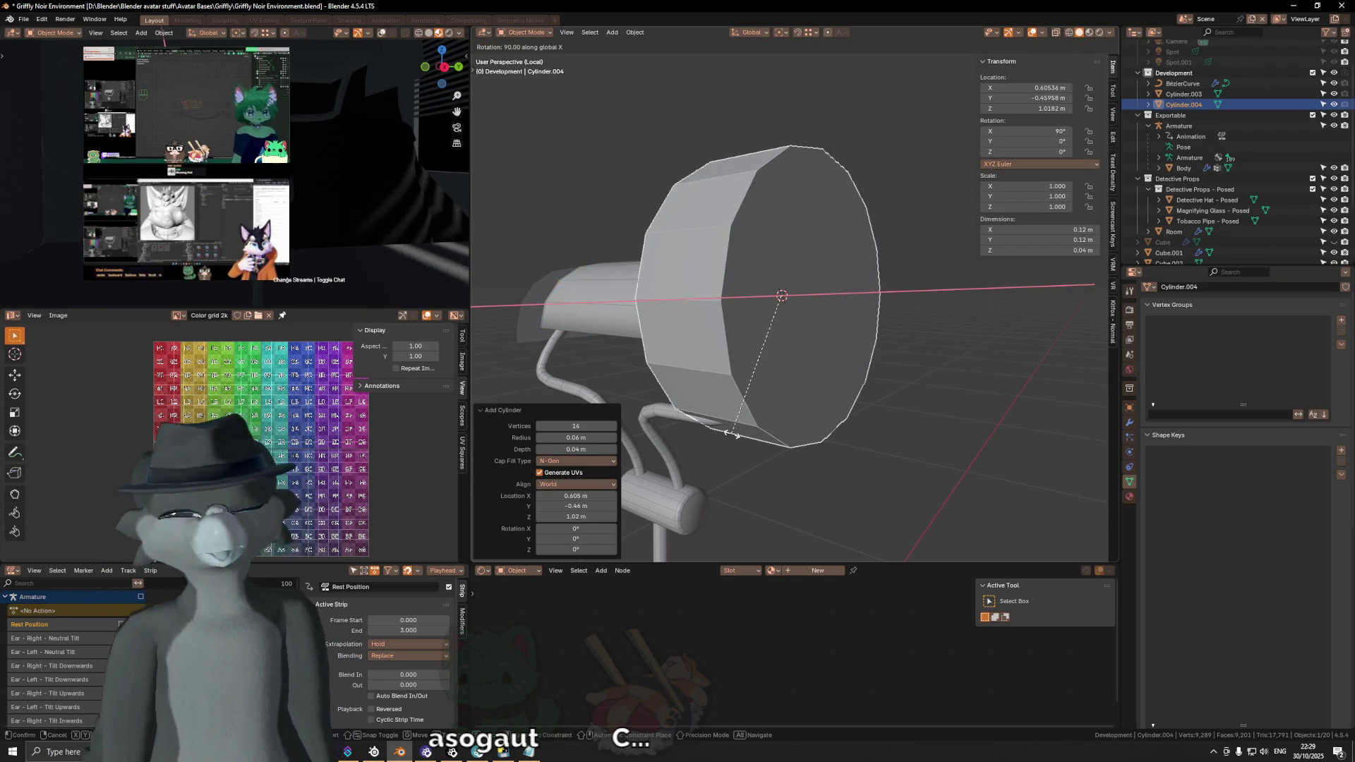
pyautogui.press('Return')
pyautogui.moveTo(905, 374)
pyautogui.mouseDown(button='middle')
pyautogui.moveTo(749, 359)
pyautogui.moveTo(904, 299)
pyautogui.mouseUp(button='middle')
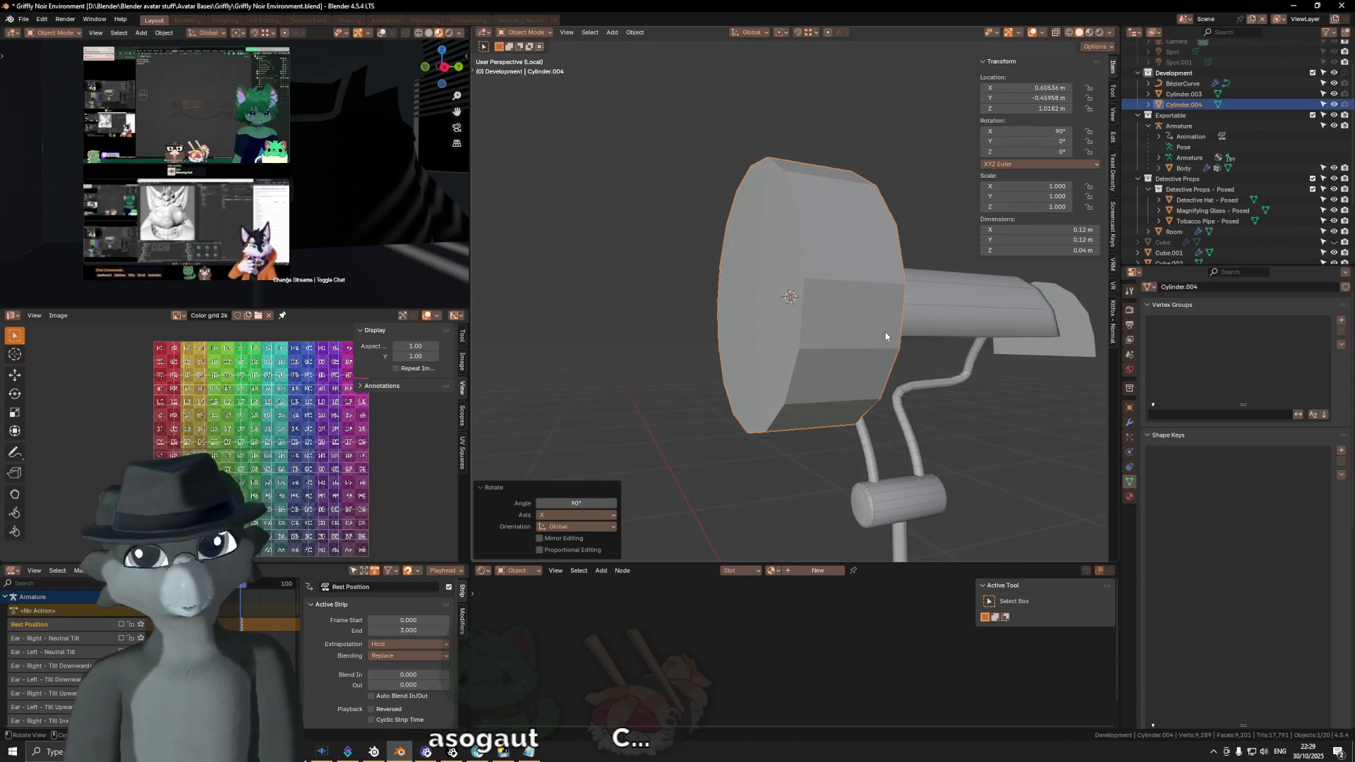
pyautogui.scroll(2, 904, 300)
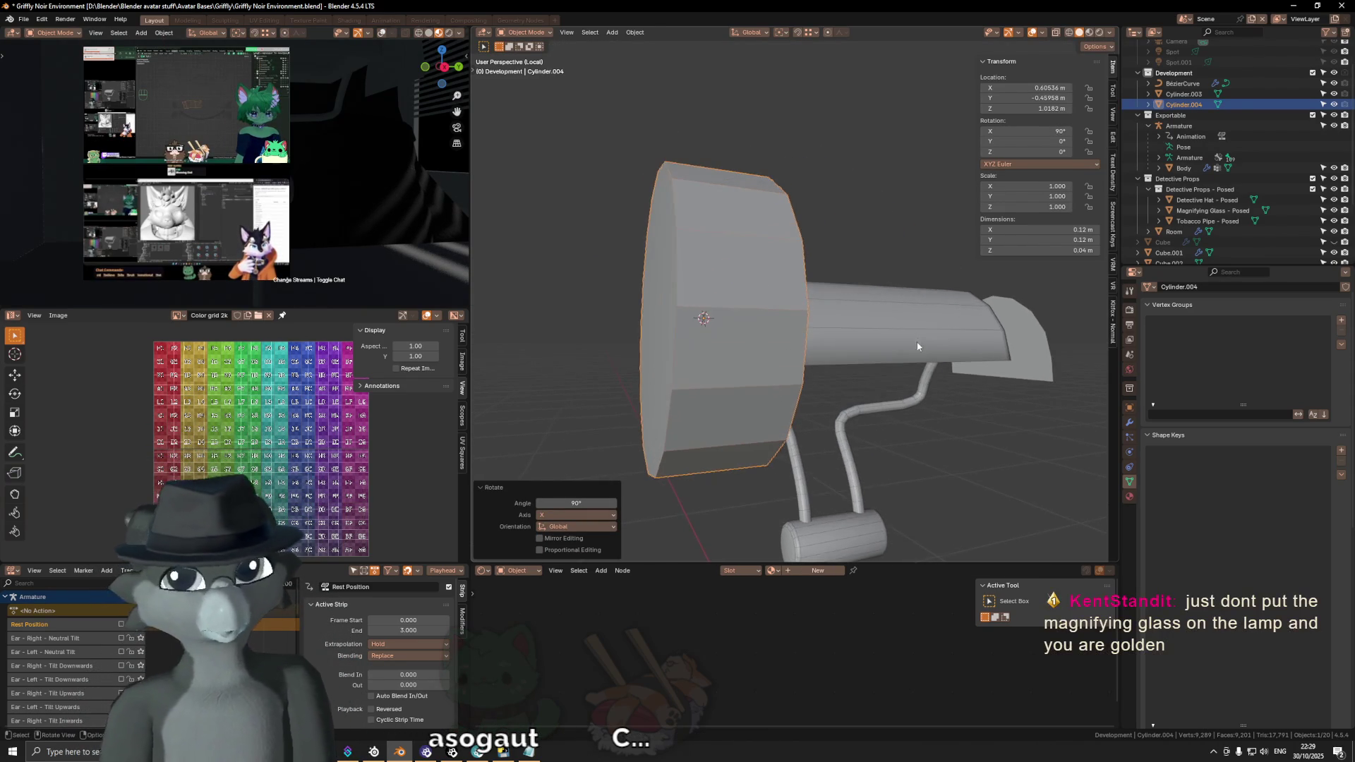
pyautogui.scroll(3, 834, 336)
pyautogui.scroll(-2, 834, 335)
pyautogui.scroll(-2, 945, 388)
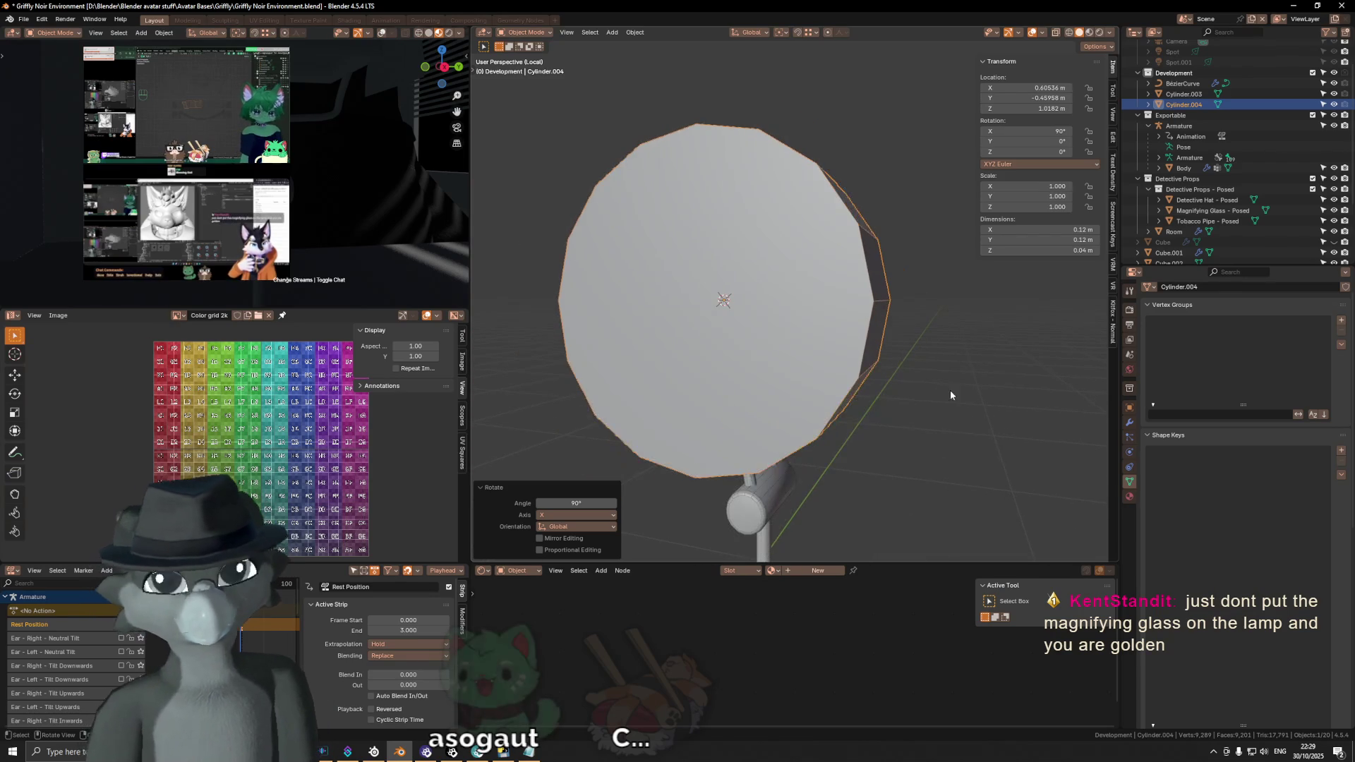
# Step: Scale the cylinder to 0.2 across its width, keeping its depth fixed with Shift+Z
pyautogui.press('s')
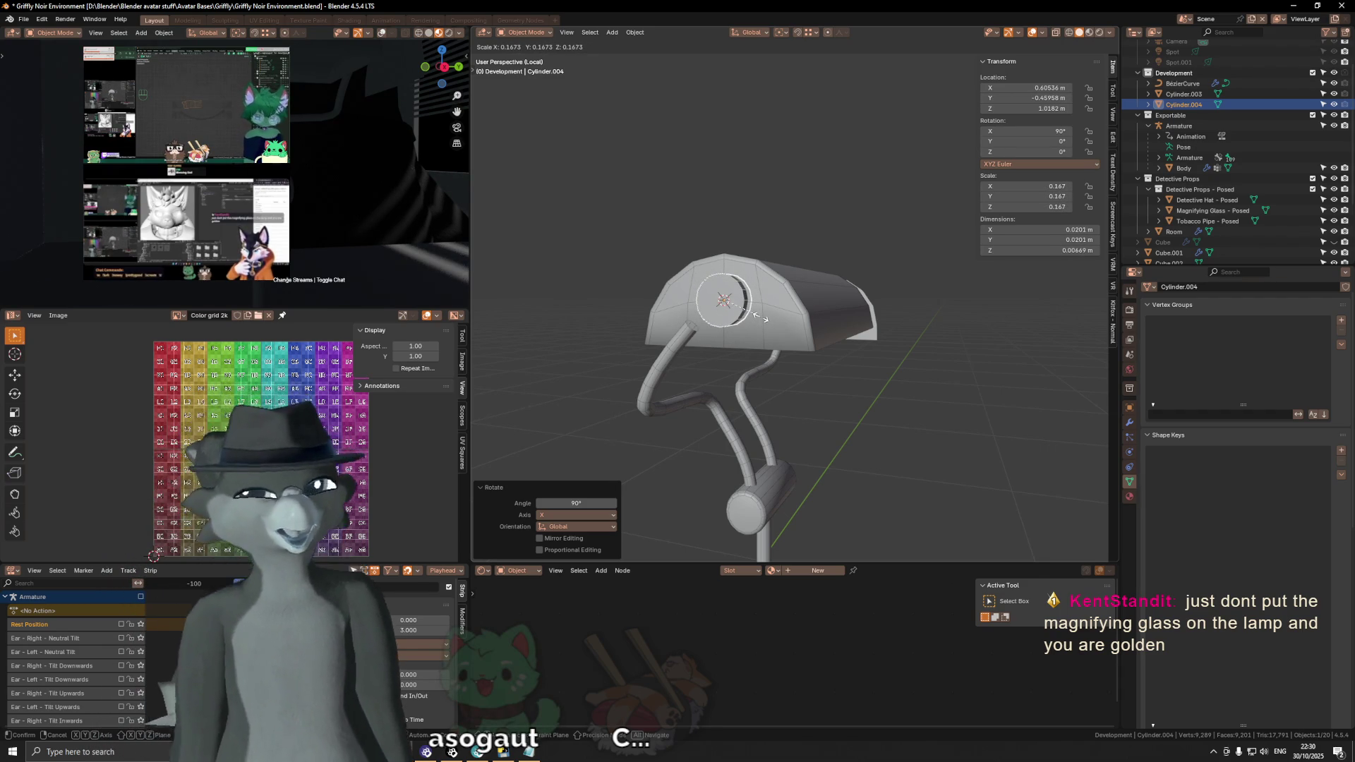
pyautogui.press('x')
pyautogui.hotkey('shift', 'z')
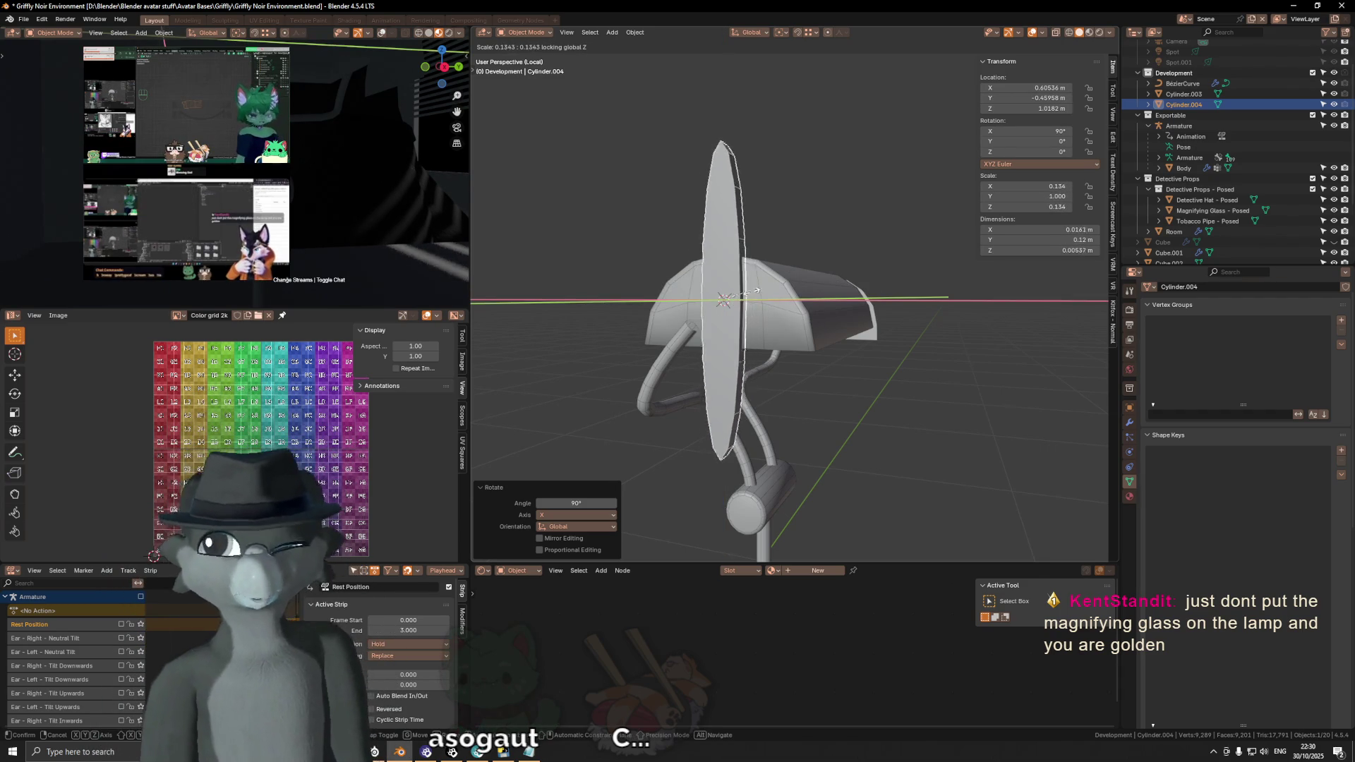
pyautogui.hotkey('shift', 'x')
pyautogui.hotkey('shift', 'z')
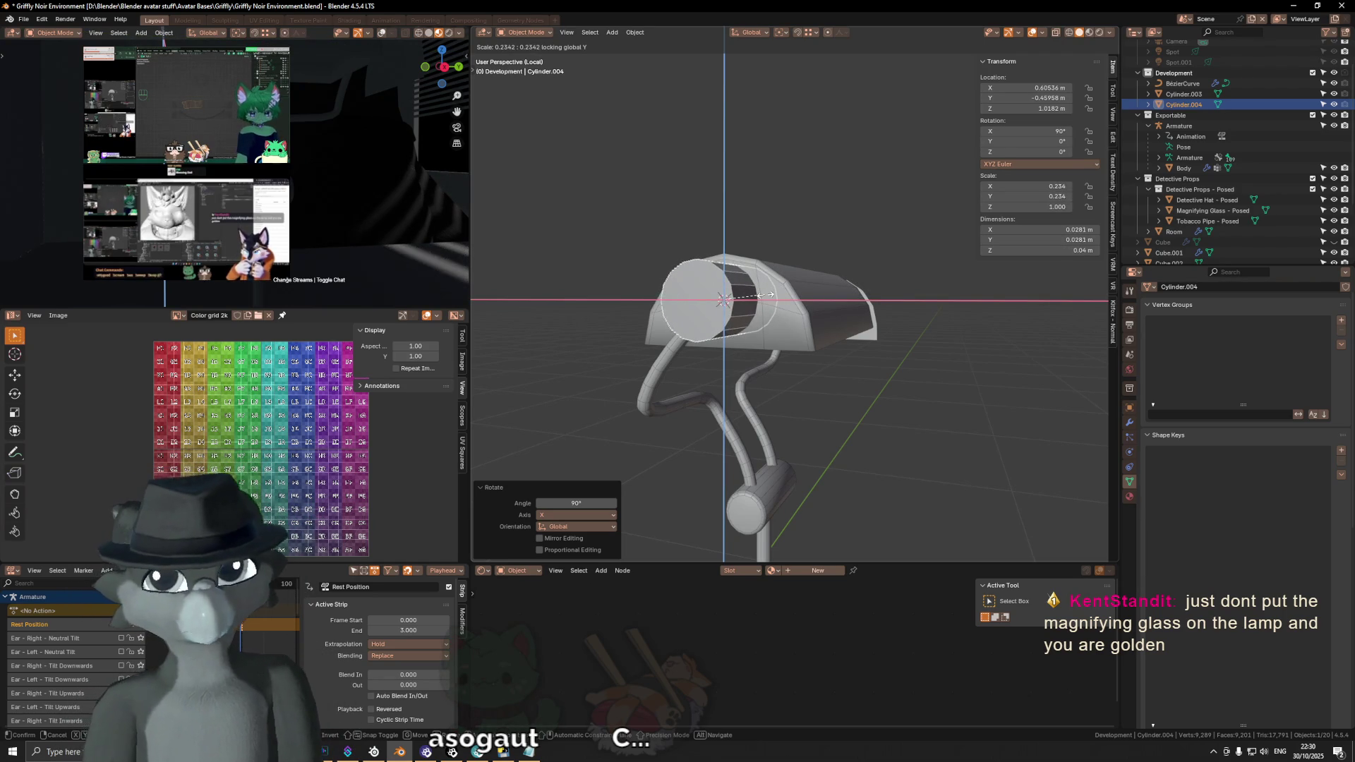
pyautogui.write('.2')
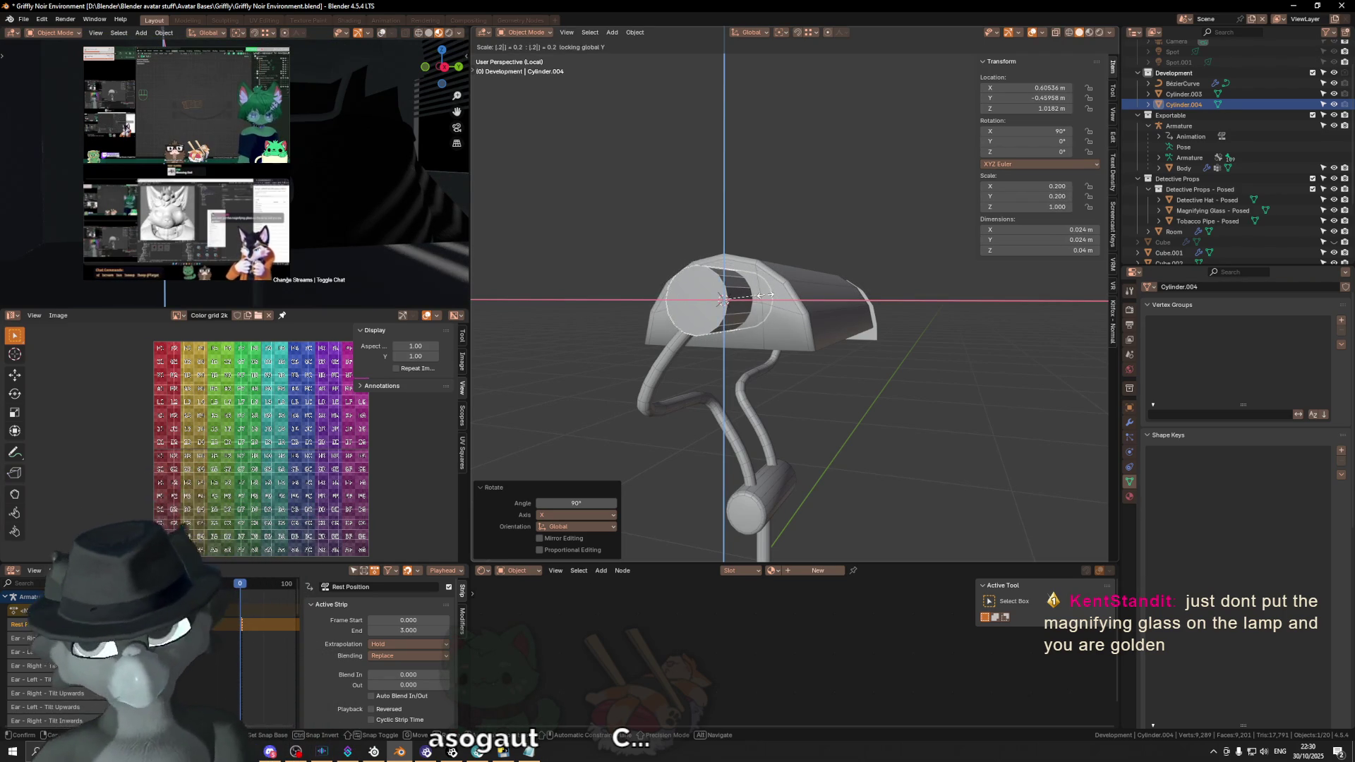
pyautogui.press('Return')
pyautogui.moveTo(765, 300); pyautogui.dragTo(880, 335, button='middle')
pyautogui.scroll(3, 796, 329)
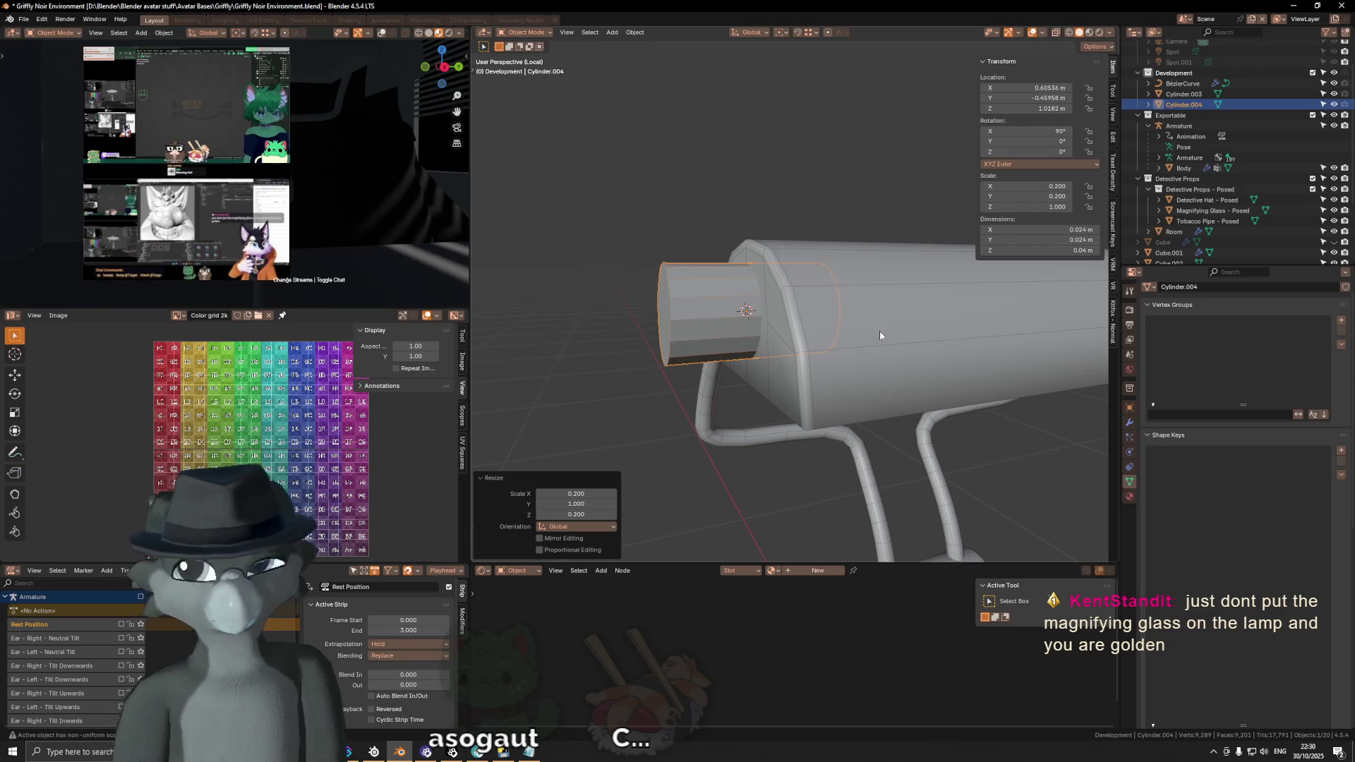
# Step: Loop-cut the knob cylinder and delete its end ring of vertices in see-through view
pyautogui.press('Tab')
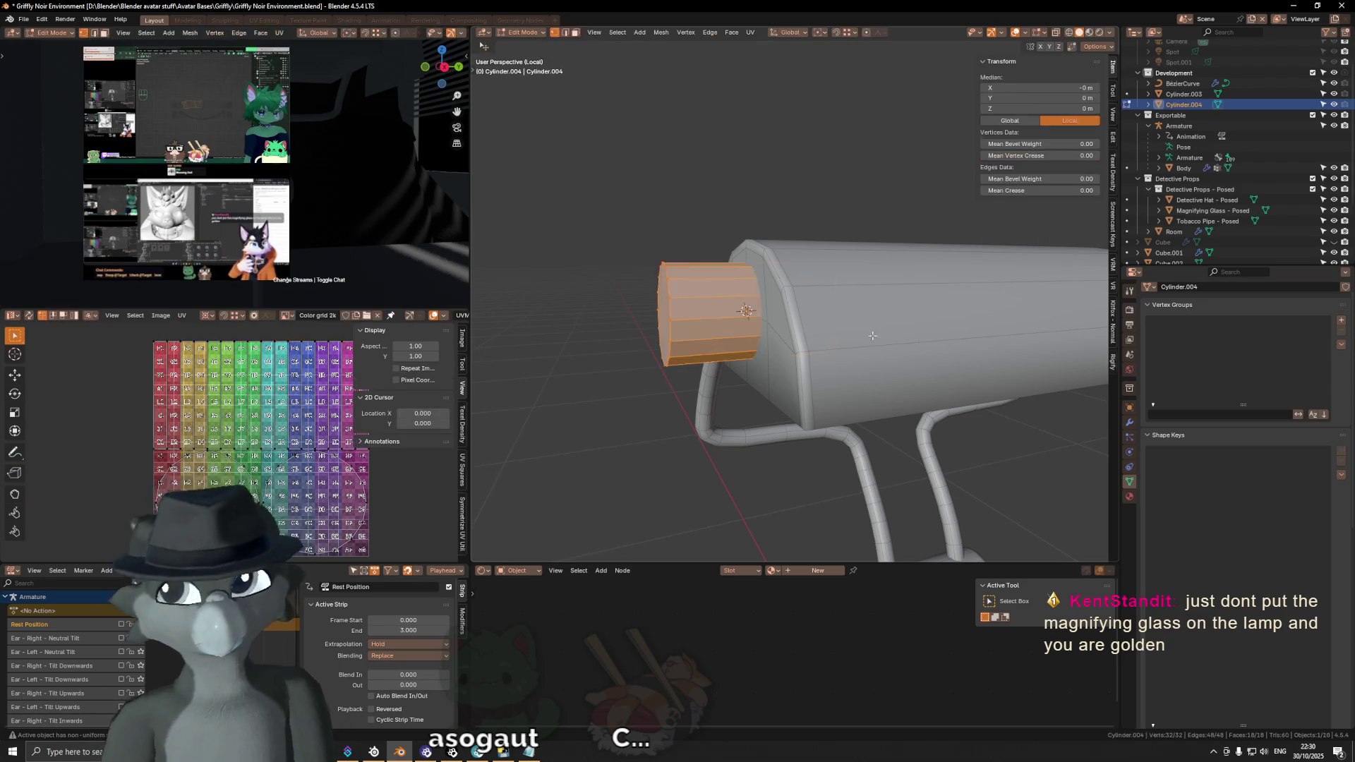
pyautogui.click(740, 306)
pyautogui.hotkey('alt', 'z')
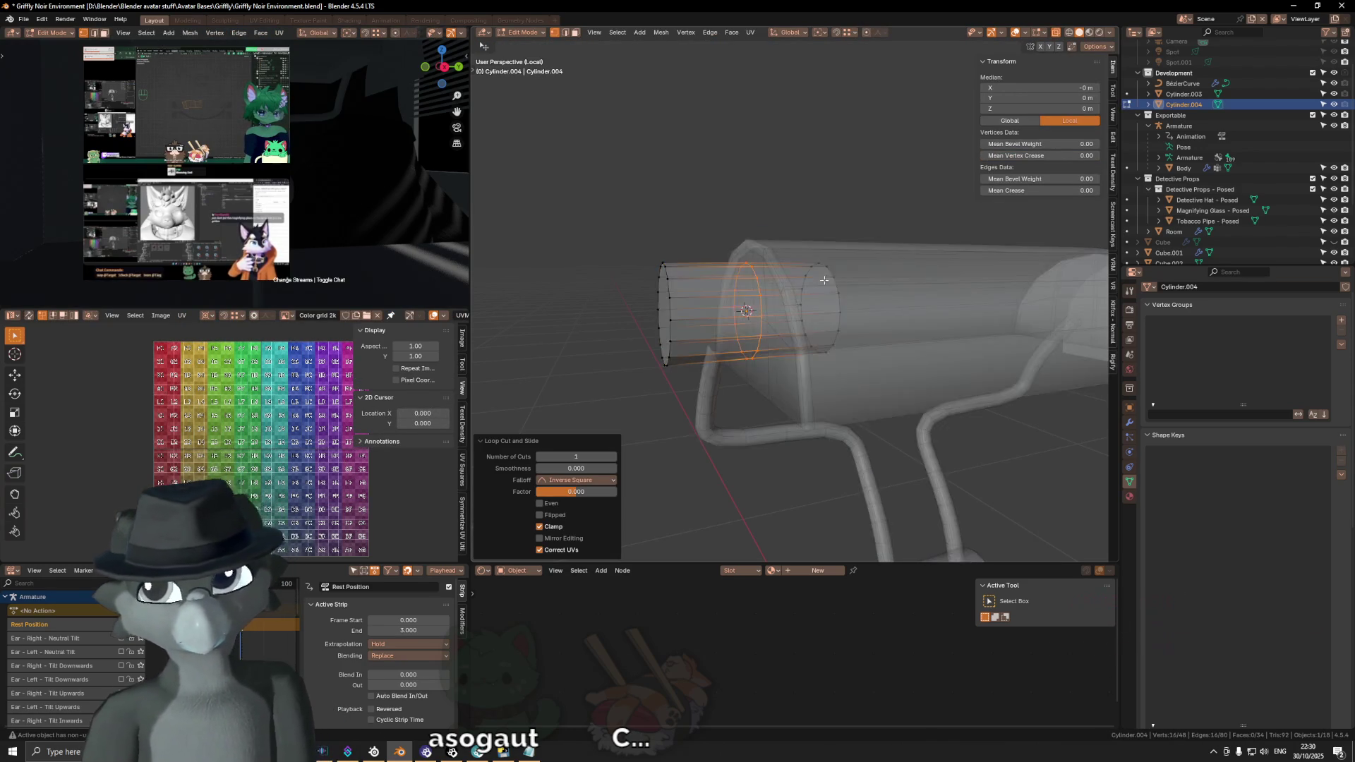
pyautogui.moveTo(740, 305); pyautogui.dragTo(815, 269, button='middle')
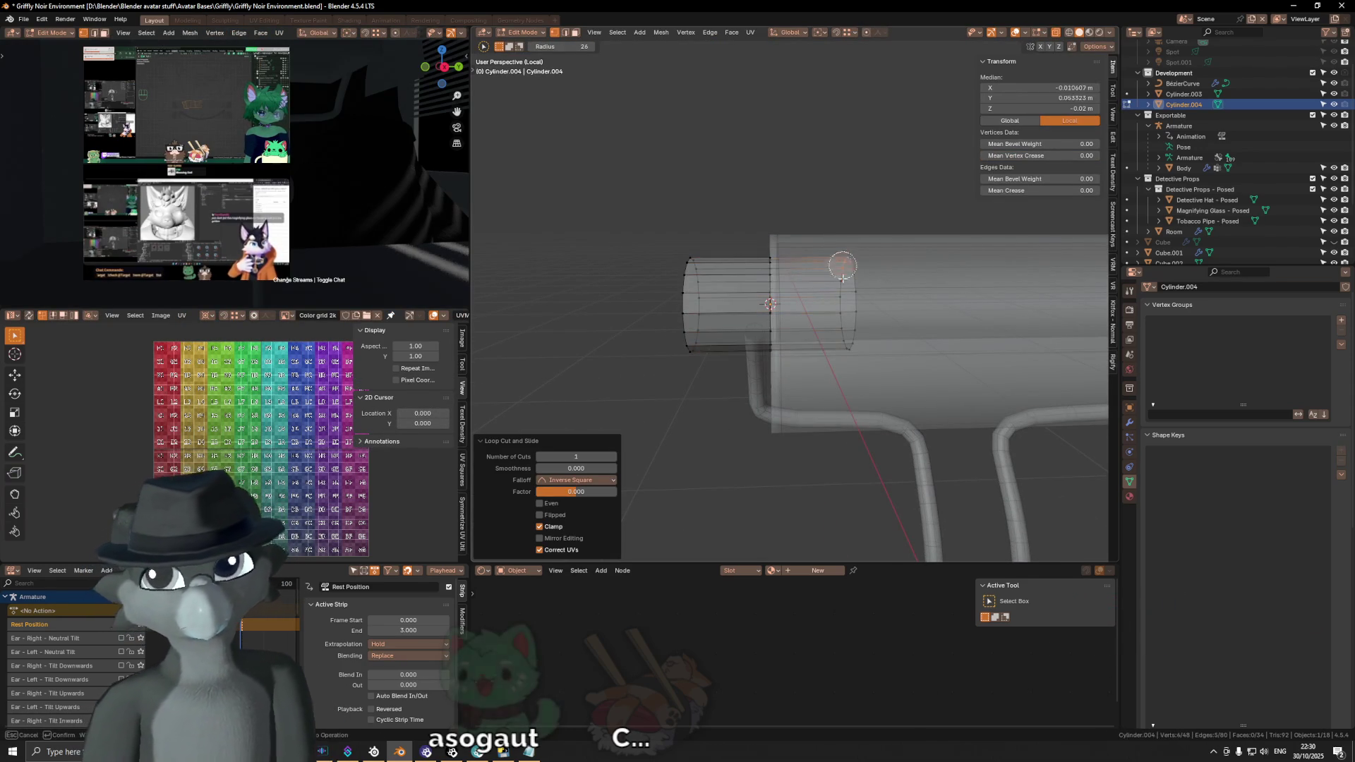
pyautogui.moveTo(841, 260); pyautogui.dragTo(847, 350)
pyautogui.press('Escape')
pyautogui.press('x')
pyautogui.click(909, 293)
pyautogui.moveTo(908, 292)
pyautogui.mouseDown(button='middle')
pyautogui.moveTo(895, 310)
pyautogui.moveTo(914, 329)
pyautogui.moveTo(953, 332)
pyautogui.moveTo(741, 317)
pyautogui.mouseUp(button='middle')
pyautogui.hotkey('alt', 'z')
# Step: Slide the end cap along Y to shorten the knob into a thin disc
pyautogui.keyDown('alt'); pyautogui.click(651, 318); pyautogui.keyUp('alt')
pyautogui.press('g')
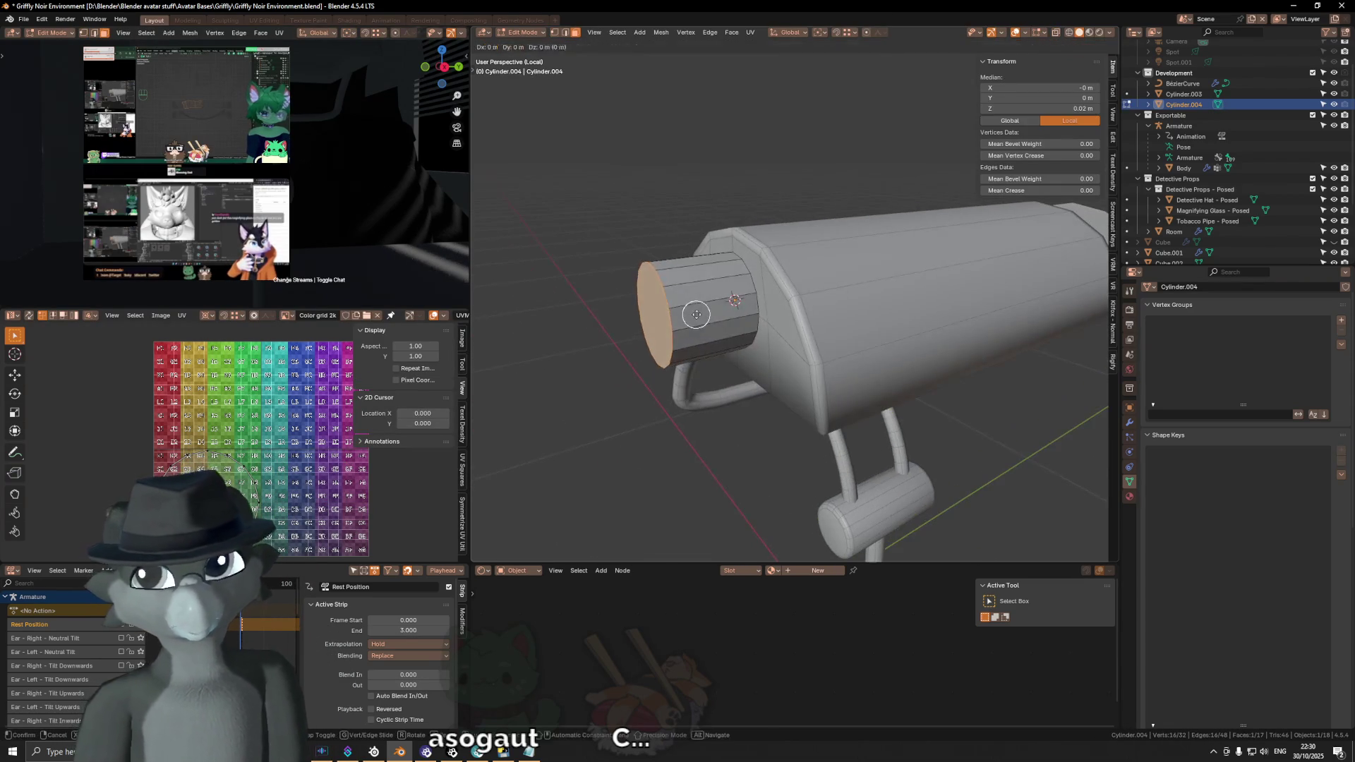
pyautogui.press('x')
pyautogui.press('y')
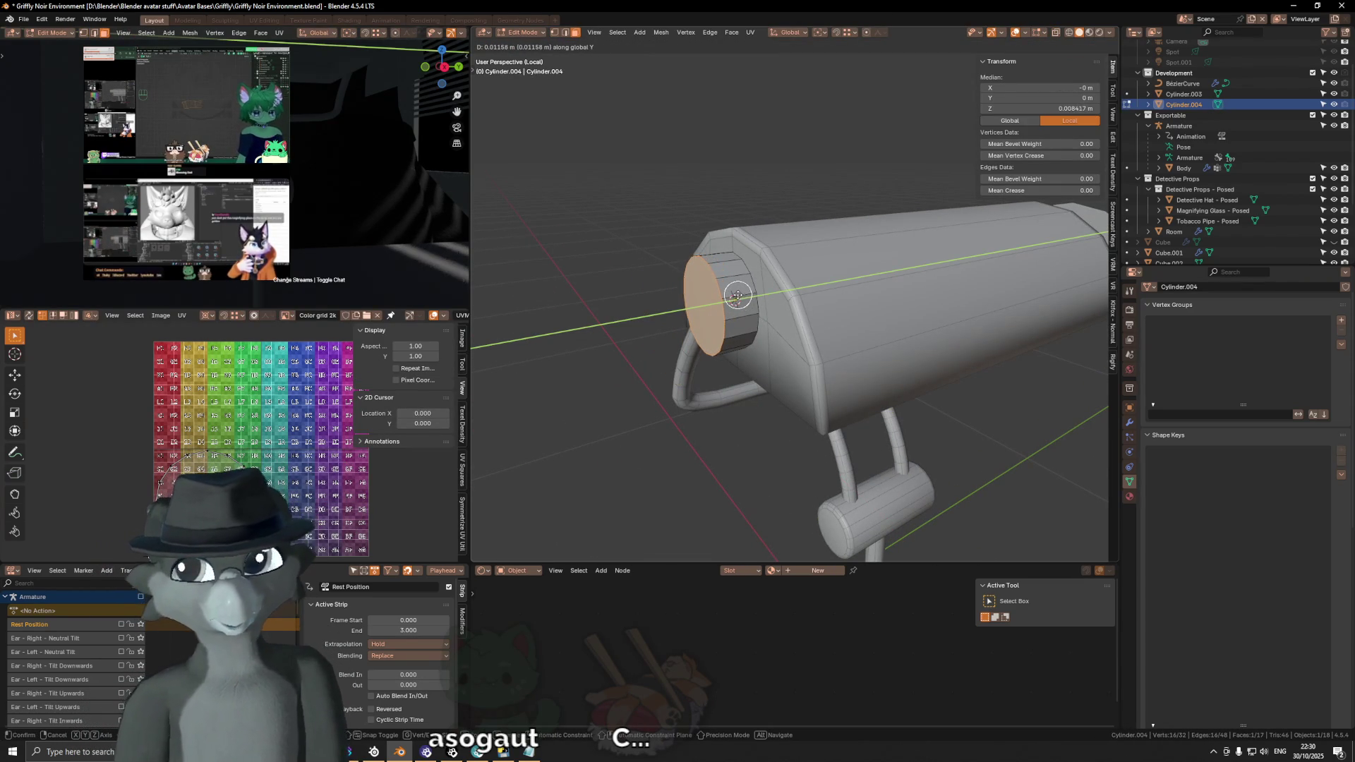
pyautogui.click(741, 293)
pyautogui.moveTo(741, 293); pyautogui.dragTo(907, 312, button='middle')
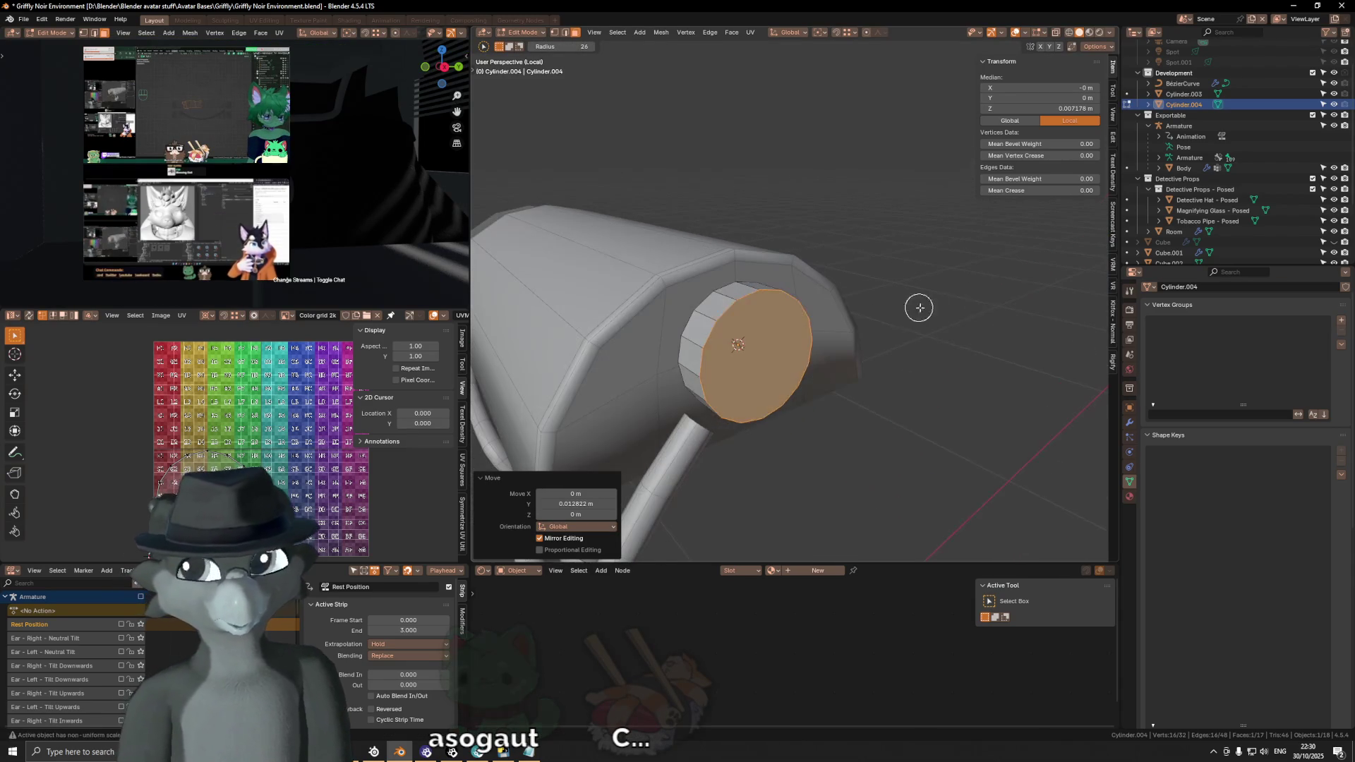
# Step: Bevel the end cap's rim and return to Object Mode
pyautogui.hotkey('ctrl', 'b')
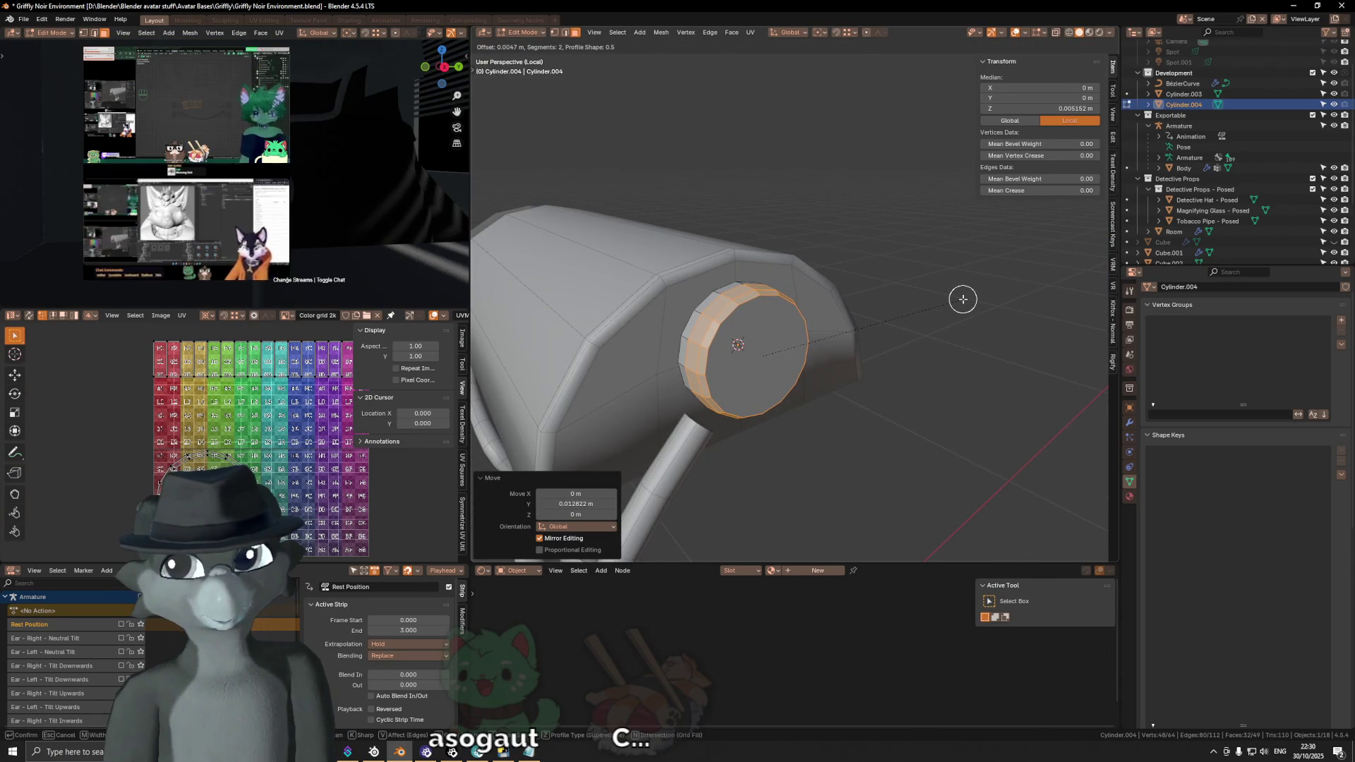
pyautogui.click(963, 300)
pyautogui.press('Tab')
pyautogui.rightClick(1026, 297)
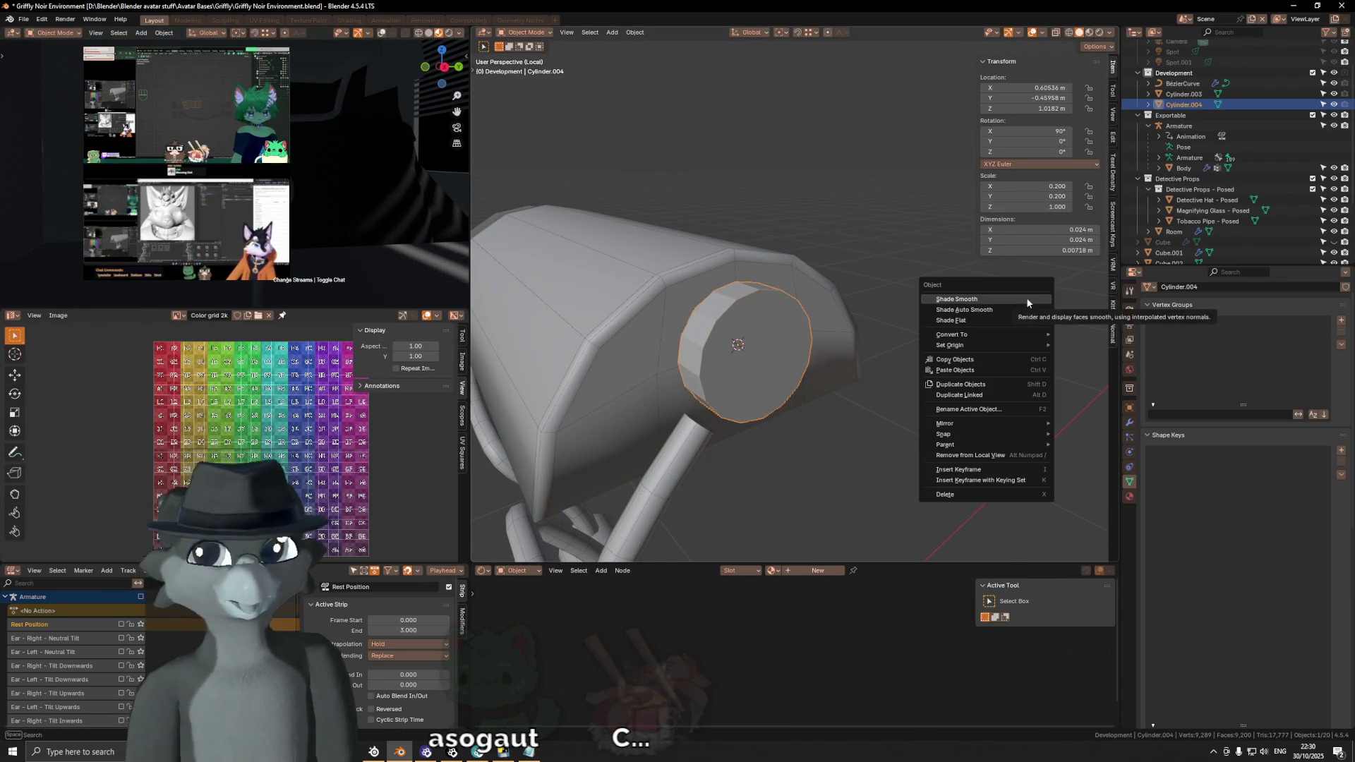
# Step: Apply the knob's scale and rotation with Ctrl+A
pyautogui.hotkey('ctrl', 'a')
pyautogui.click(1011, 283)
pyautogui.moveTo(1002, 283)
pyautogui.mouseDown(button='middle')
pyautogui.moveTo(899, 283)
pyautogui.moveTo(953, 276)
pyautogui.mouseUp(button='middle')
pyautogui.hotkey('ctrl', 'a')
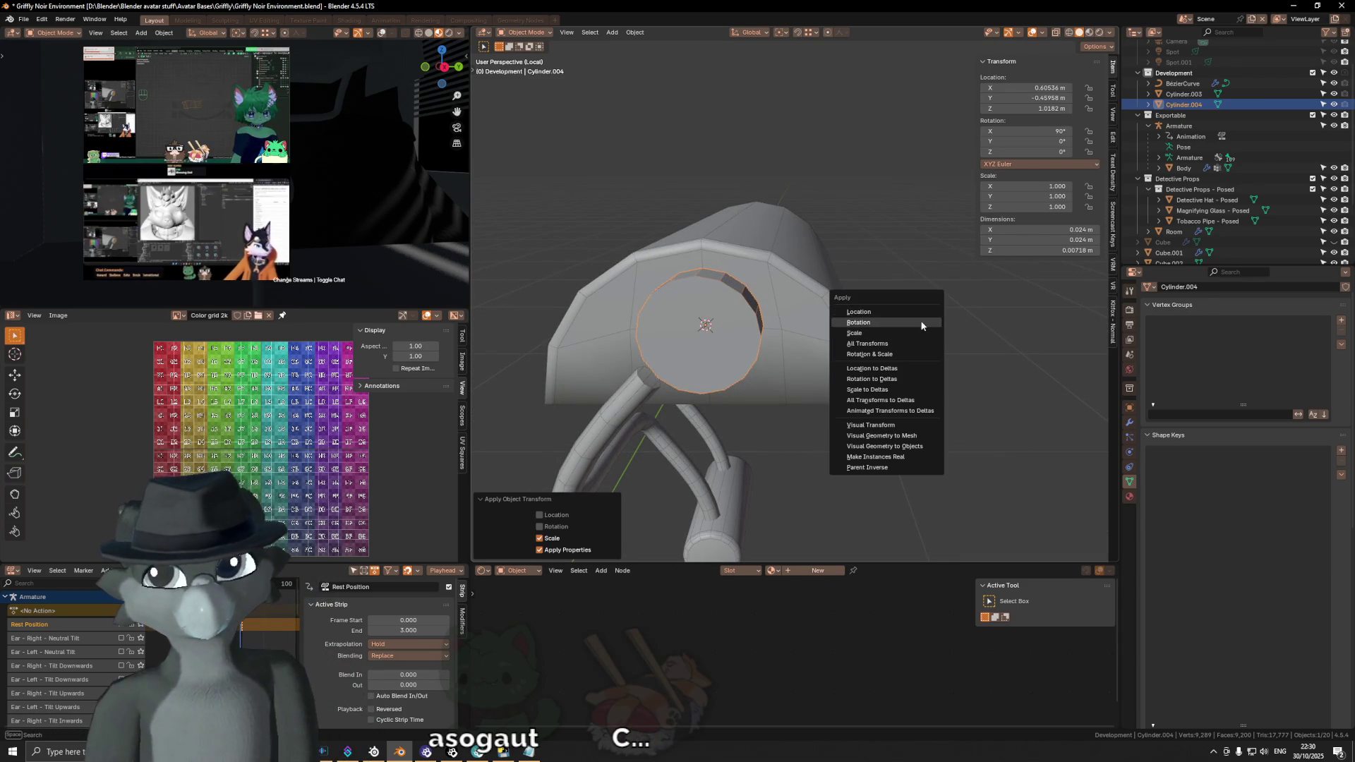
pyautogui.click(921, 323)
pyautogui.moveTo(802, 307); pyautogui.dragTo(767, 286, button='middle')
# Step: Give the knob's end cap a 0.002 m bevel and return to Object Mode
pyautogui.press('Tab')
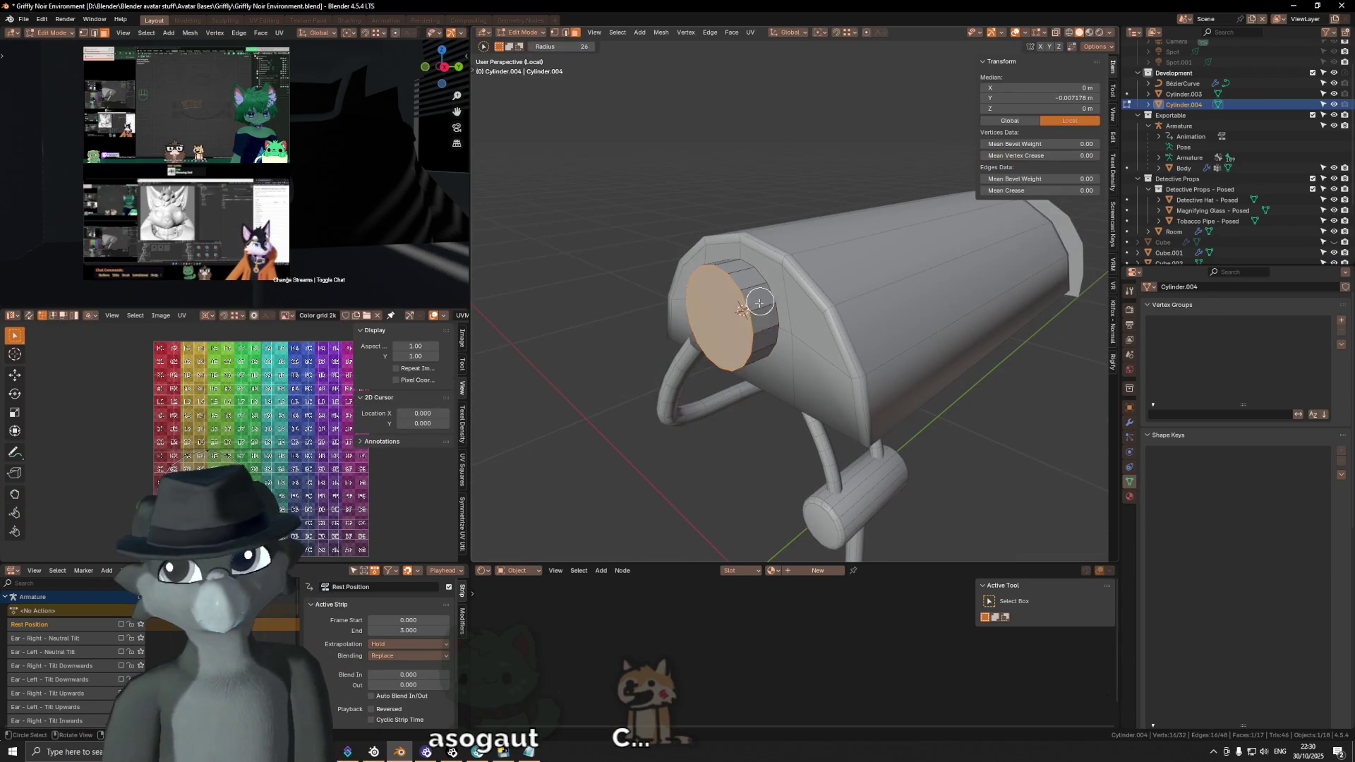
pyautogui.hotkey('ctrl', 'b')
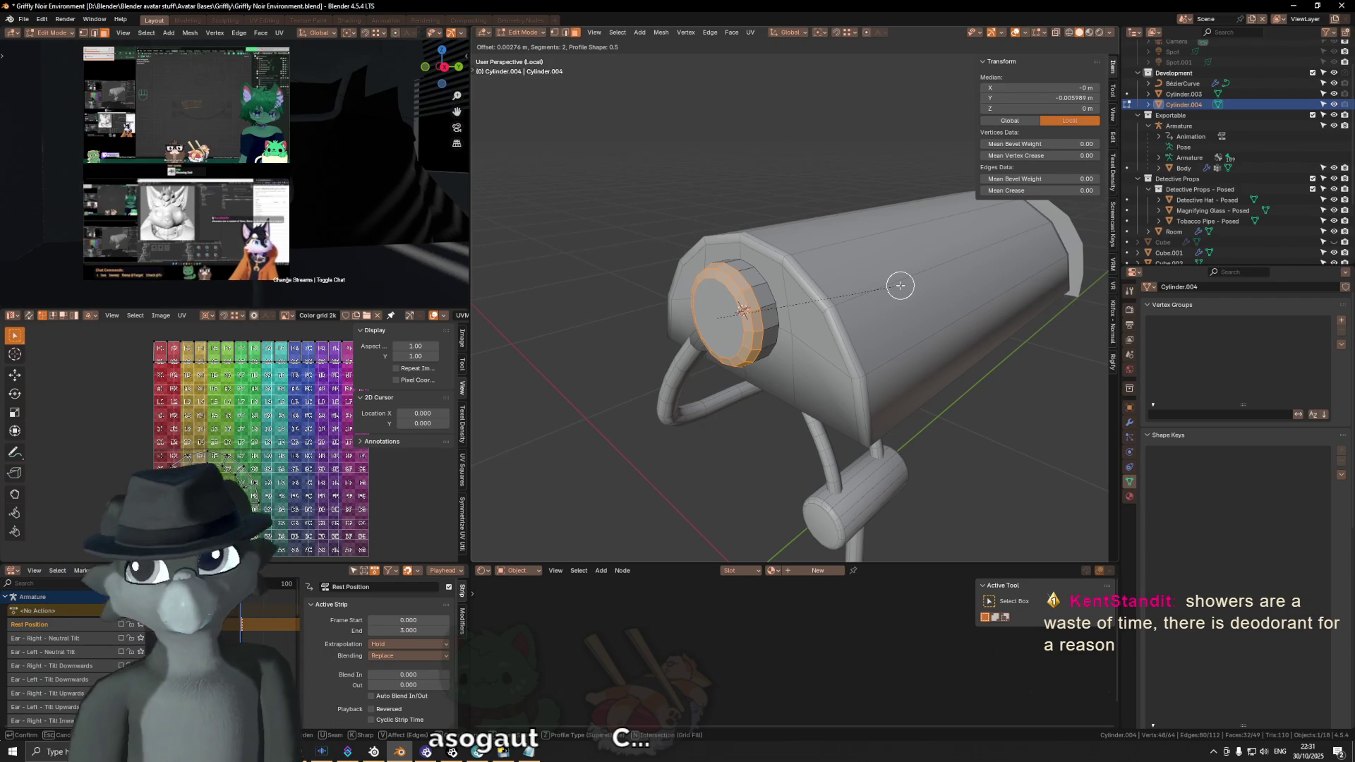
pyautogui.write('0.002')
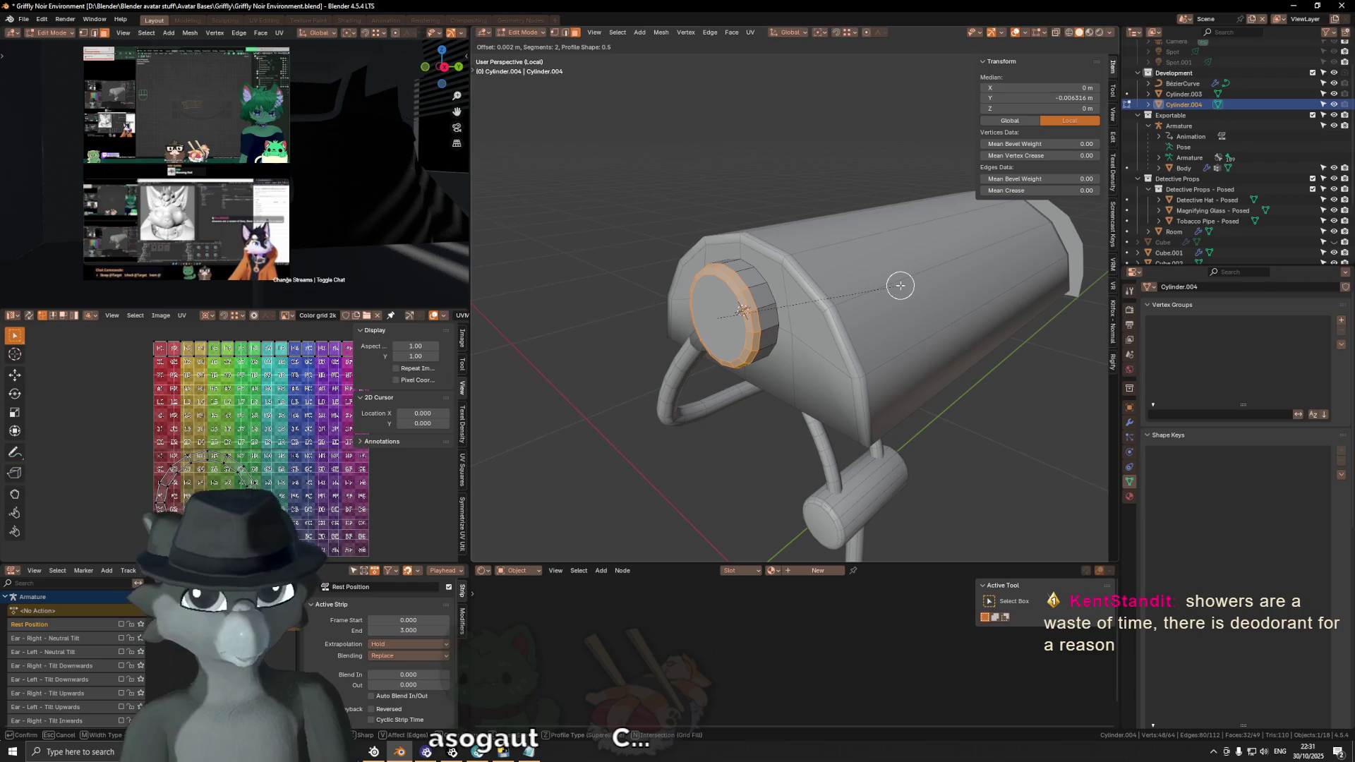
pyautogui.press('Return')
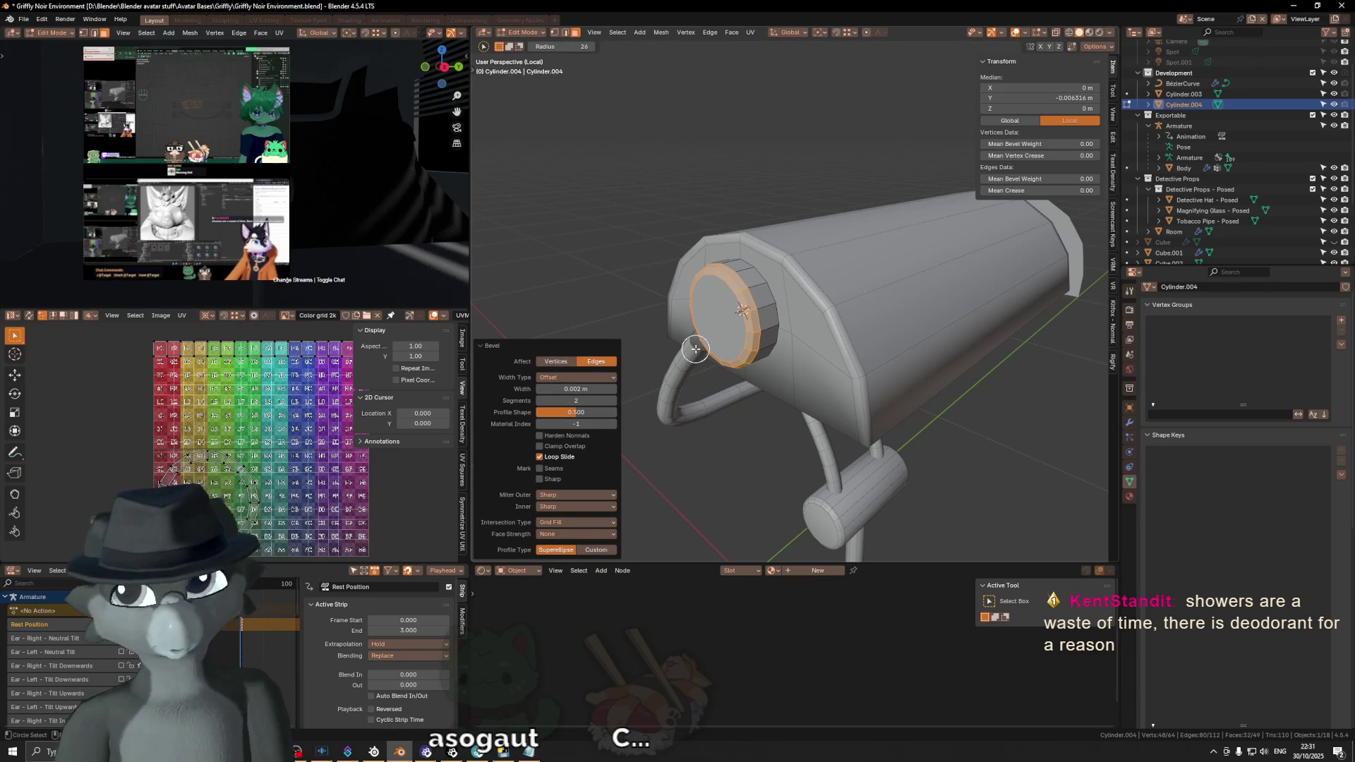
pyautogui.moveTo(675, 323)
pyautogui.mouseDown(button='middle')
pyautogui.moveTo(812, 303)
pyautogui.moveTo(820, 319)
pyautogui.mouseUp(button='middle')
pyautogui.press('Tab')
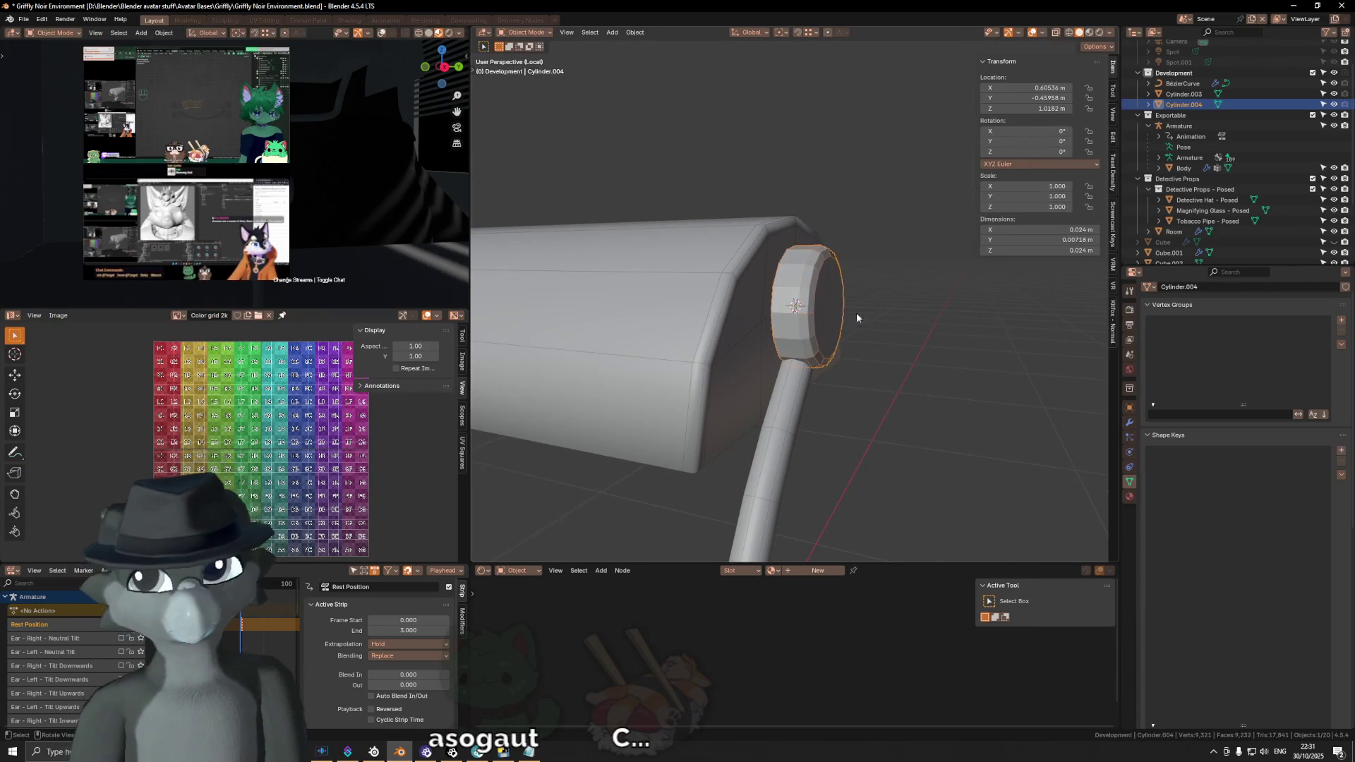
# Step: Shade the knob smooth and switch to its modifier settings
pyautogui.rightClick(957, 291)
pyautogui.click(966, 286)
pyautogui.moveTo(971, 286)
pyautogui.mouseDown(button='middle')
pyautogui.moveTo(875, 343)
pyautogui.moveTo(1105, 428)
pyautogui.mouseUp(button='middle')
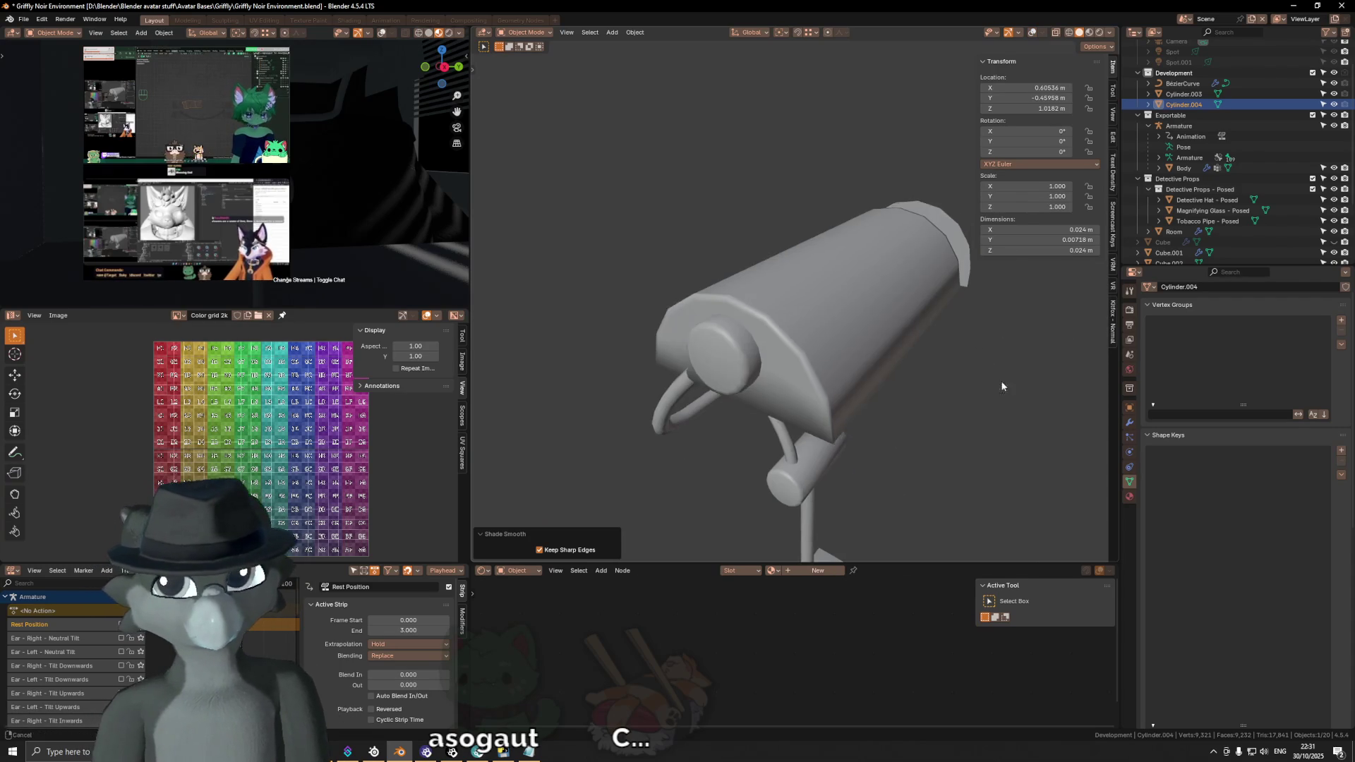
pyautogui.click(1130, 421)
# Step: Add a Mirror modifier along Y across Cylinder.001 so a matching knob caps the other end
pyautogui.click(1214, 308)
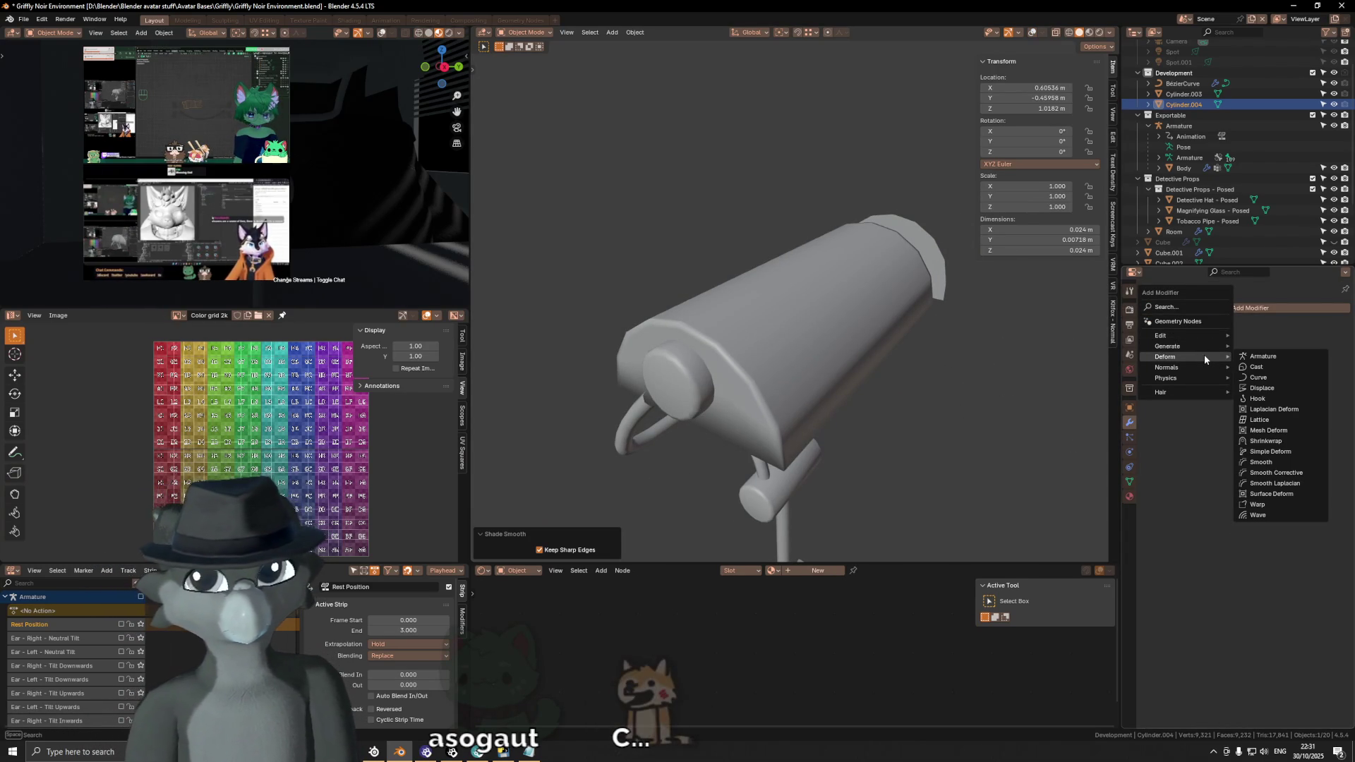
pyautogui.moveTo(1176, 346)
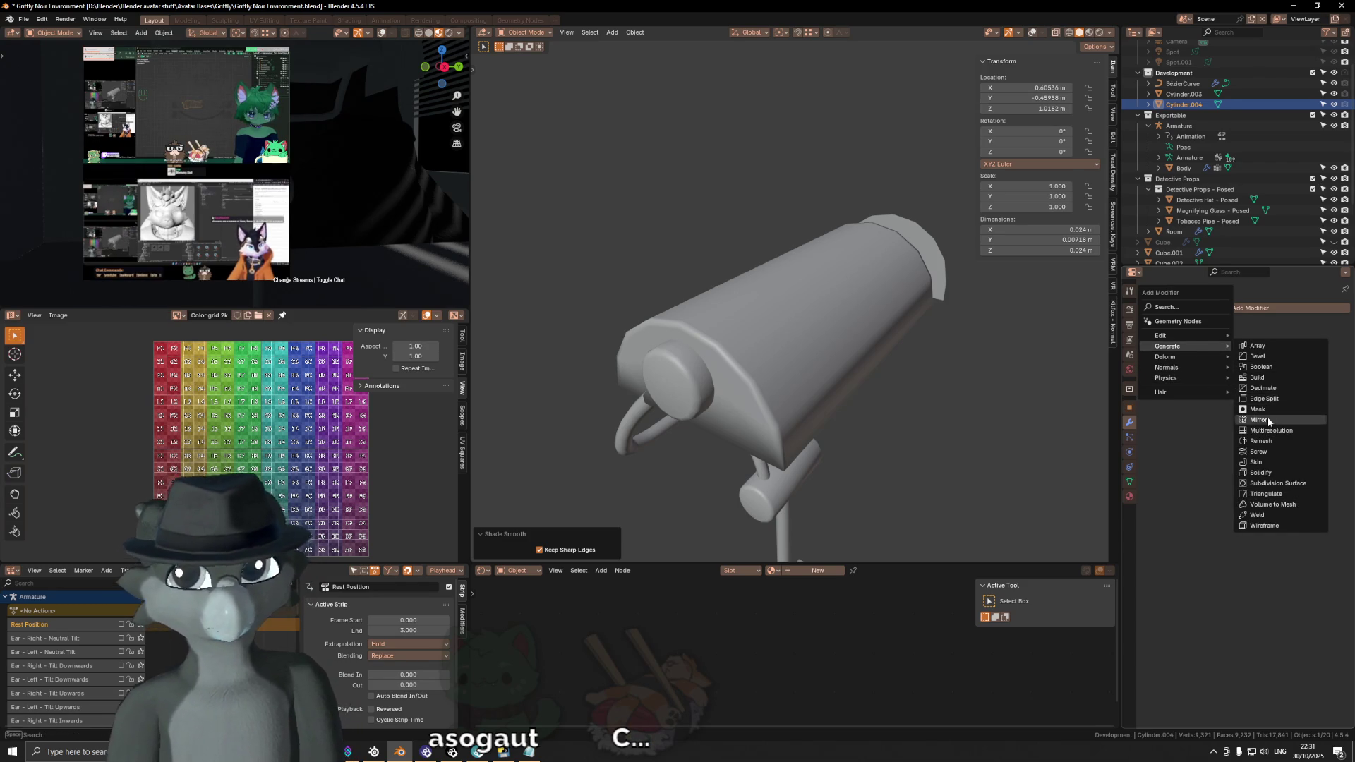
pyautogui.click(1260, 420)
pyautogui.moveTo(795, 335); pyautogui.dragTo(1130, 343, button='middle')
pyautogui.click(1262, 345)
pyautogui.moveTo(1067, 383)
pyautogui.mouseDown(button='middle')
pyautogui.moveTo(861, 322)
pyautogui.moveTo(866, 334)
pyautogui.mouseUp(button='middle')
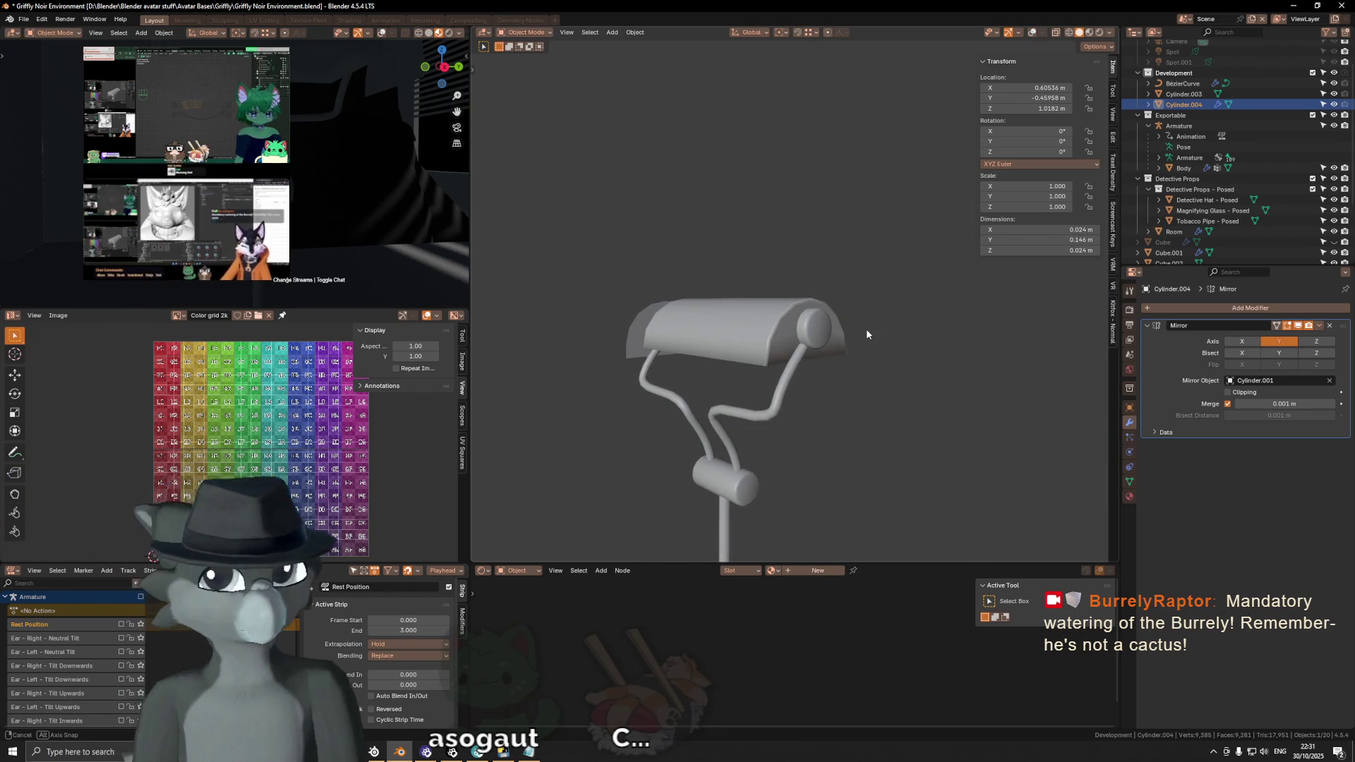
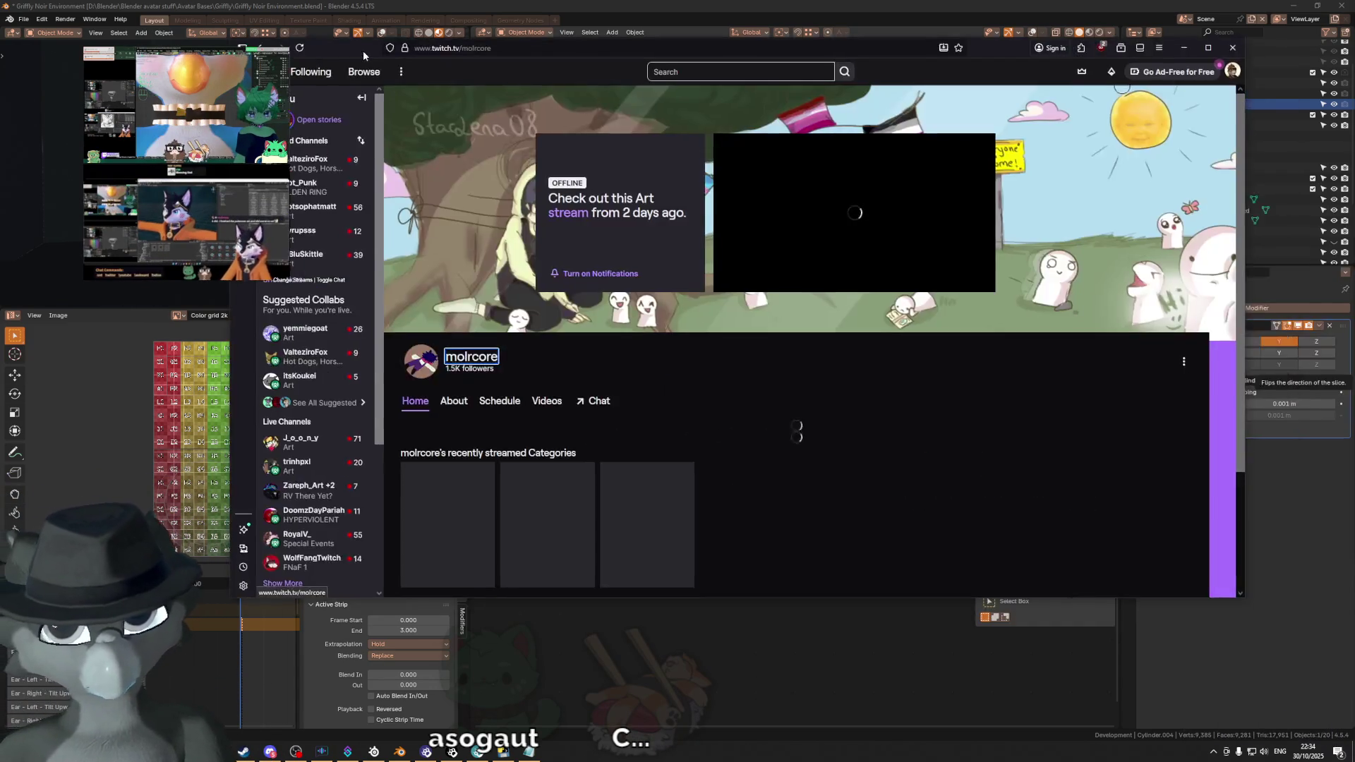
# Step: Position the Twitch browser window and open the channel's Videos page
pyautogui.moveTo(364, 50); pyautogui.dragTo(434, 109)
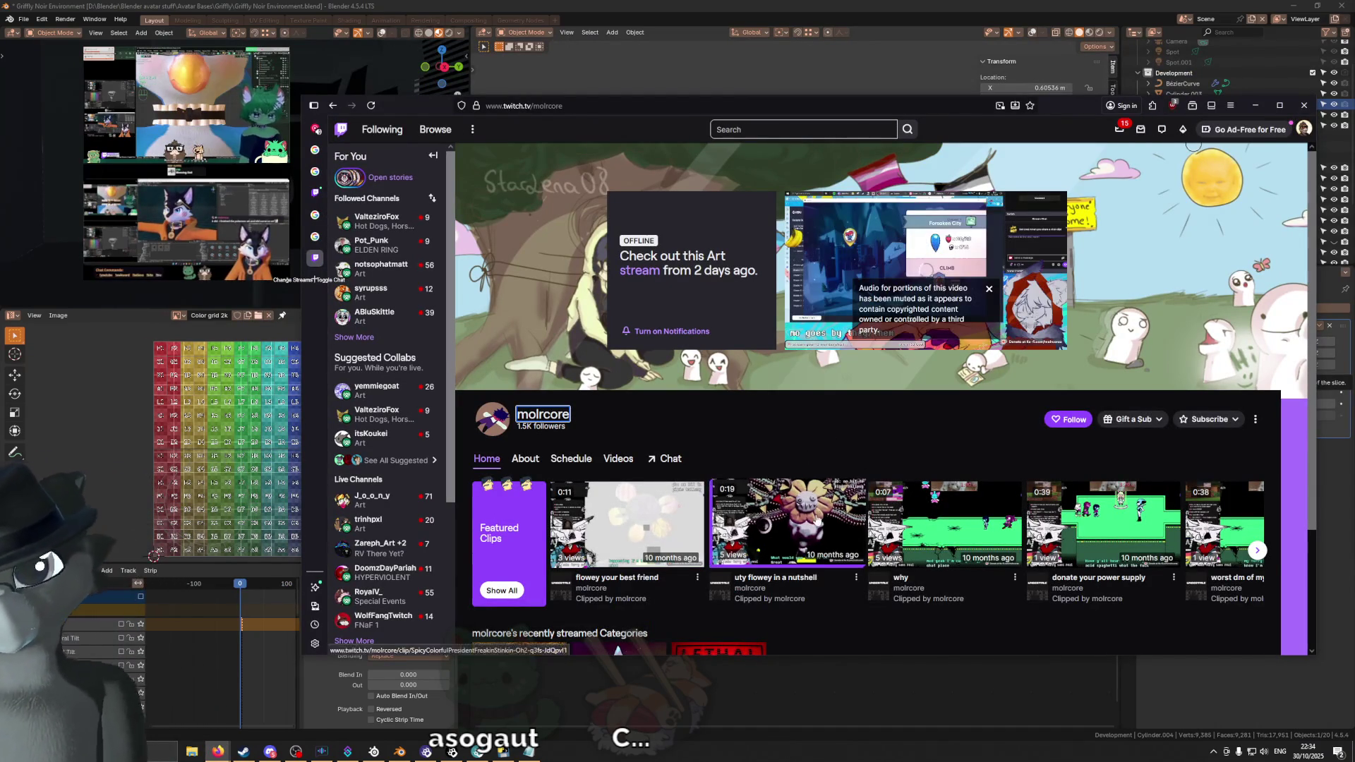
pyautogui.scroll(-2, 851, 422)
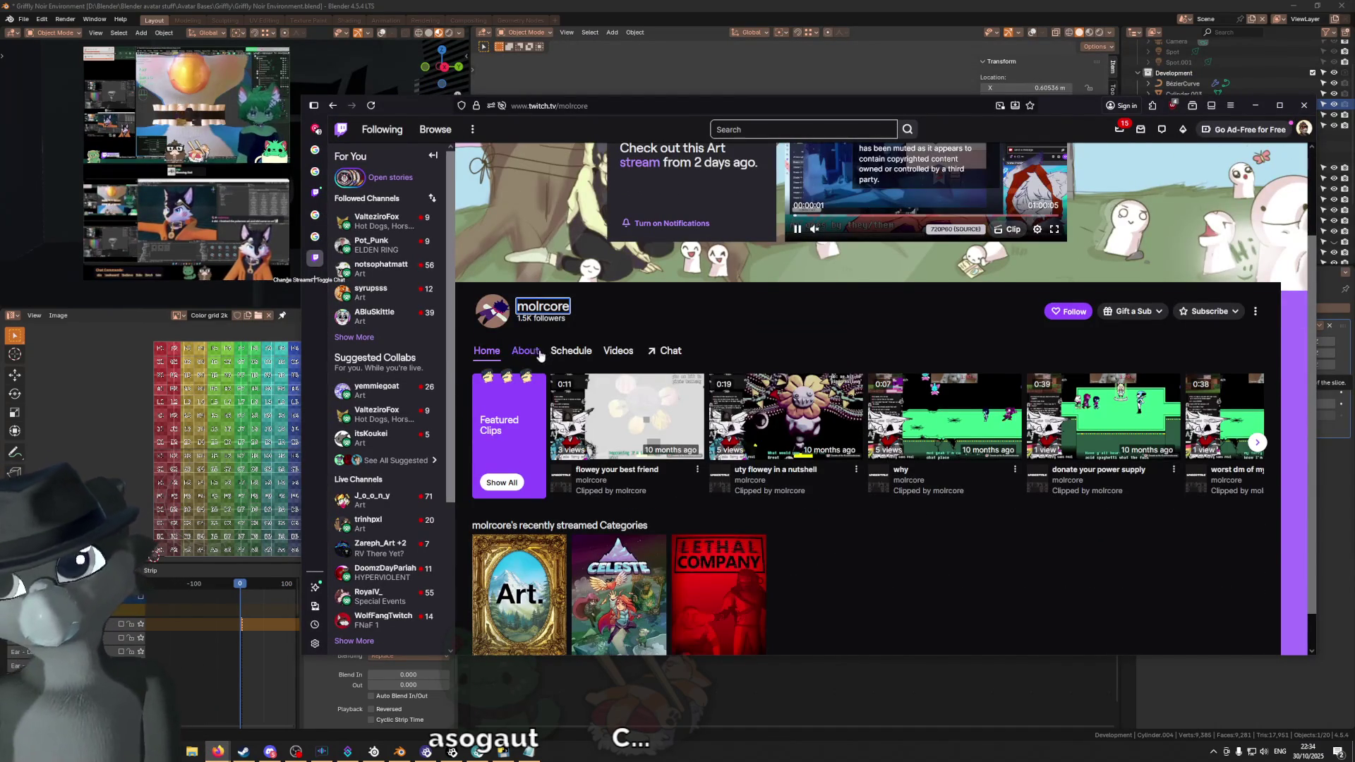
pyautogui.click(618, 351)
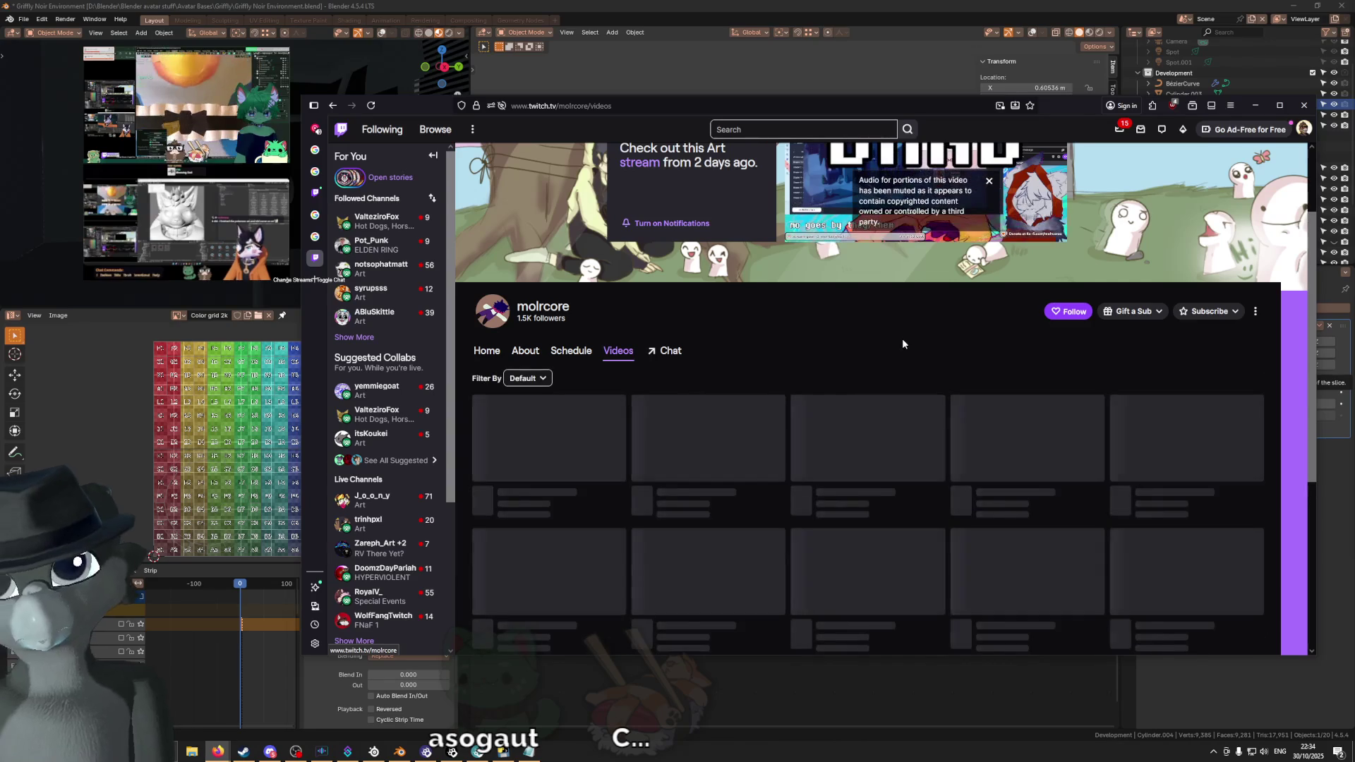
pyautogui.scroll(-1, 889, 349)
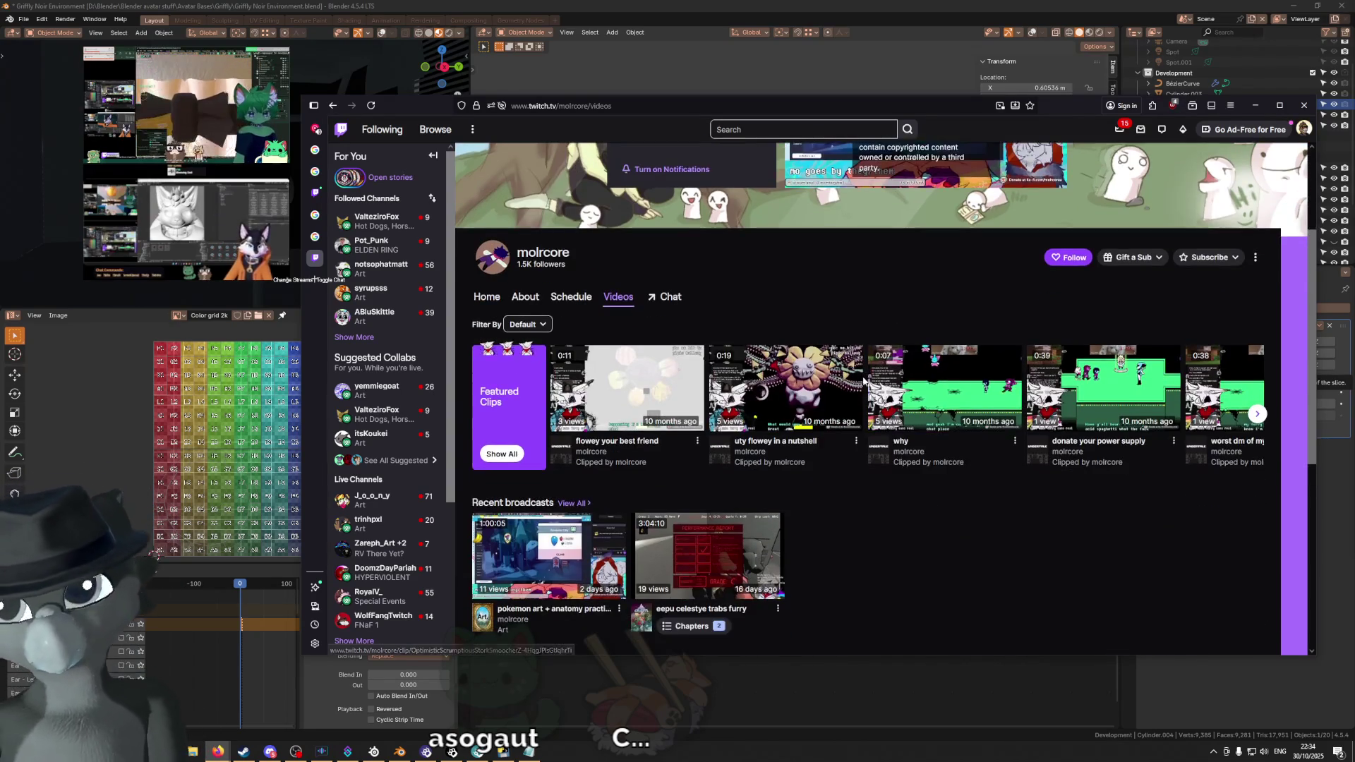
pyautogui.scroll(-2, 860, 402)
pyautogui.scroll(-2, 860, 402)
pyautogui.scroll(-1, 860, 402)
pyautogui.scroll(-1, 860, 400)
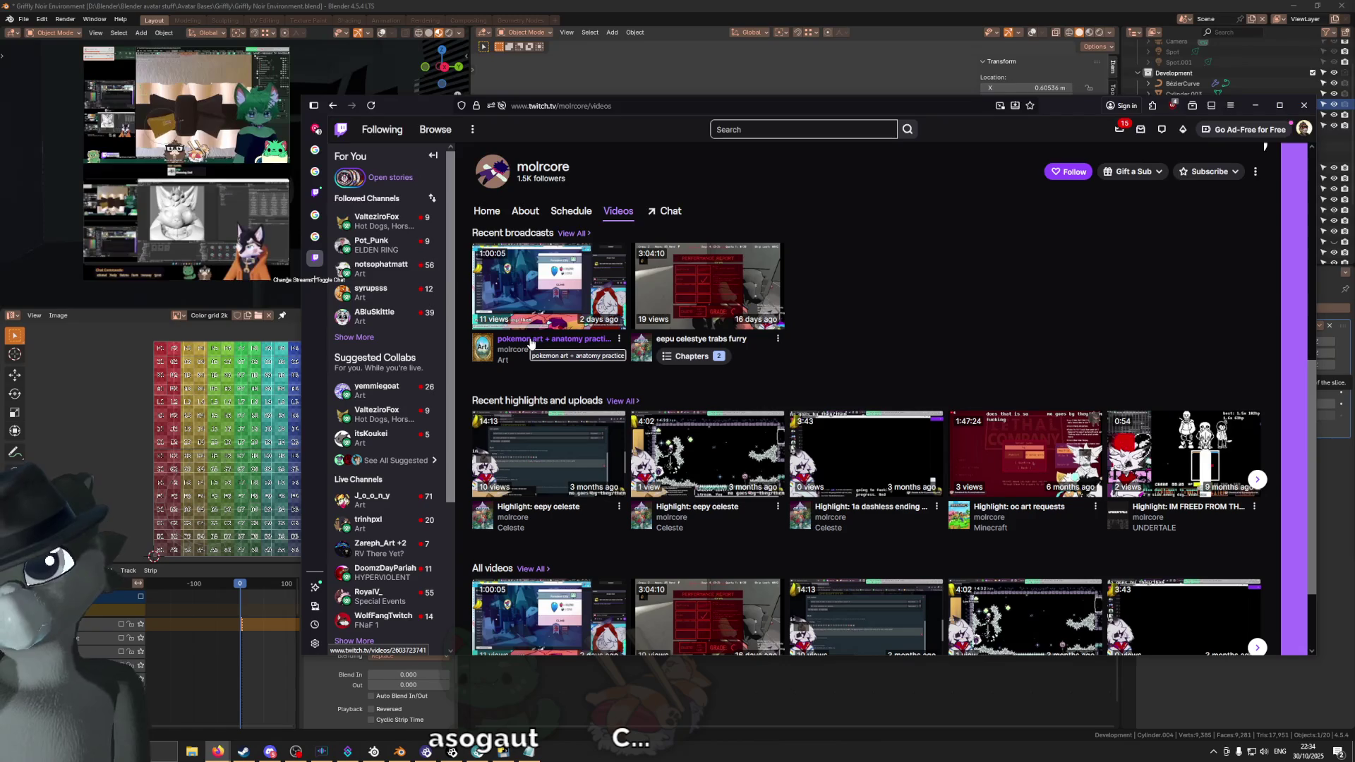
pyautogui.moveTo(550, 283)
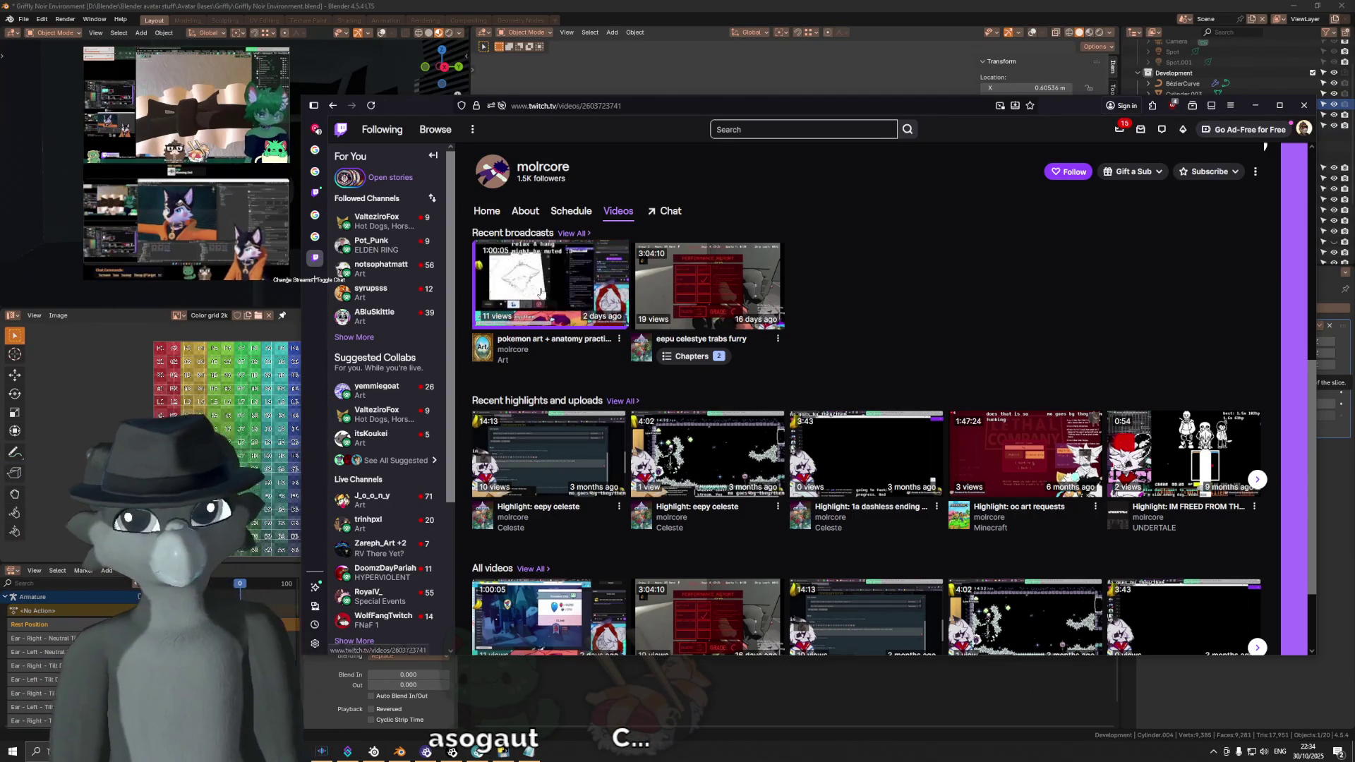
pyautogui.click(551, 281)
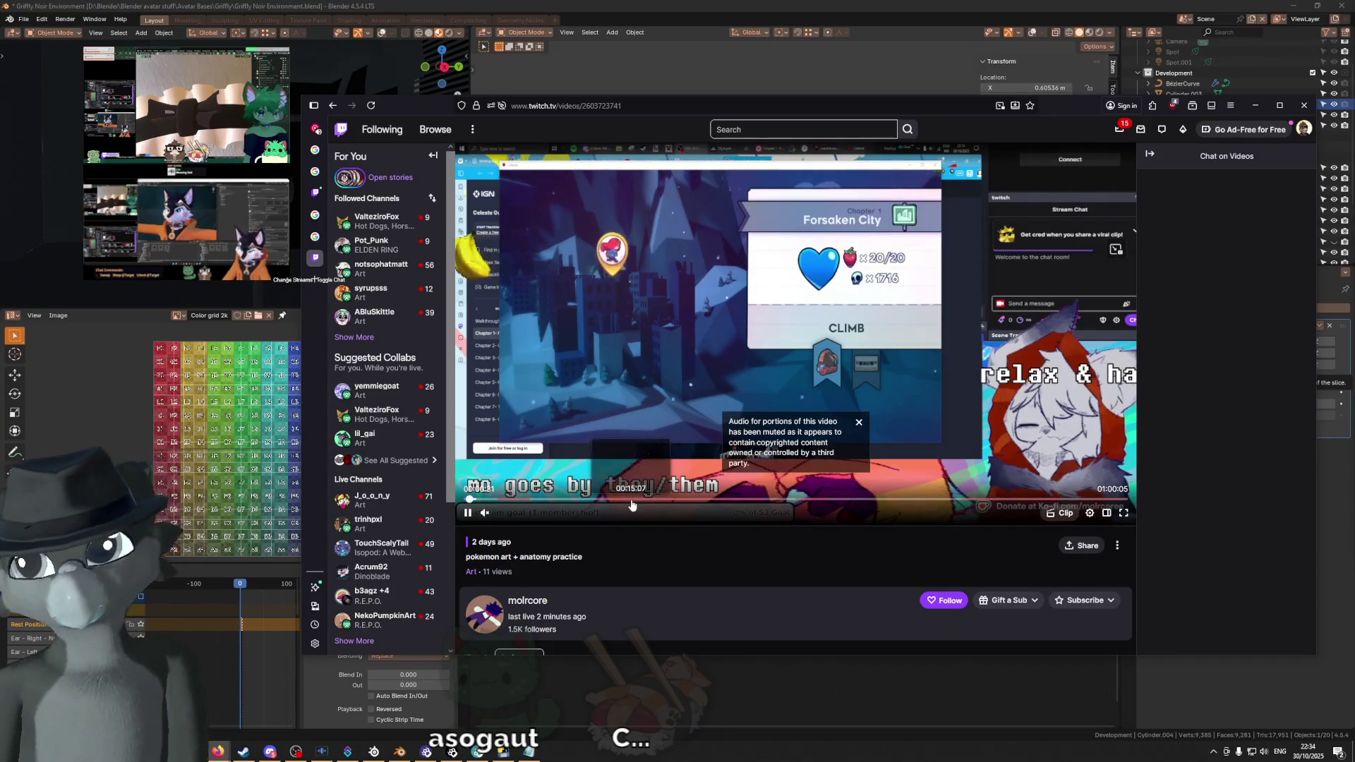
pyautogui.click(670, 500)
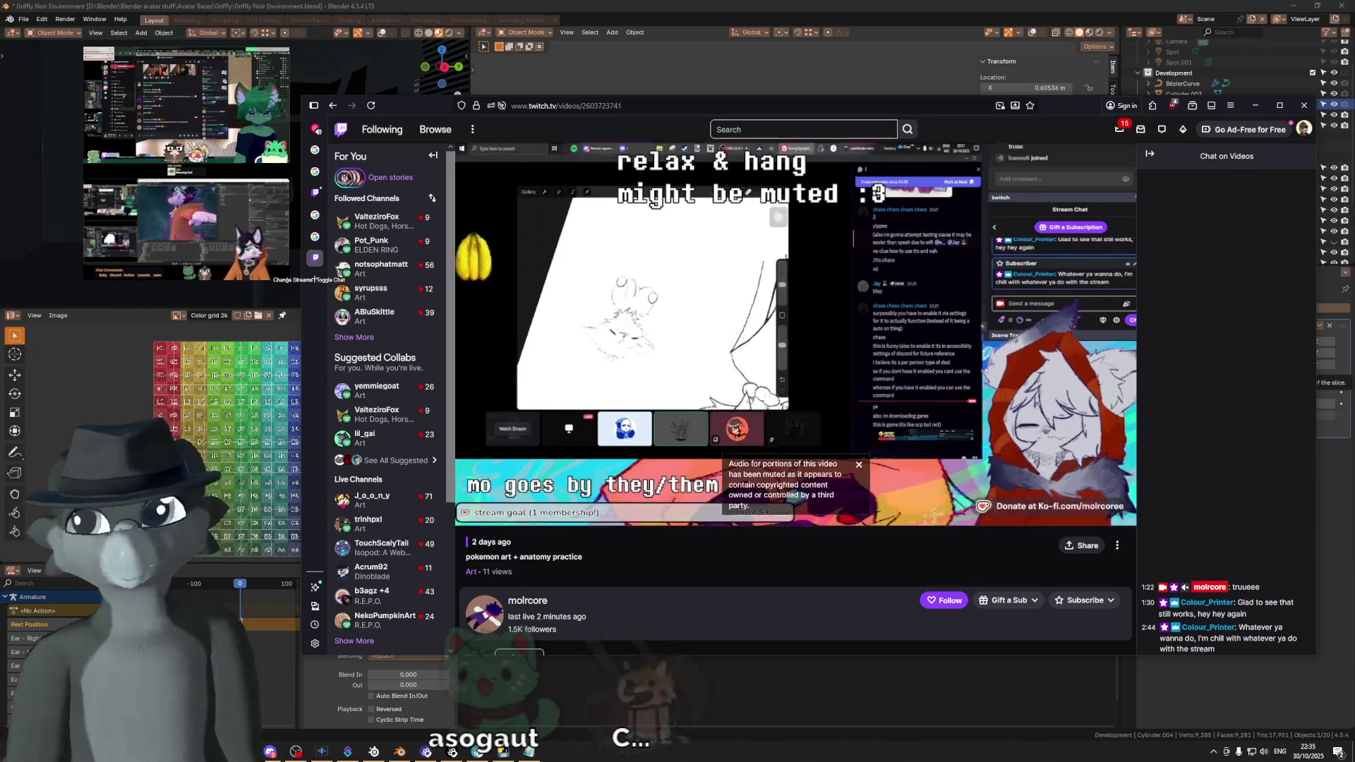
pyautogui.click(469, 513)
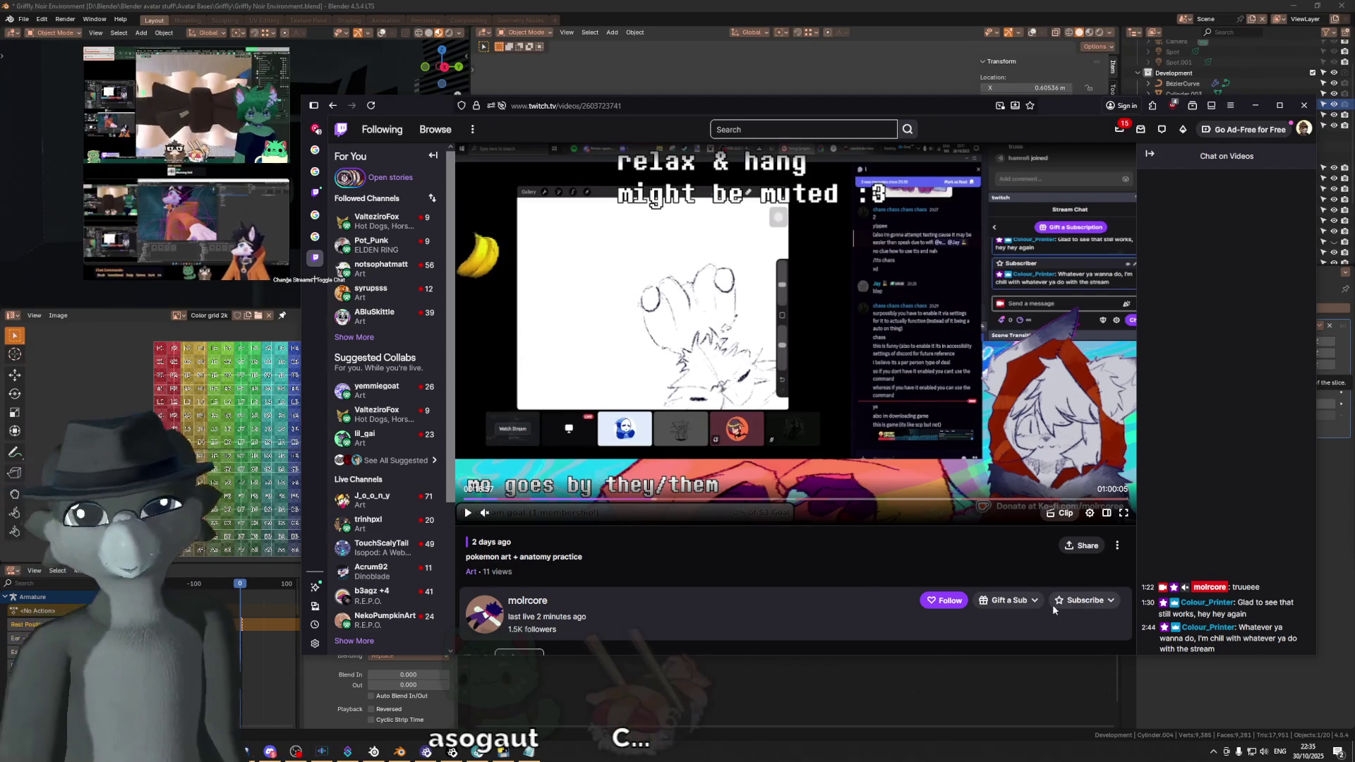
pyautogui.click(332, 107)
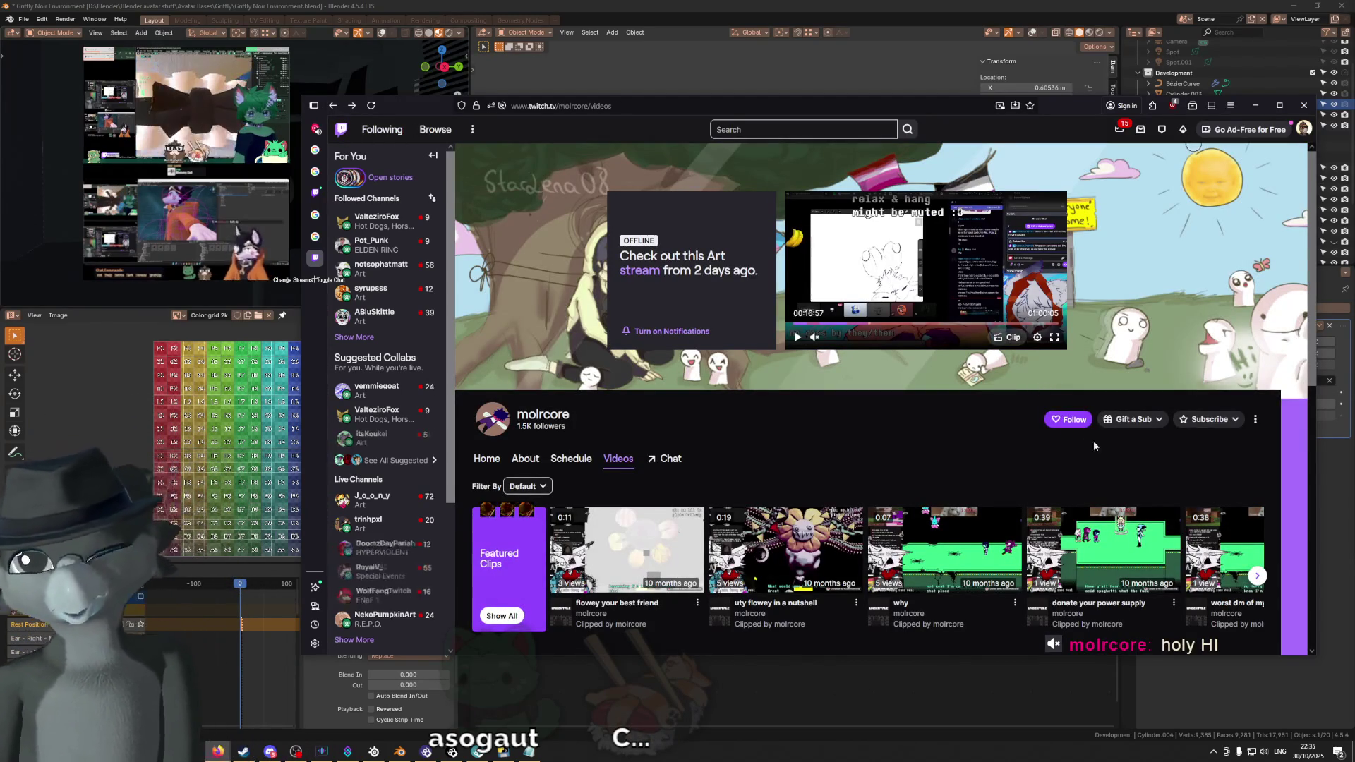
# Step: Follow the streamer's channel, then minimise the browser to reveal Blender
pyautogui.click(1058, 419)
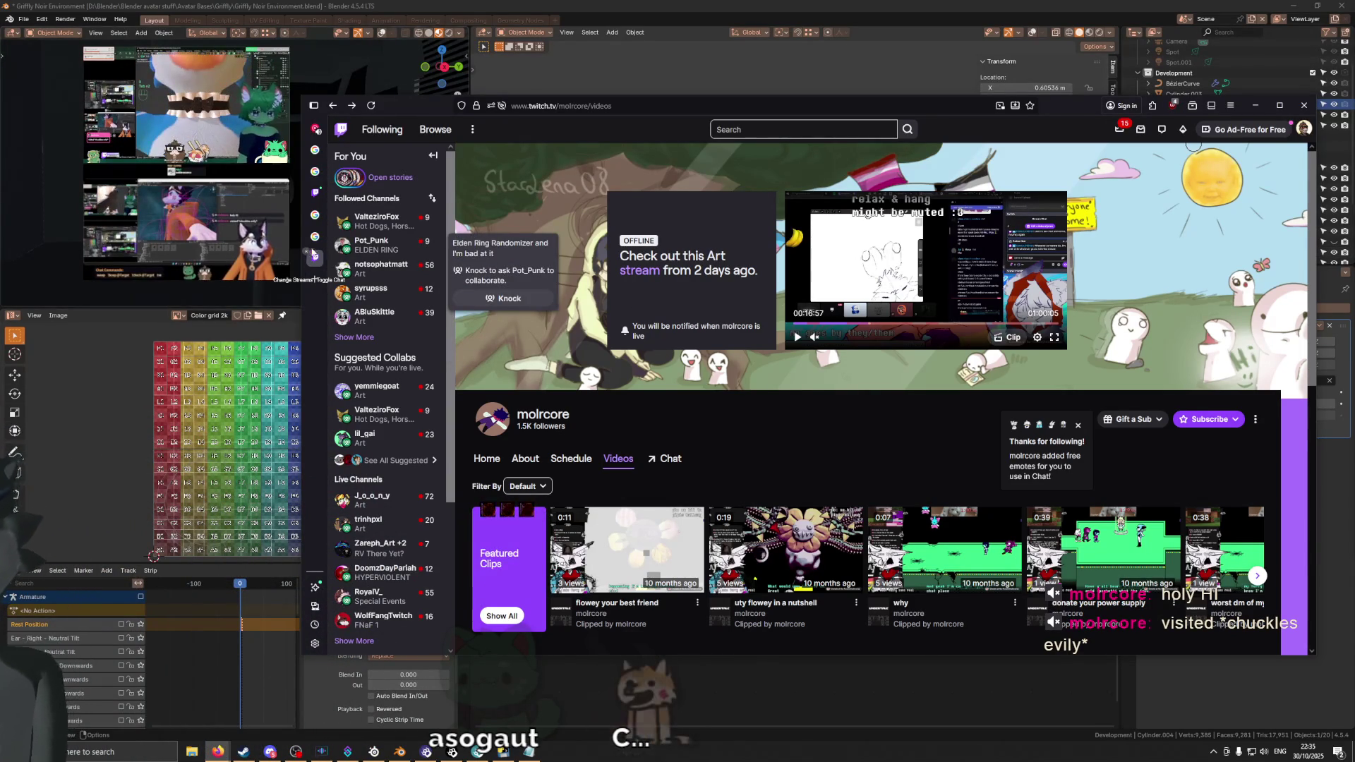
pyautogui.moveTo(371, 246)
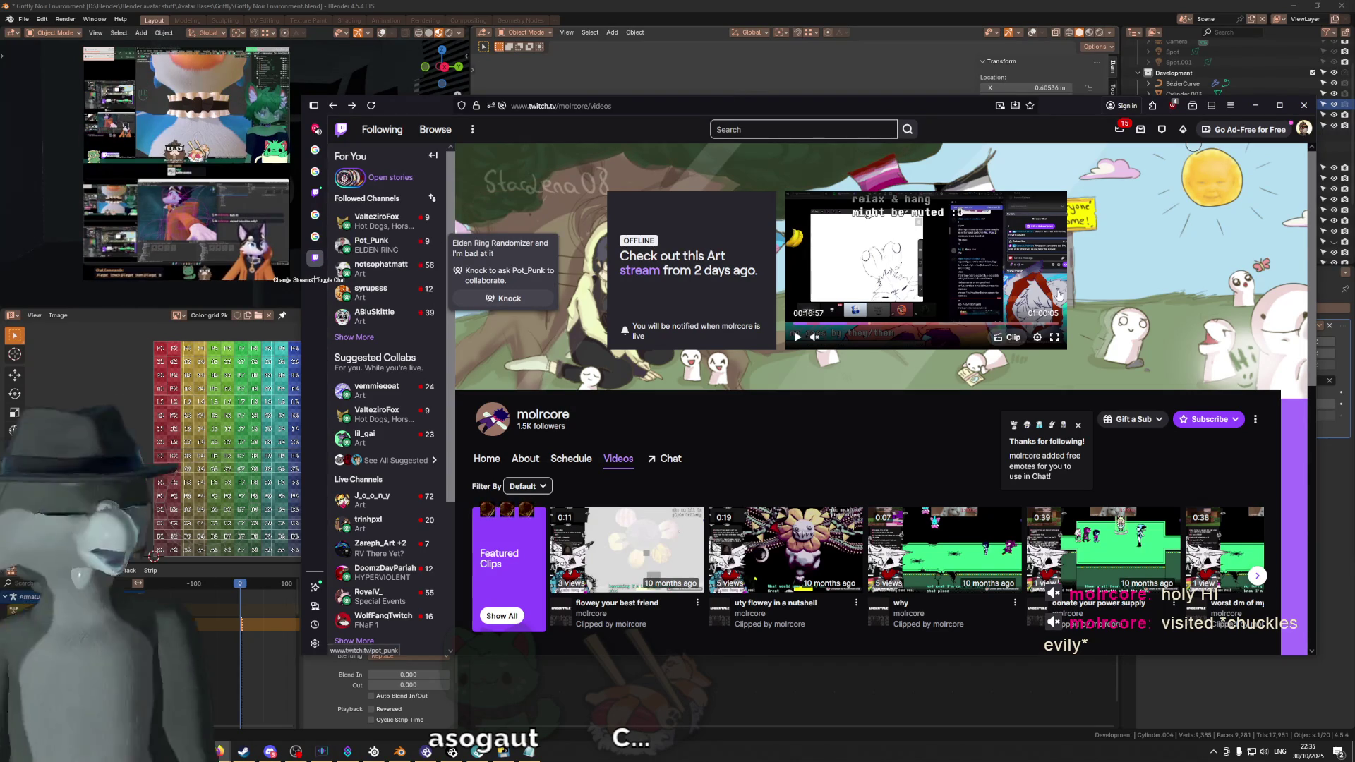
pyautogui.press('super+Down')
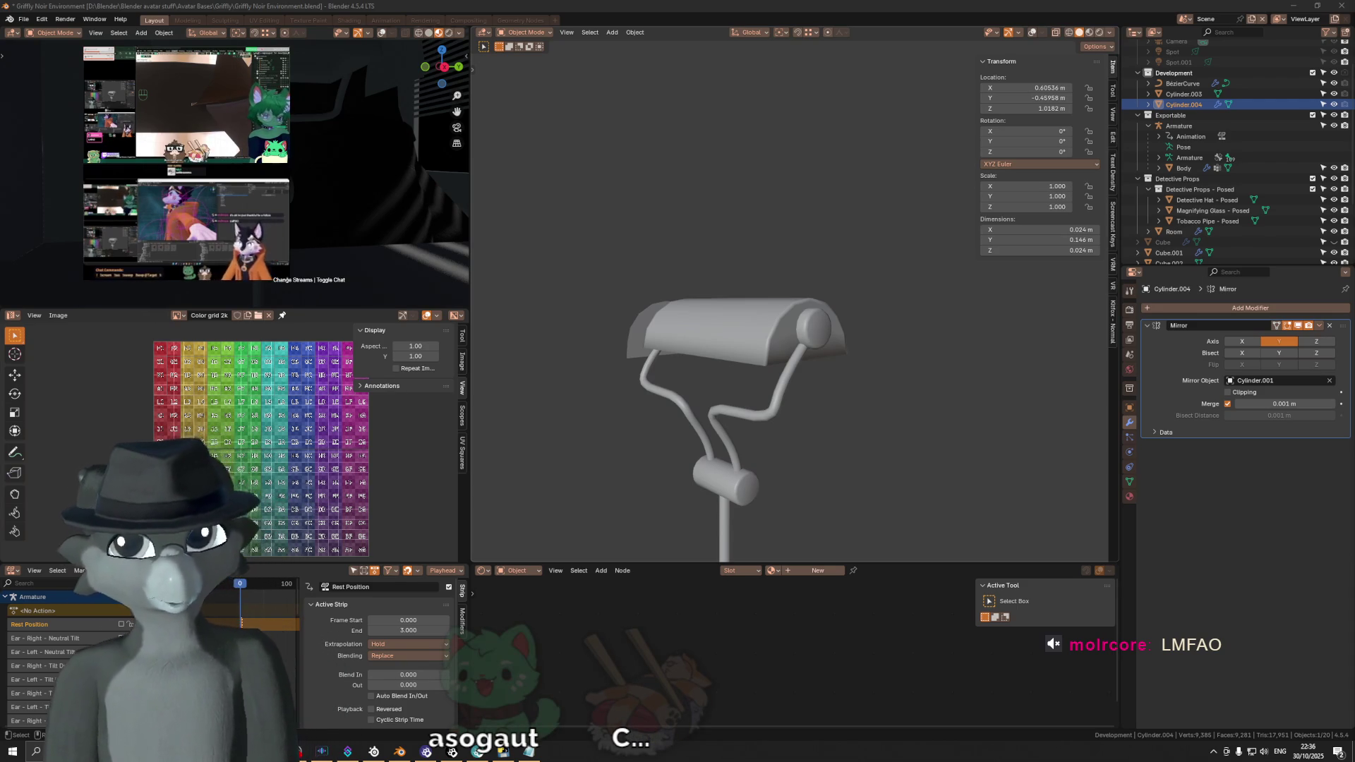
# Step: Bring the Discord window up over Blender from the taskbar
pyautogui.click(1226, 752)
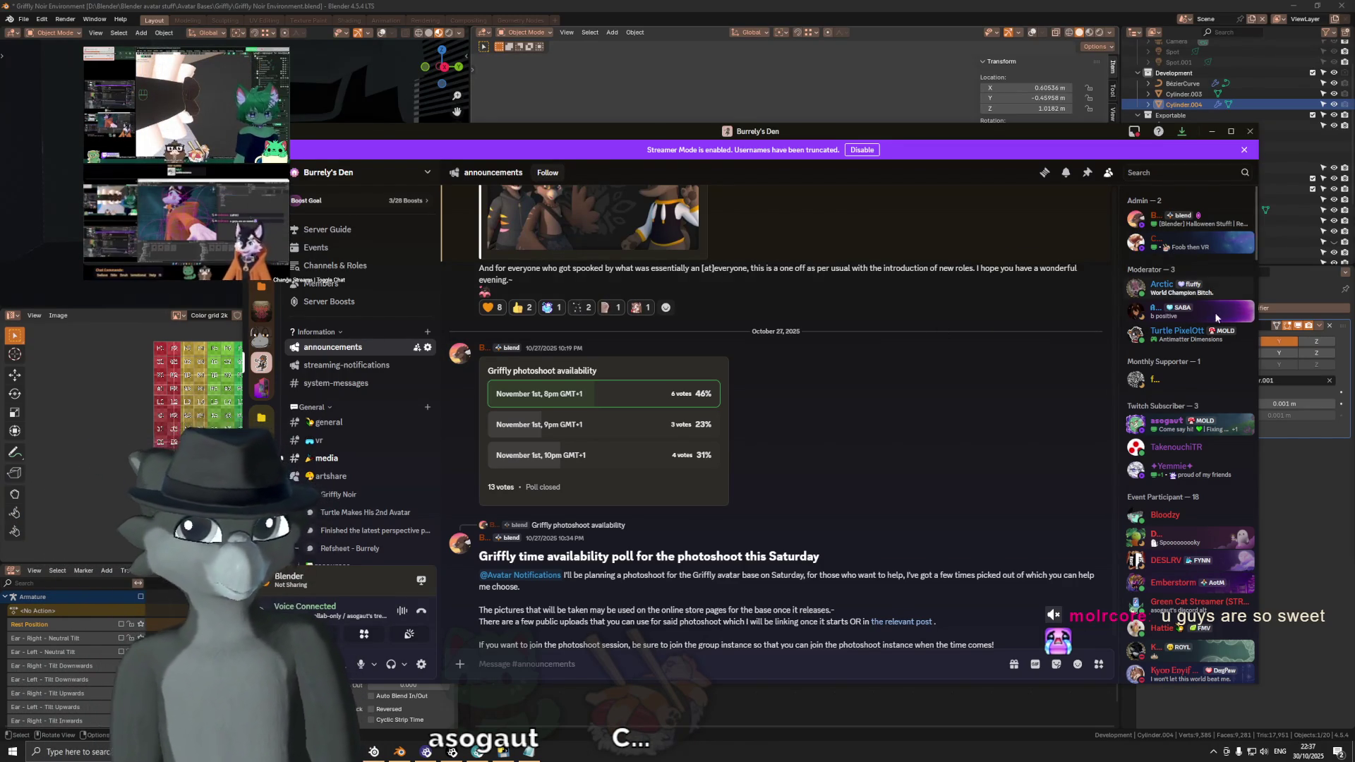
# Step: Check the Discord inbox, dismiss it and slide the Discord window off-screen
pyautogui.click(1134, 132)
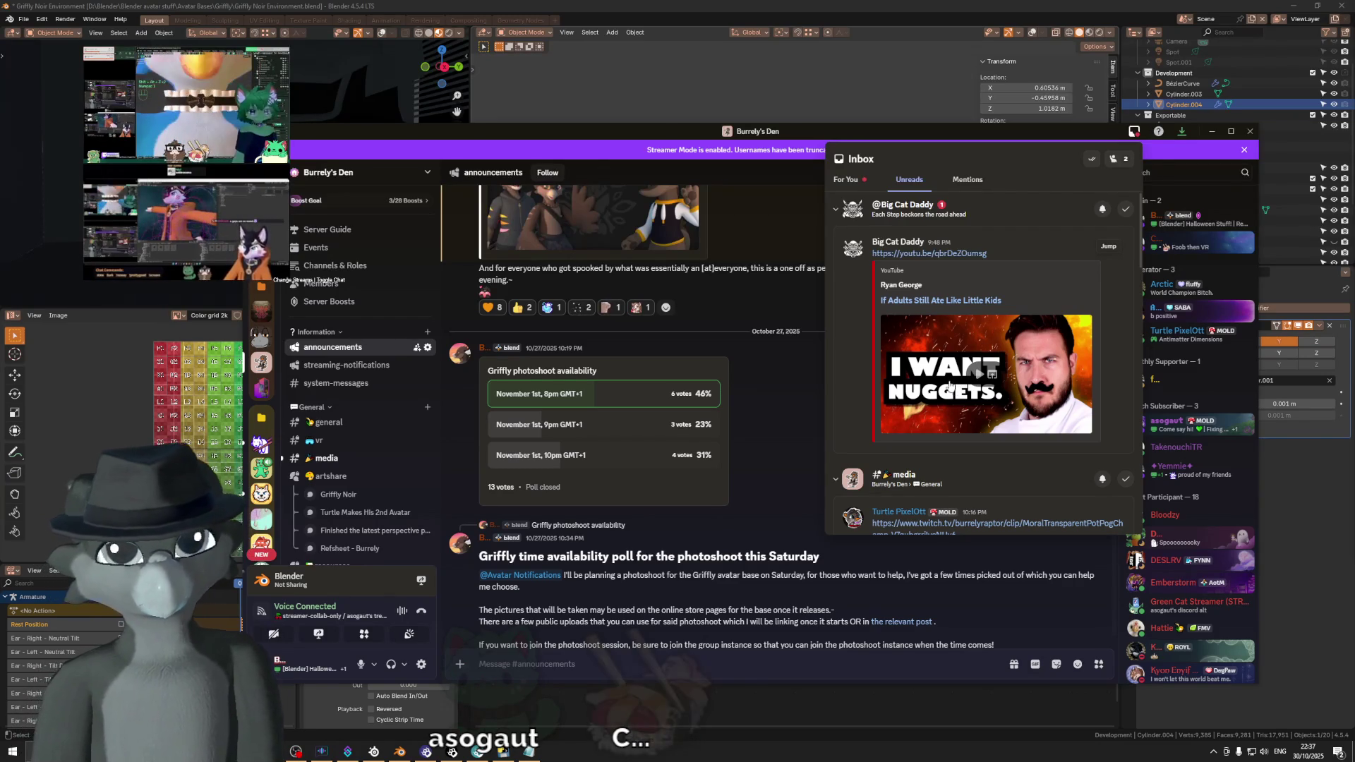
pyautogui.click(813, 421)
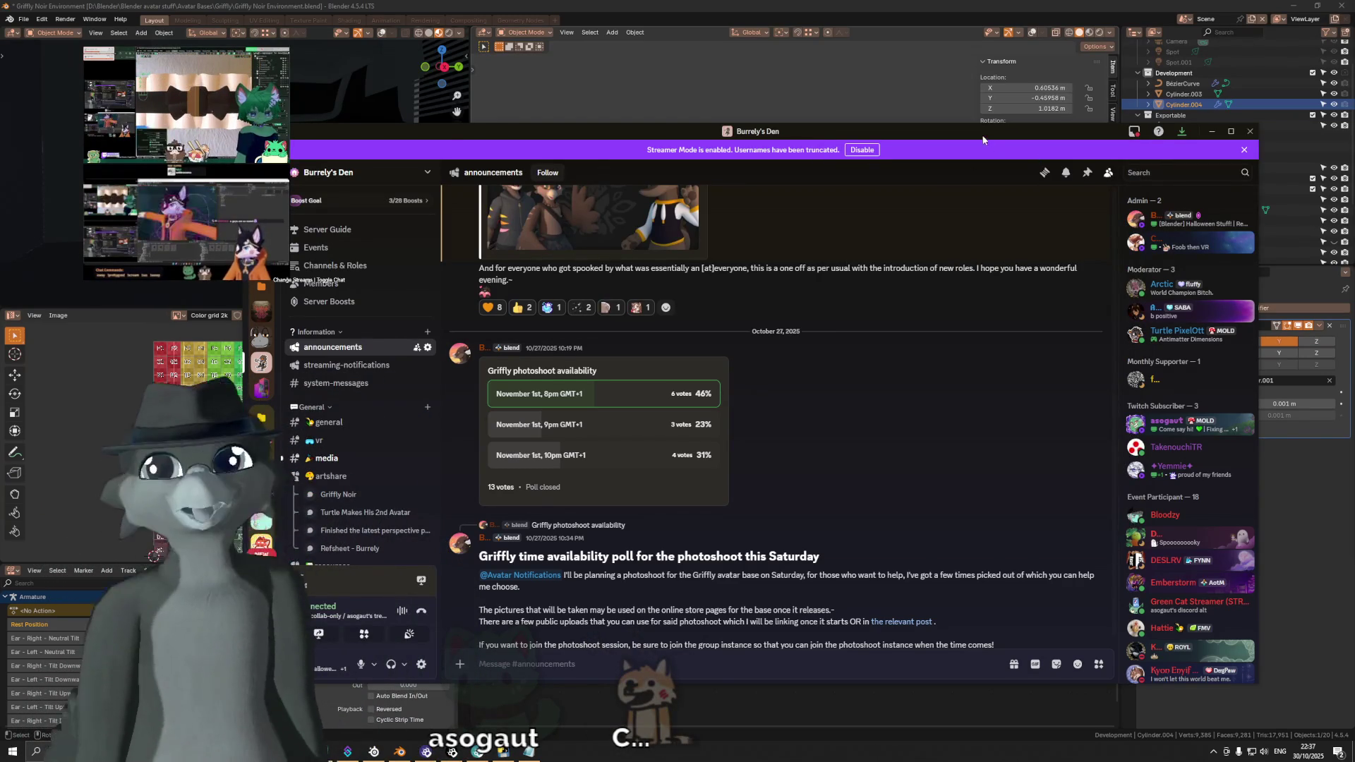
pyautogui.moveTo(967, 129); pyautogui.dragTo(1354, 131)
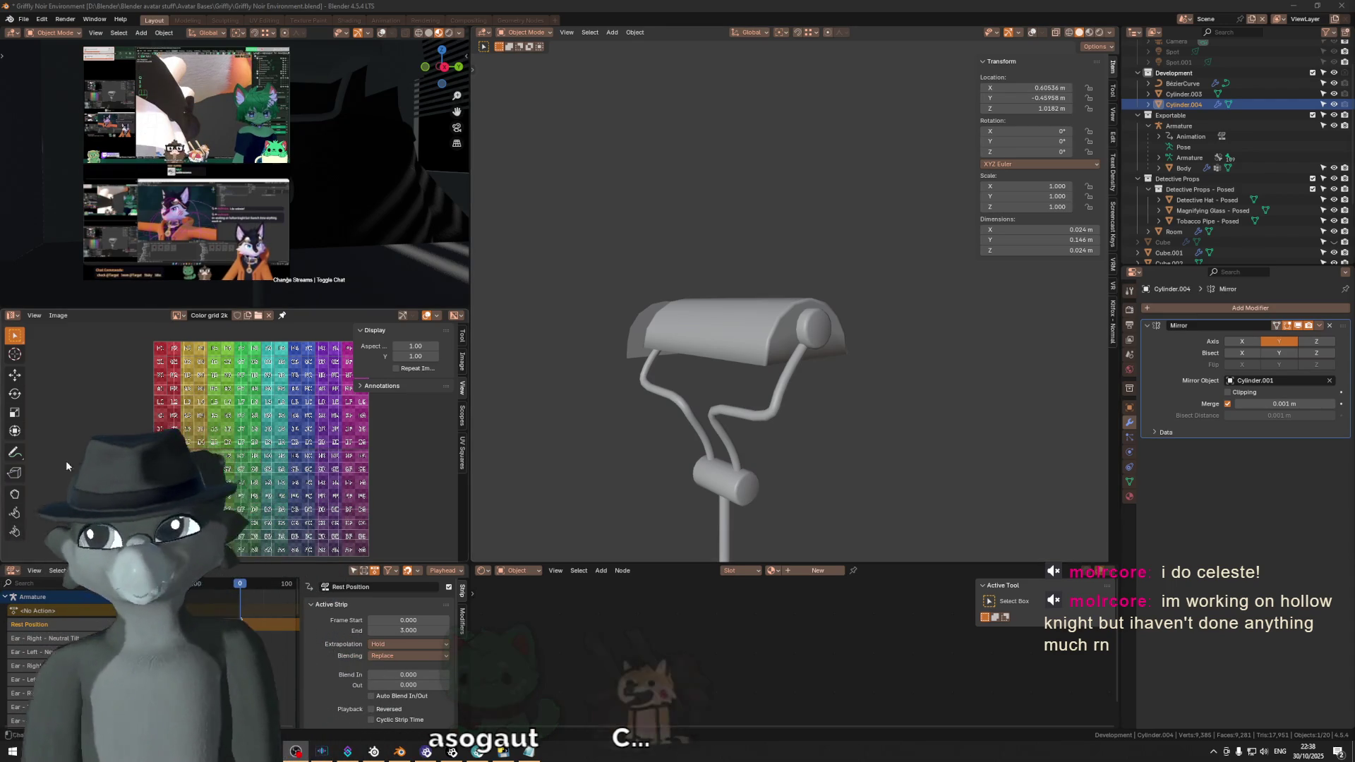
pyautogui.moveTo(533, 360)
pyautogui.mouseDown(button='middle')
pyautogui.moveTo(721, 307)
pyautogui.moveTo(634, 314)
pyautogui.mouseUp(button='middle')
# Step: Delete the stray Cylinder.002 object from the lamp
pyautogui.click(635, 314)
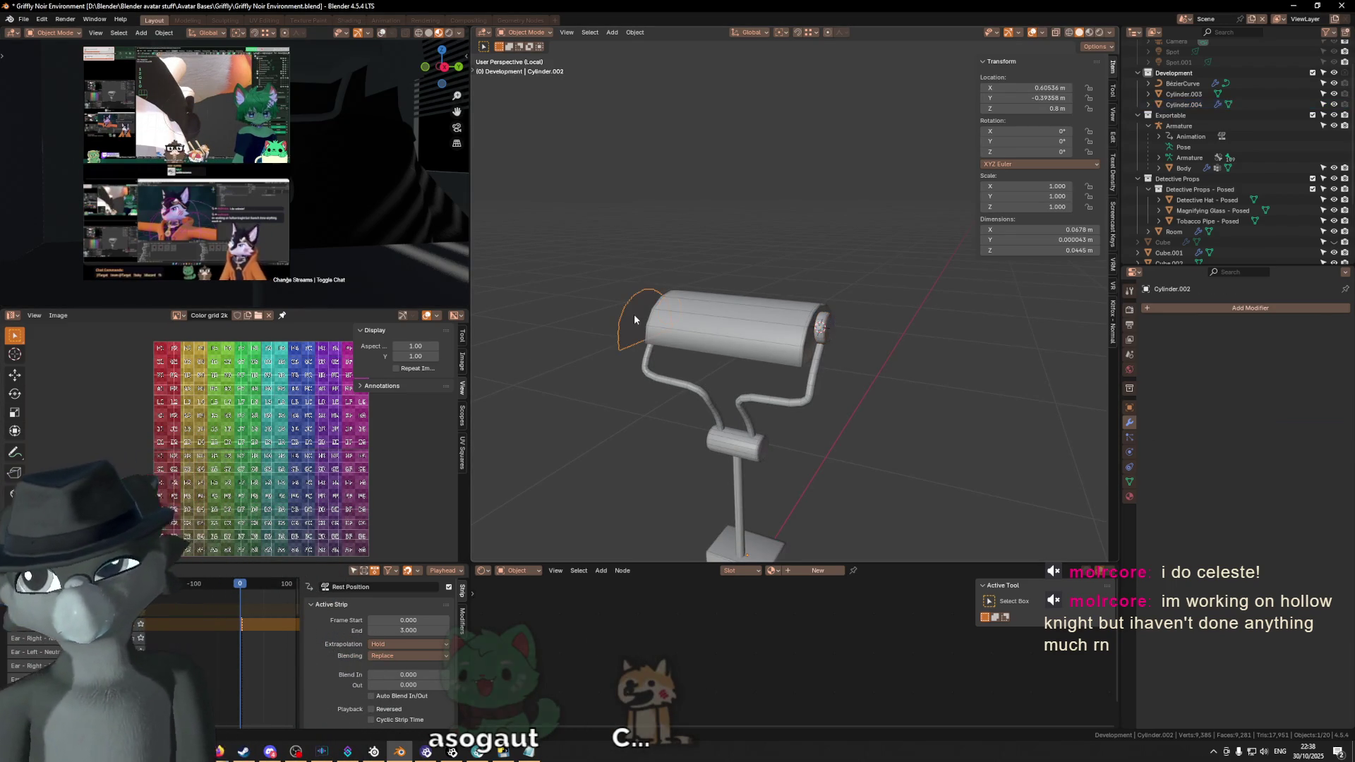
pyautogui.press('x')
pyautogui.click(954, 324)
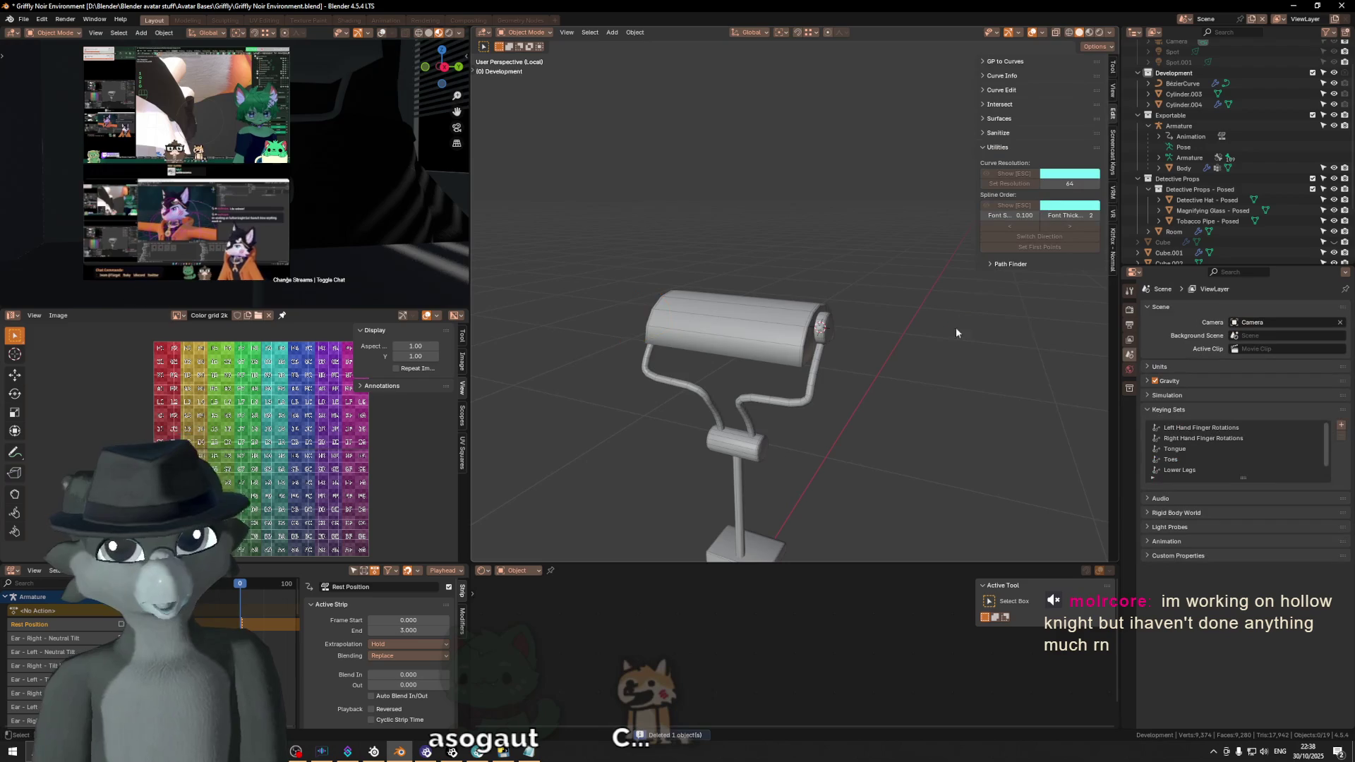
pyautogui.moveTo(884, 351)
pyautogui.mouseDown(button='middle')
pyautogui.moveTo(751, 350)
pyautogui.moveTo(815, 371)
pyautogui.mouseUp(button='middle')
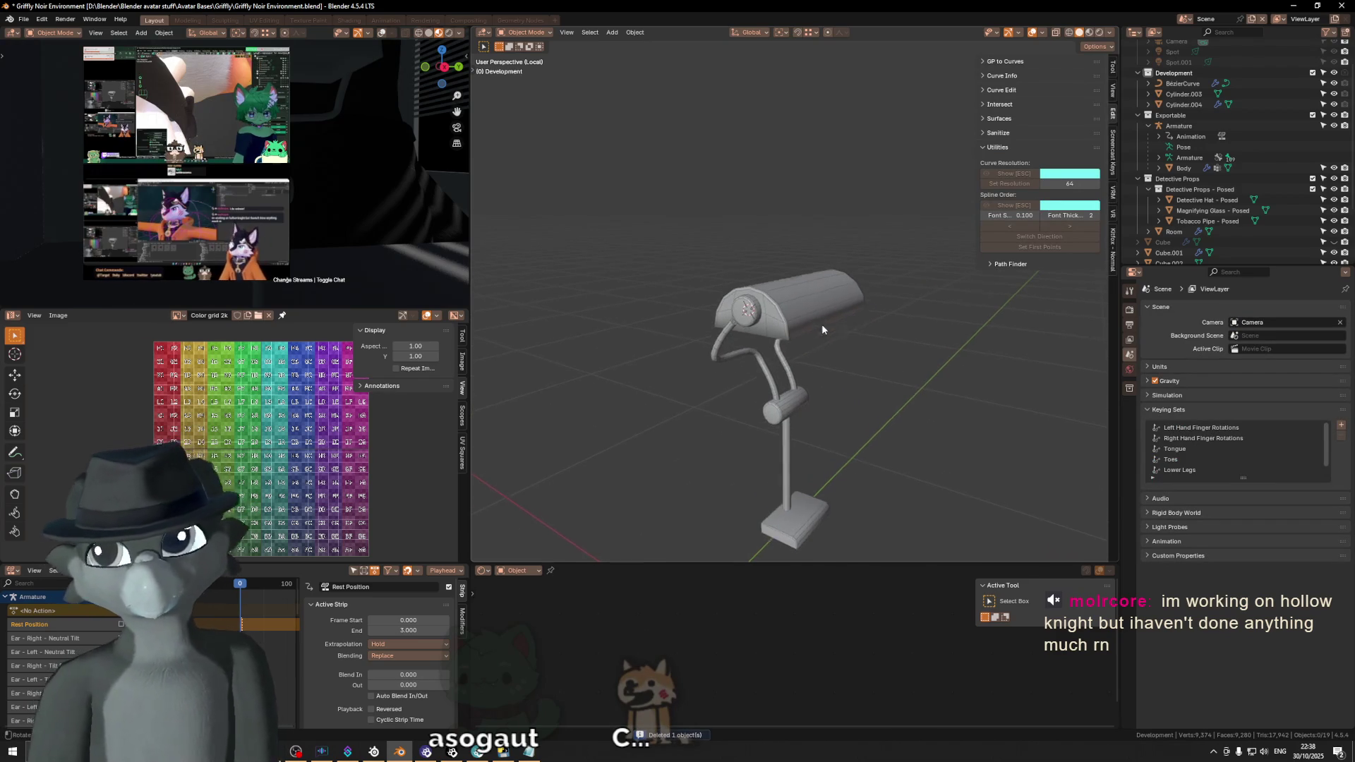
# Step: Inspect the arm curve's top control points from side views, then pick the shade's end cap
pyautogui.click(742, 339)
pyautogui.press('Tab')
pyautogui.press('KP_3')
pyautogui.click(754, 329)
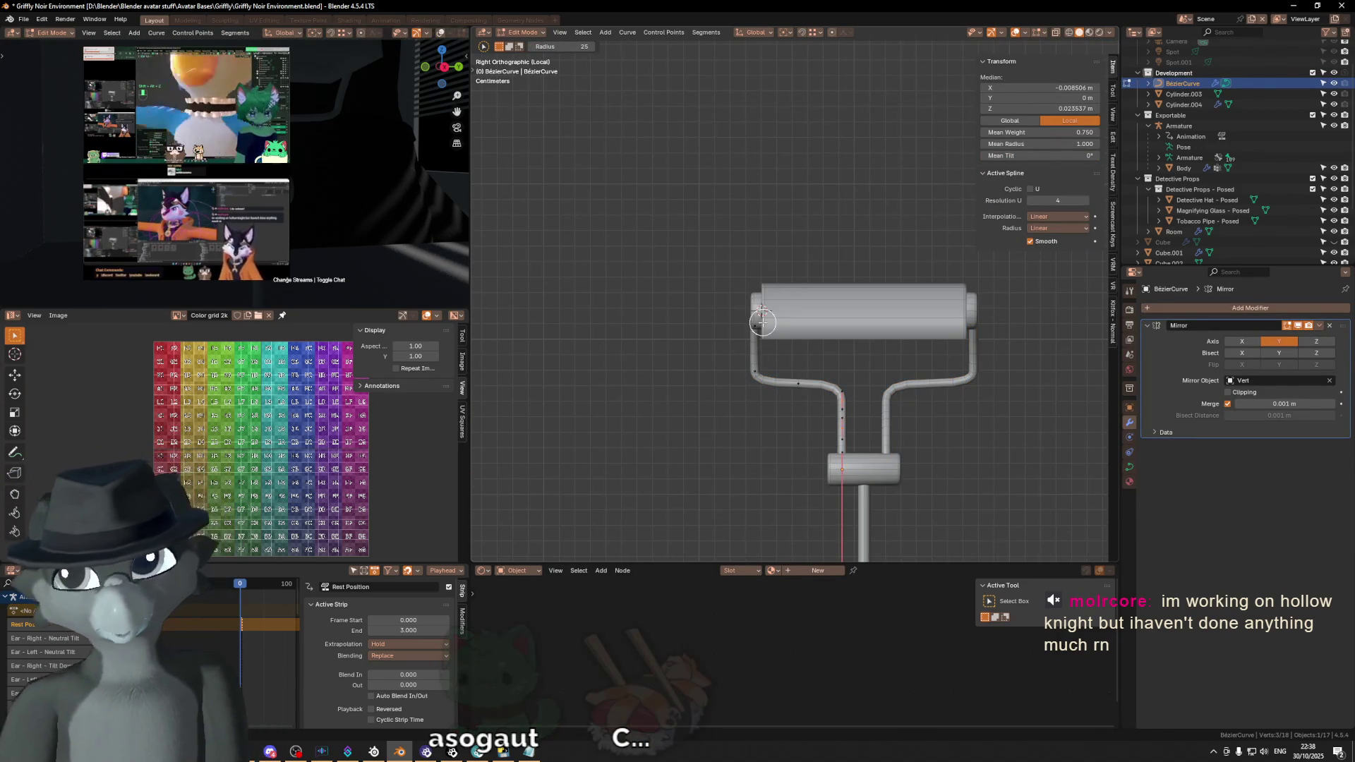
pyautogui.moveTo(757, 325); pyautogui.dragTo(817, 310, button='middle')
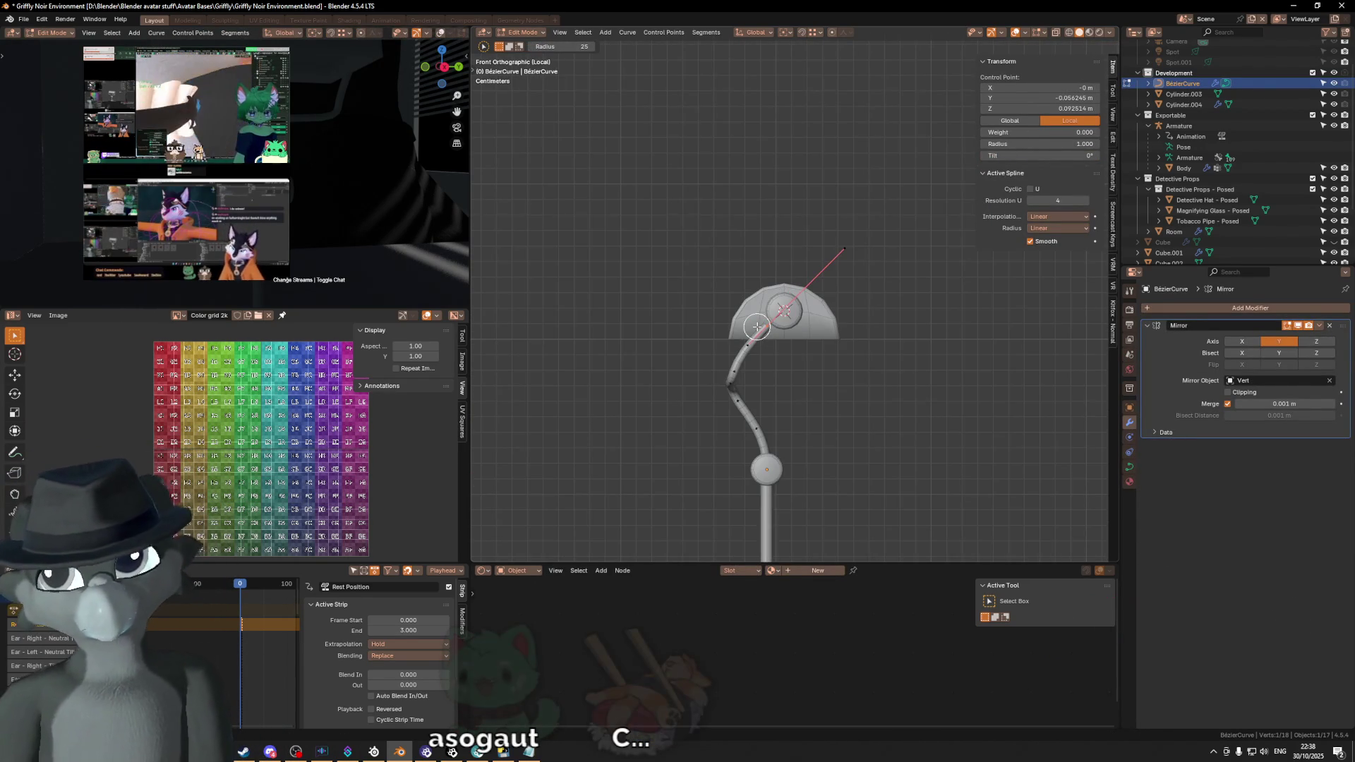
pyautogui.press('ctrl+KP_3')
pyautogui.scroll(3, 757, 326)
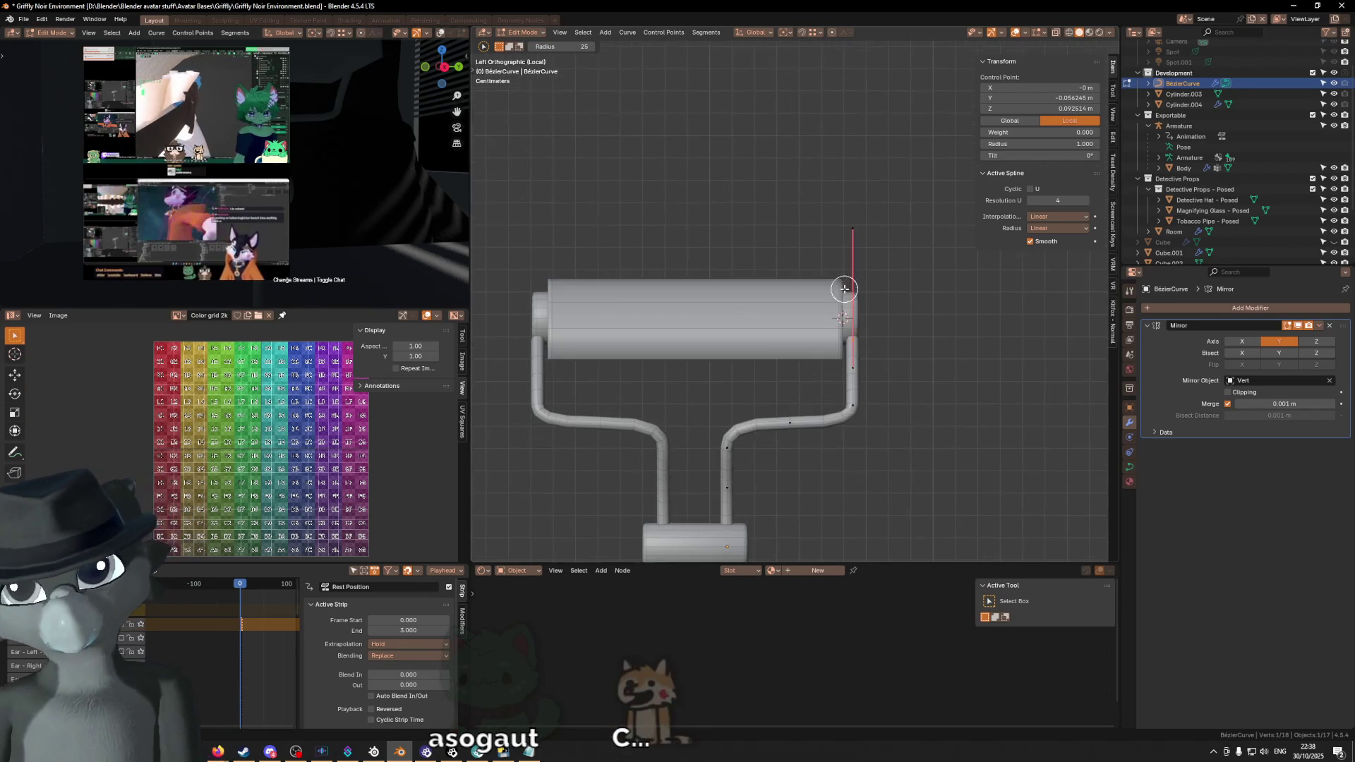
pyautogui.keyDown('shift'); pyautogui.click(854, 413); pyautogui.keyUp('shift')
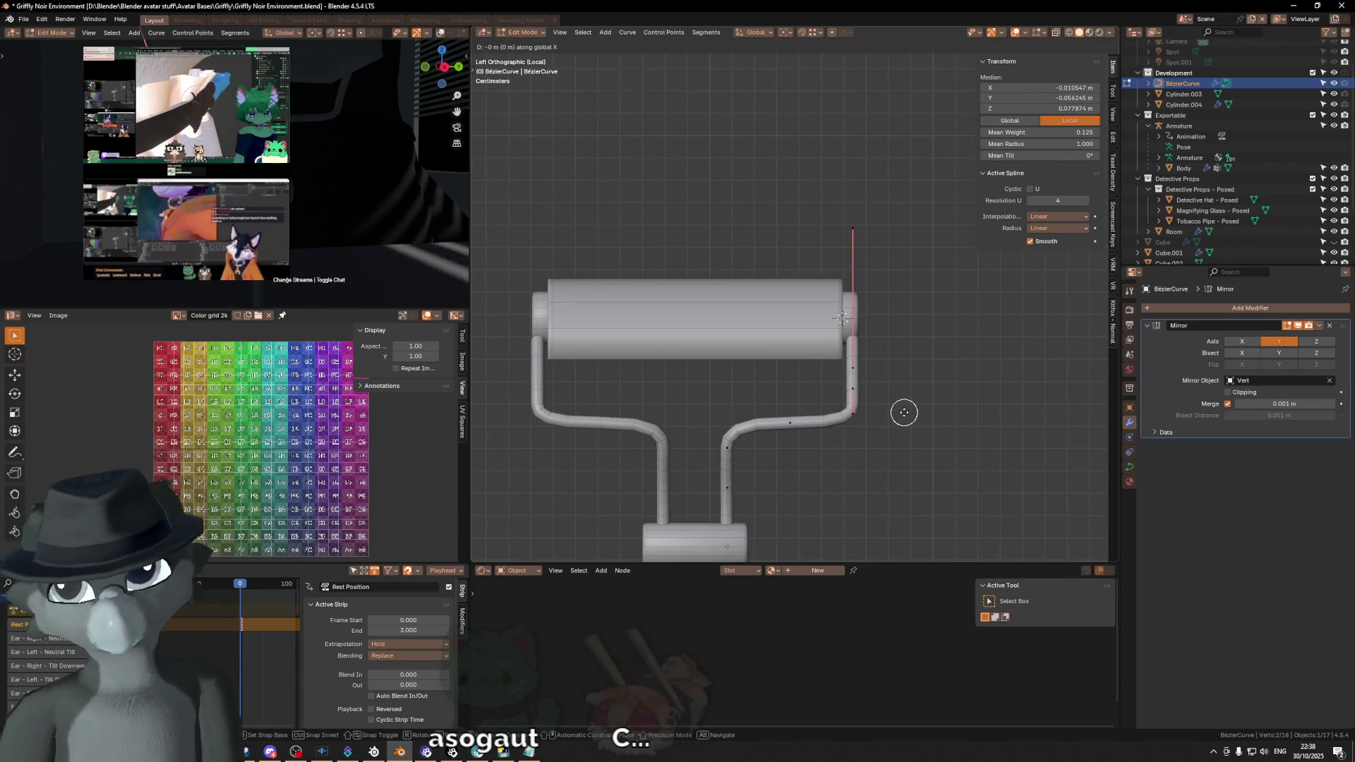
pyautogui.moveTo(904, 381)
pyautogui.keyDown('shift'); pyautogui.mouseDown(button='middle')
pyautogui.moveTo(896, 431)
pyautogui.moveTo(887, 406)
pyautogui.mouseUp(button='middle'); pyautogui.keyUp('shift')
pyautogui.press('Tab')
pyautogui.click(830, 326)
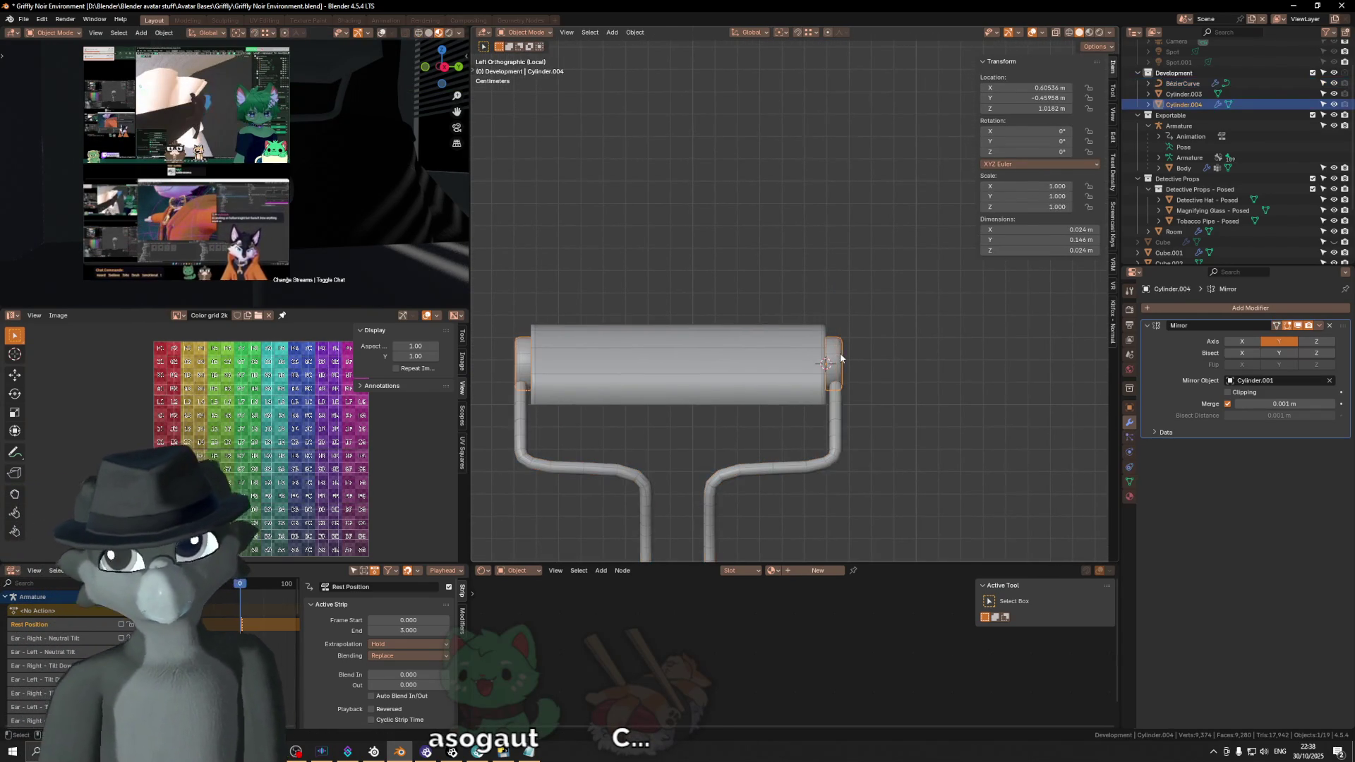
# Step: Try sliding the end cap's mesh along Y, then undo the move
pyautogui.press('Tab')
pyautogui.press('g')
pyautogui.press('x')
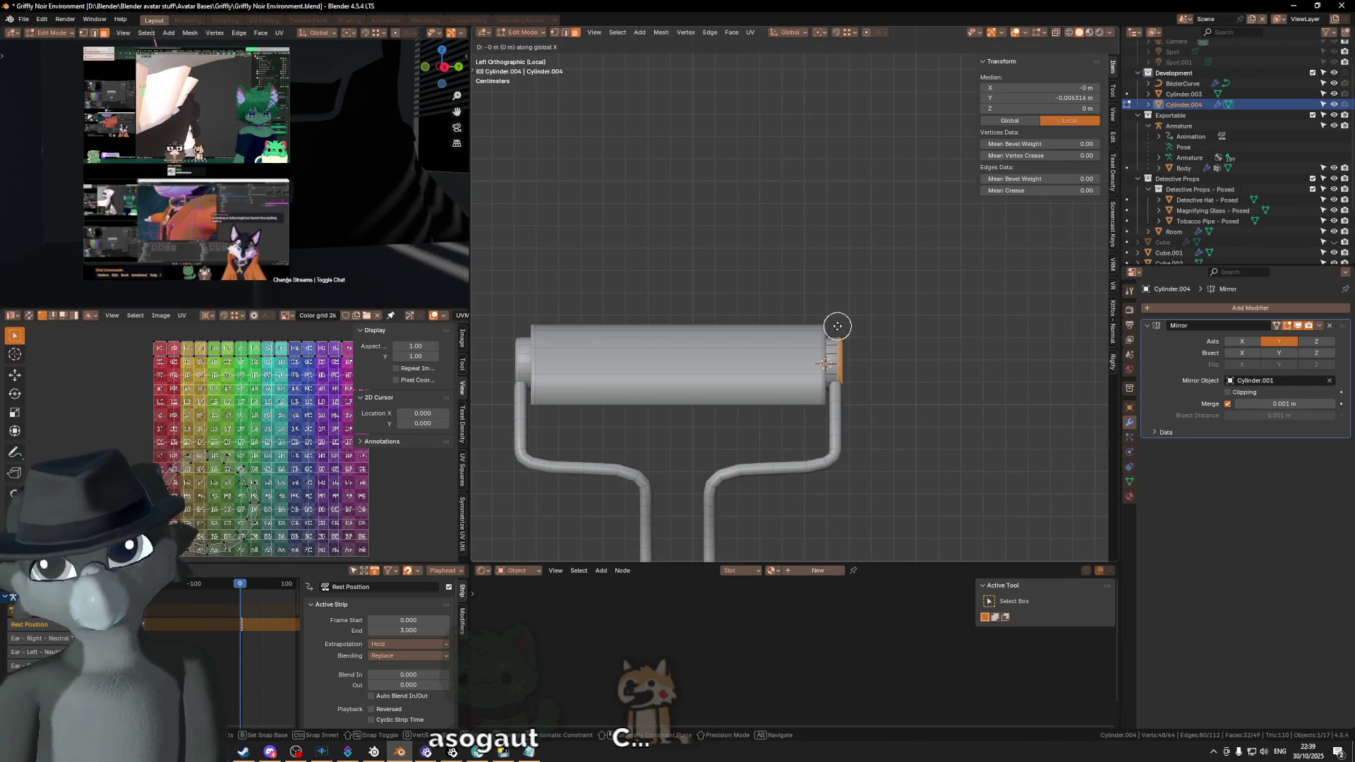
pyautogui.press('y')
pyautogui.click(847, 328)
pyautogui.moveTo(927, 419)
pyautogui.mouseDown(button='middle')
pyautogui.moveTo(698, 403)
pyautogui.moveTo(905, 405)
pyautogui.moveTo(836, 380)
pyautogui.moveTo(729, 388)
pyautogui.moveTo(762, 388)
pyautogui.mouseUp(button='middle')
pyautogui.hotkey('ctrl', 'z')
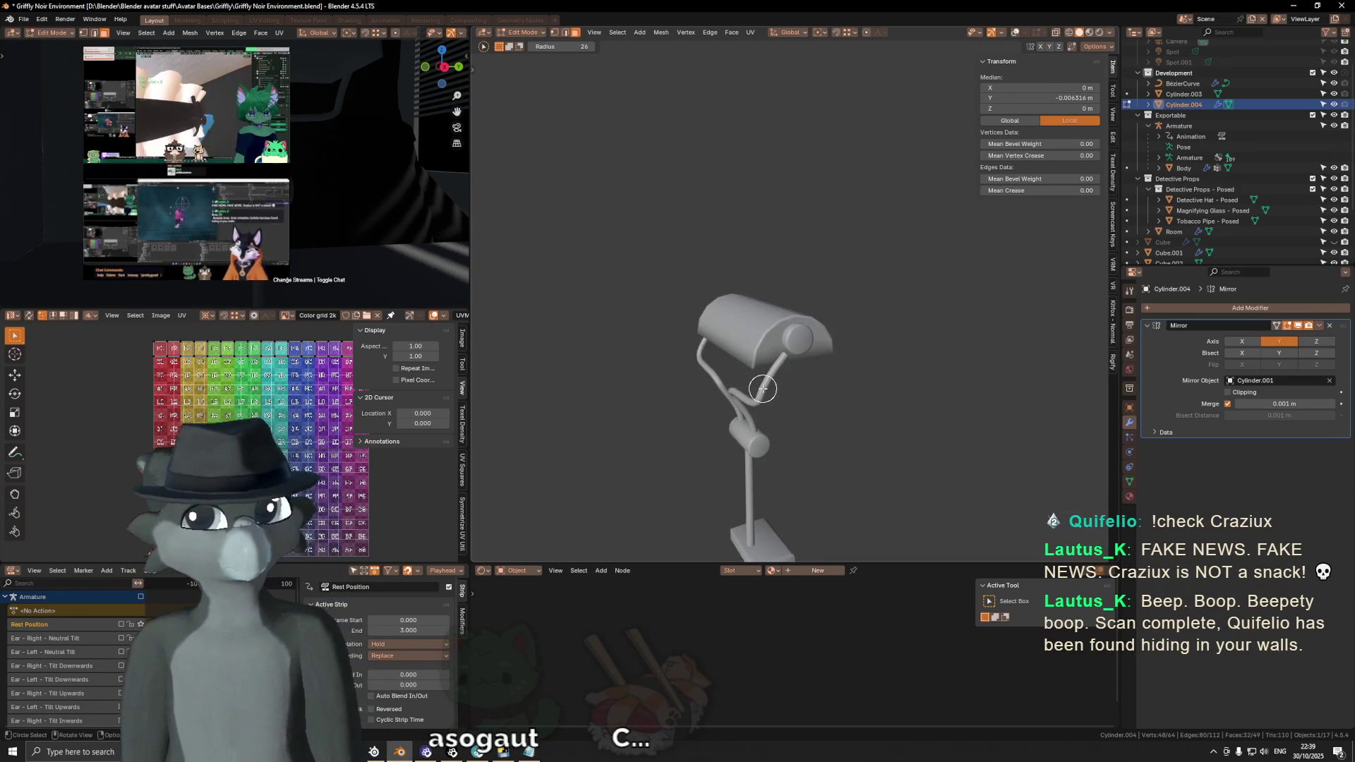
# Step: Return to Object Mode, select the arm's BezierCurve and start editing its points in side view
pyautogui.press('KP_3')
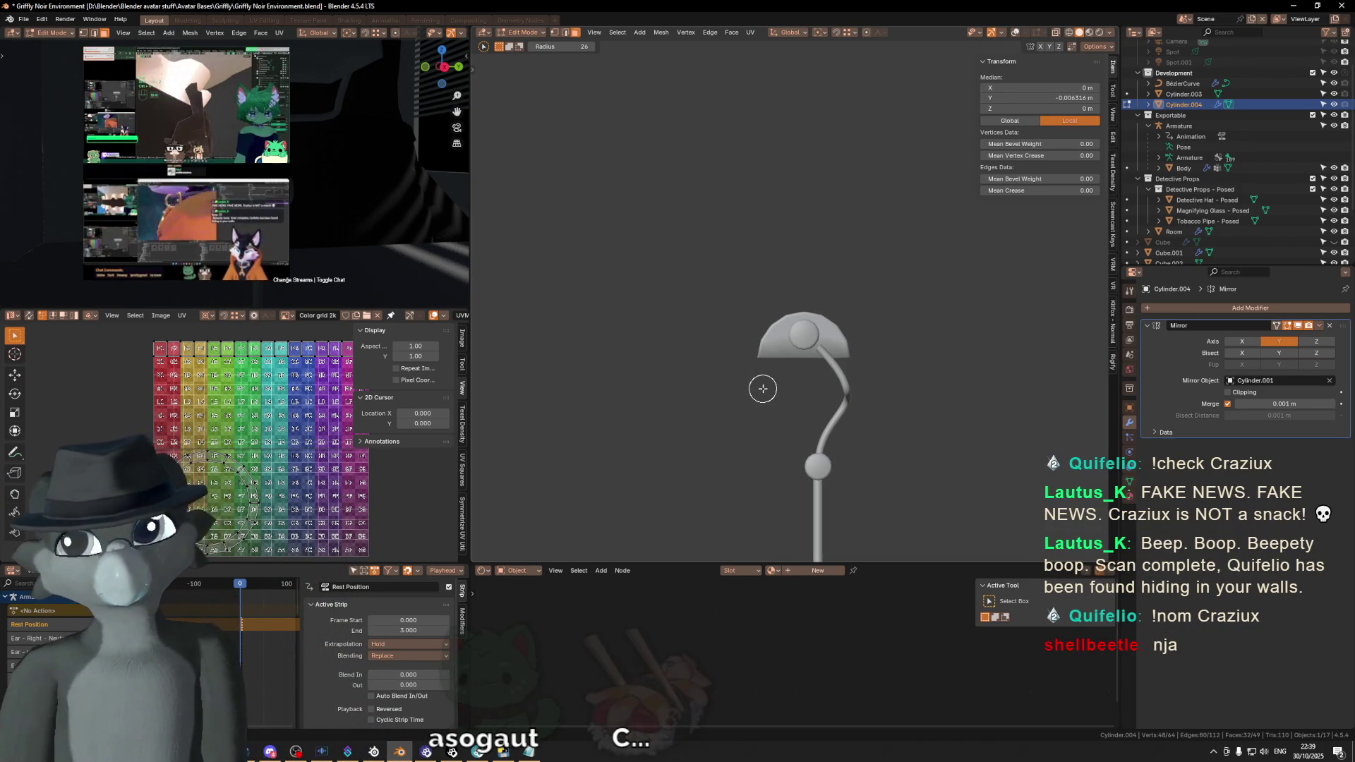
pyautogui.press('KP_3')
pyautogui.scroll(2, 758, 385)
pyautogui.scroll(2, 771, 413)
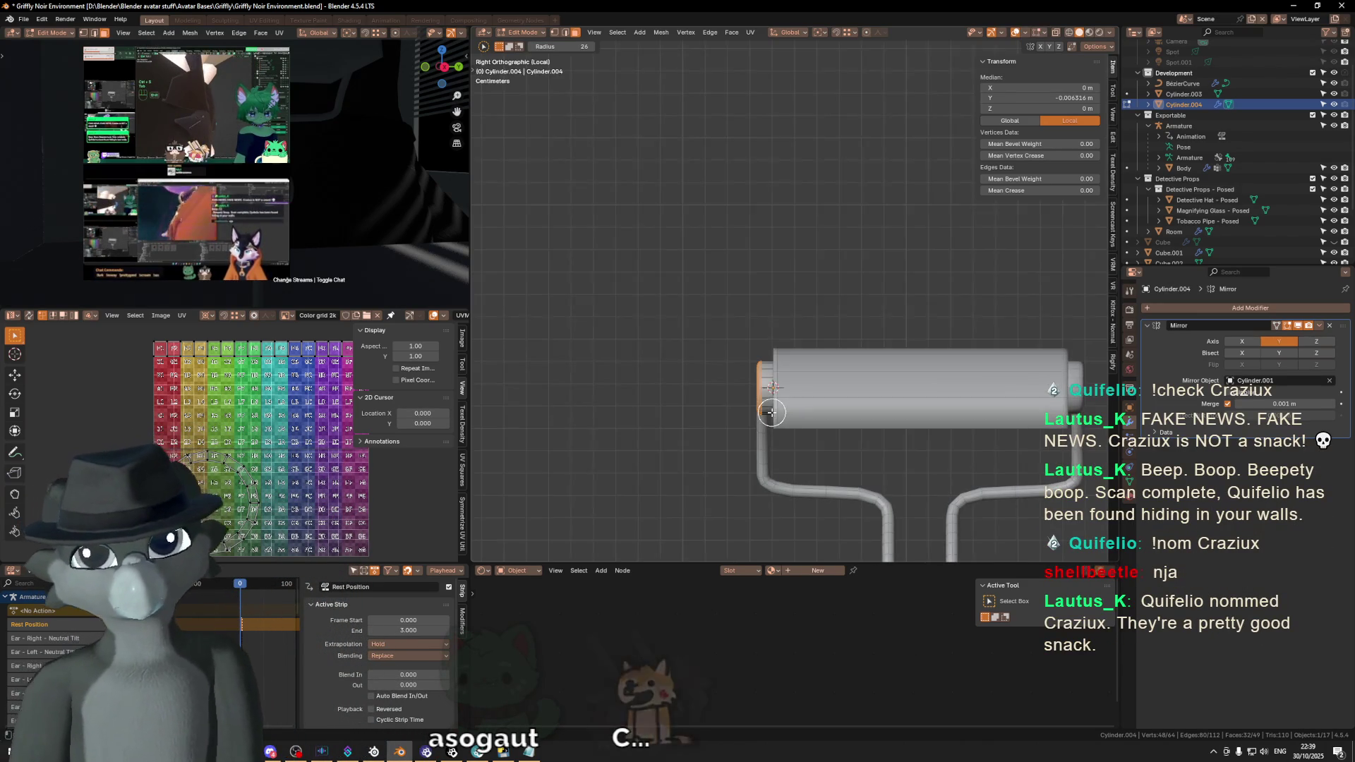
pyautogui.hotkey('ctrl', 'Tab')
pyautogui.click(692, 371)
pyautogui.moveTo(690, 371); pyautogui.dragTo(725, 397, button='middle')
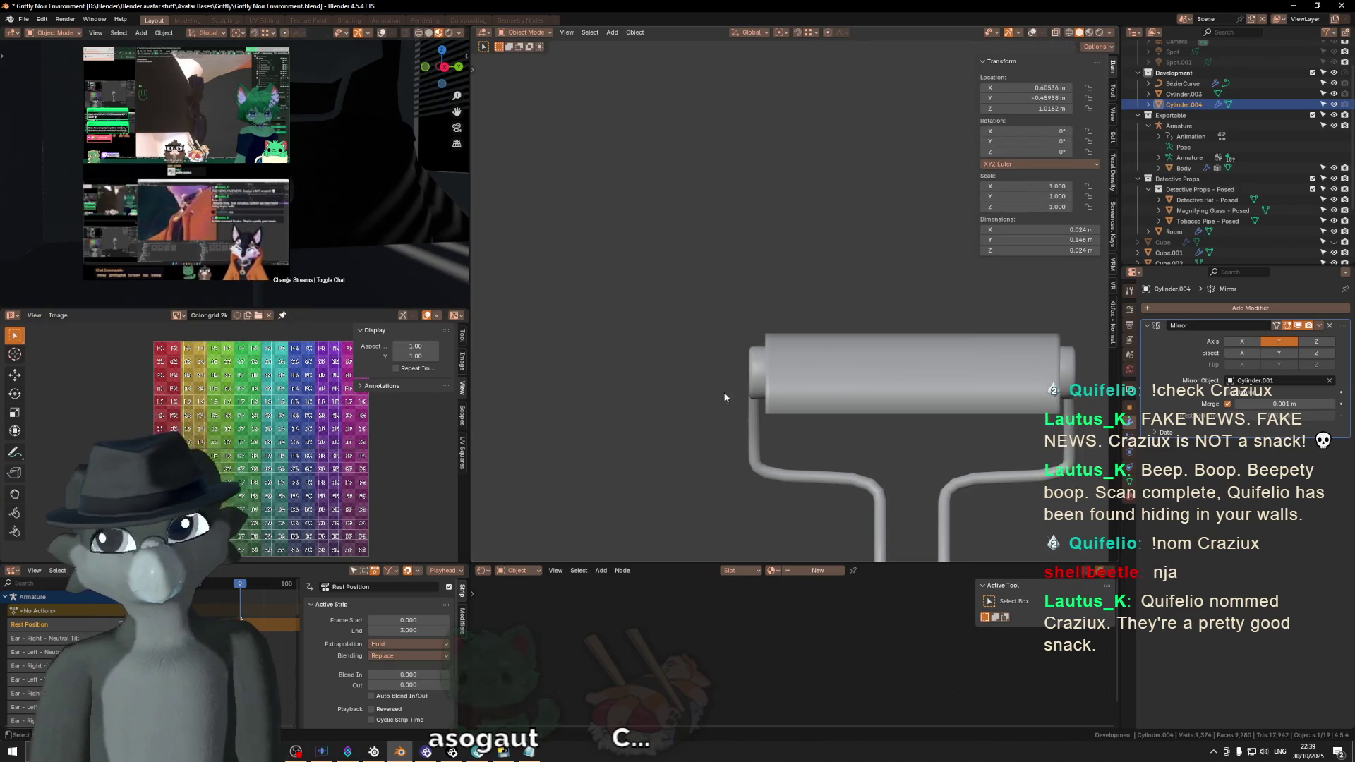
pyautogui.click(749, 432)
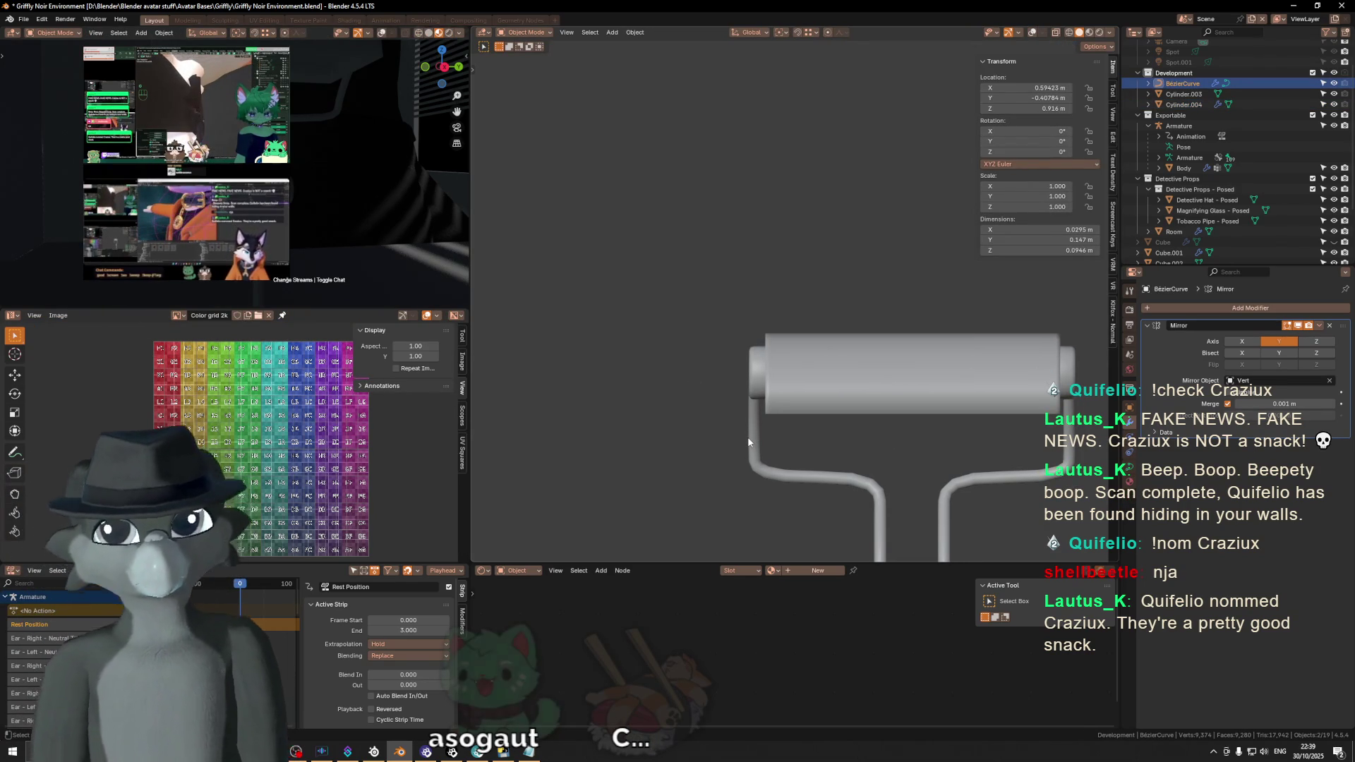
pyautogui.scroll(1, 748, 435)
pyautogui.press('Tab')
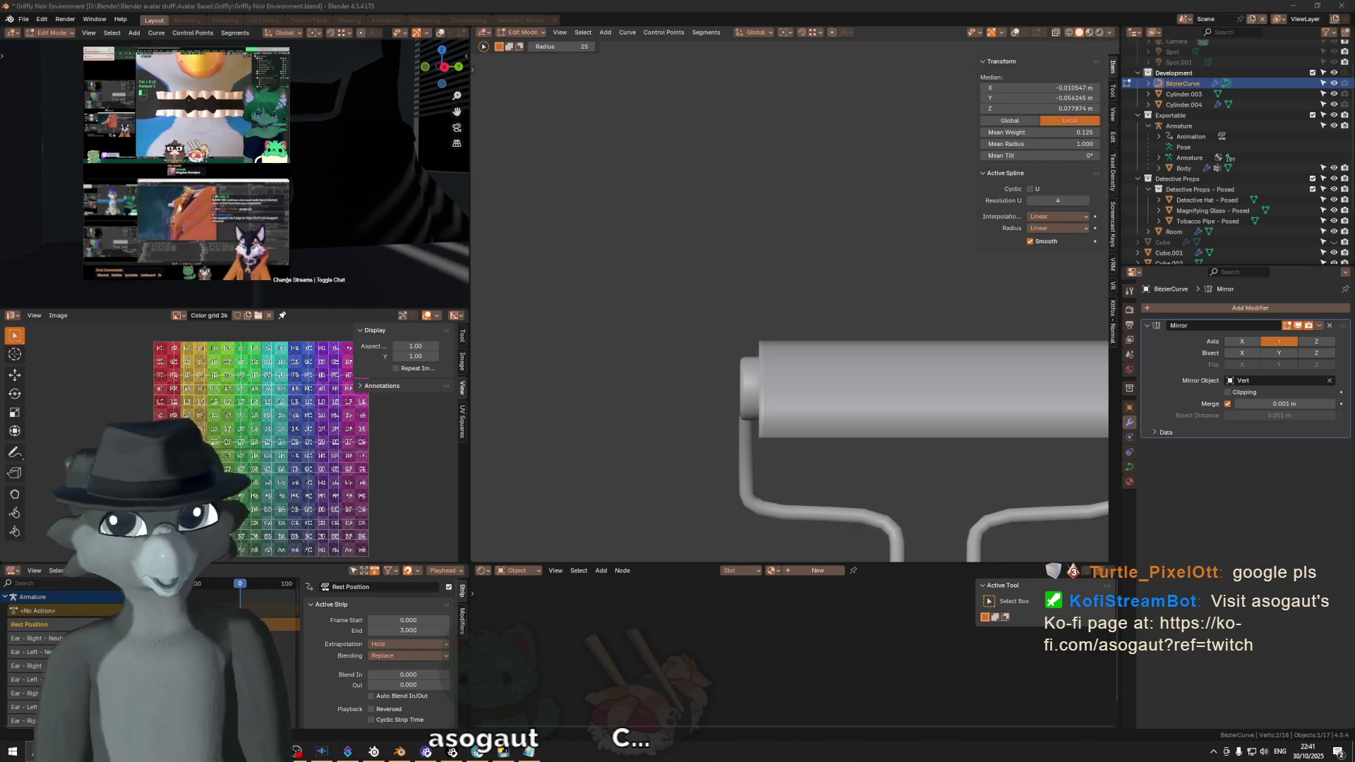
# Step: Move the arm's top point along Y to meet the shade's end, then leave Edit Mode
pyautogui.press('KP_3')
pyautogui.hotkey('shift', 'alt', 'z')
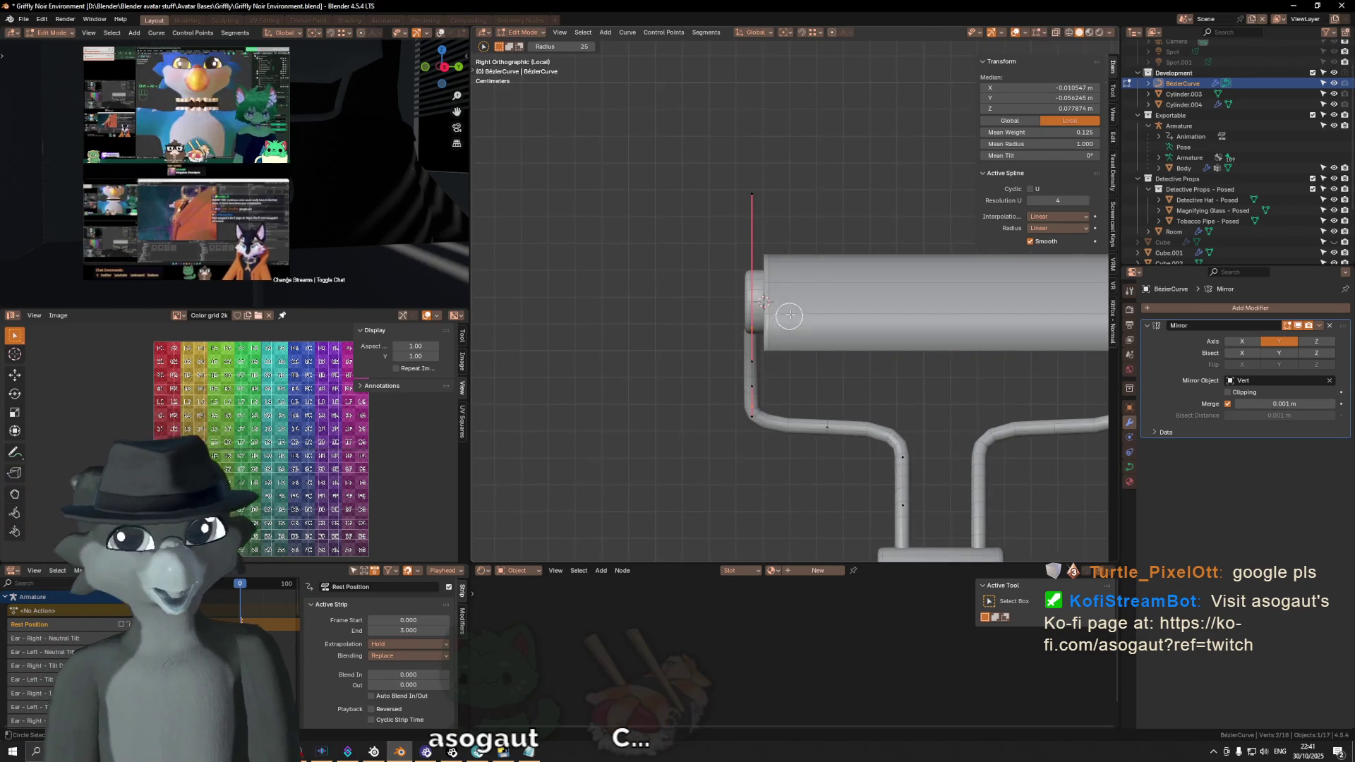
pyautogui.scroll(1, 793, 309)
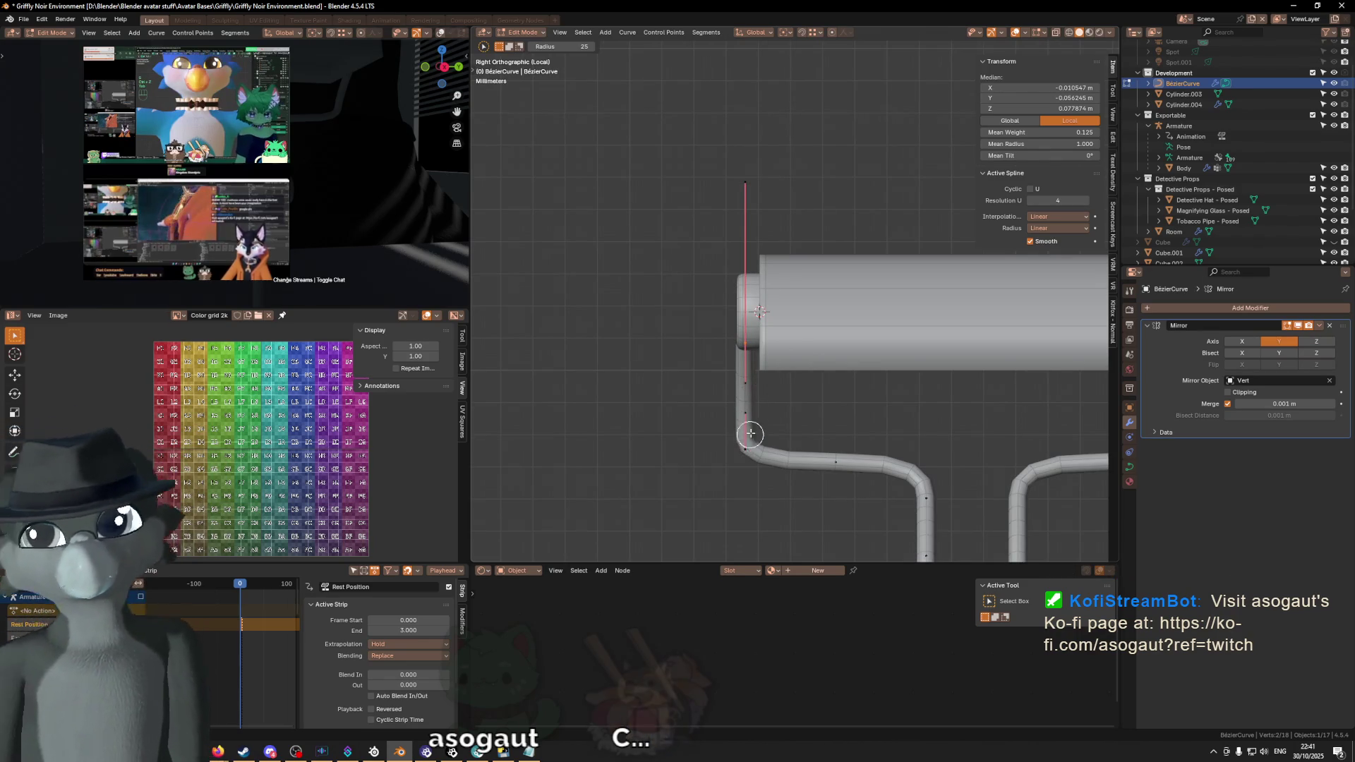
pyautogui.press('g')
pyautogui.press('y')
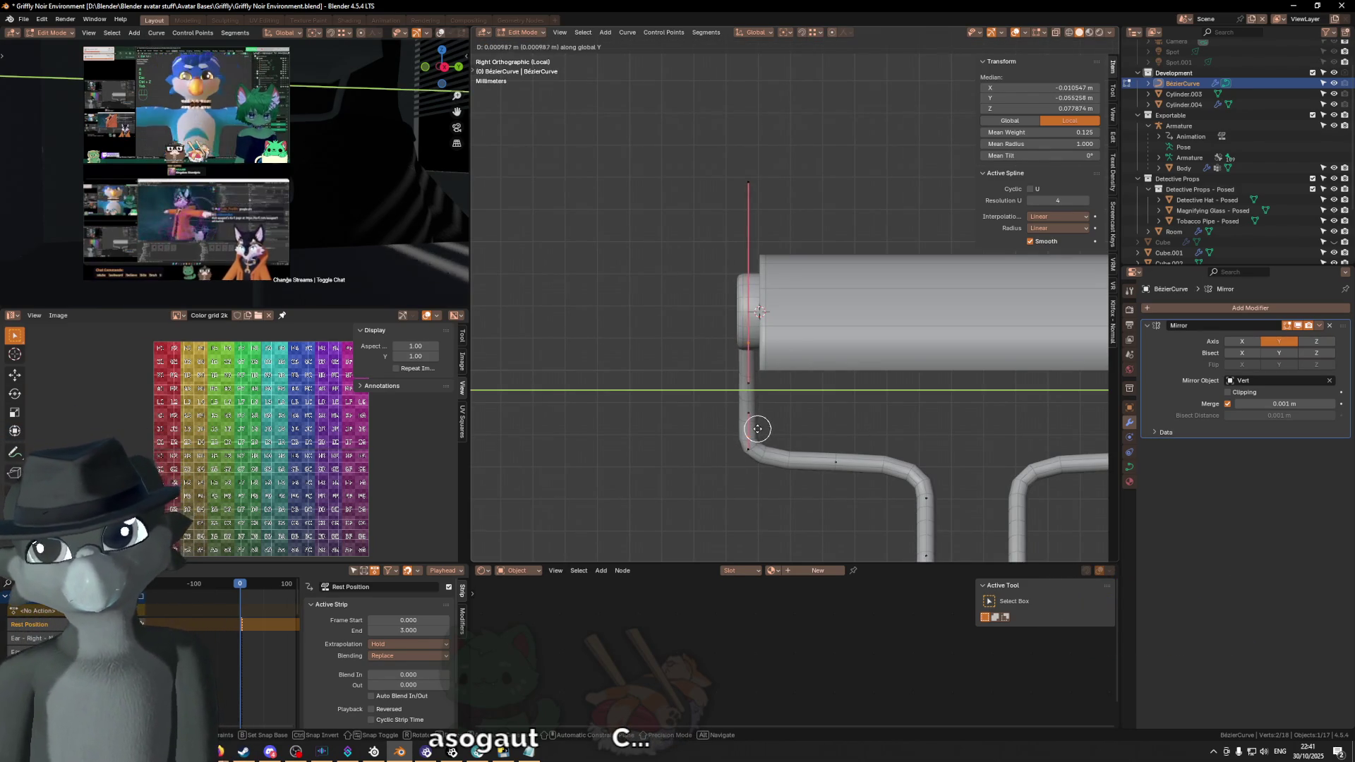
pyautogui.click(757, 429)
pyautogui.press('Tab')
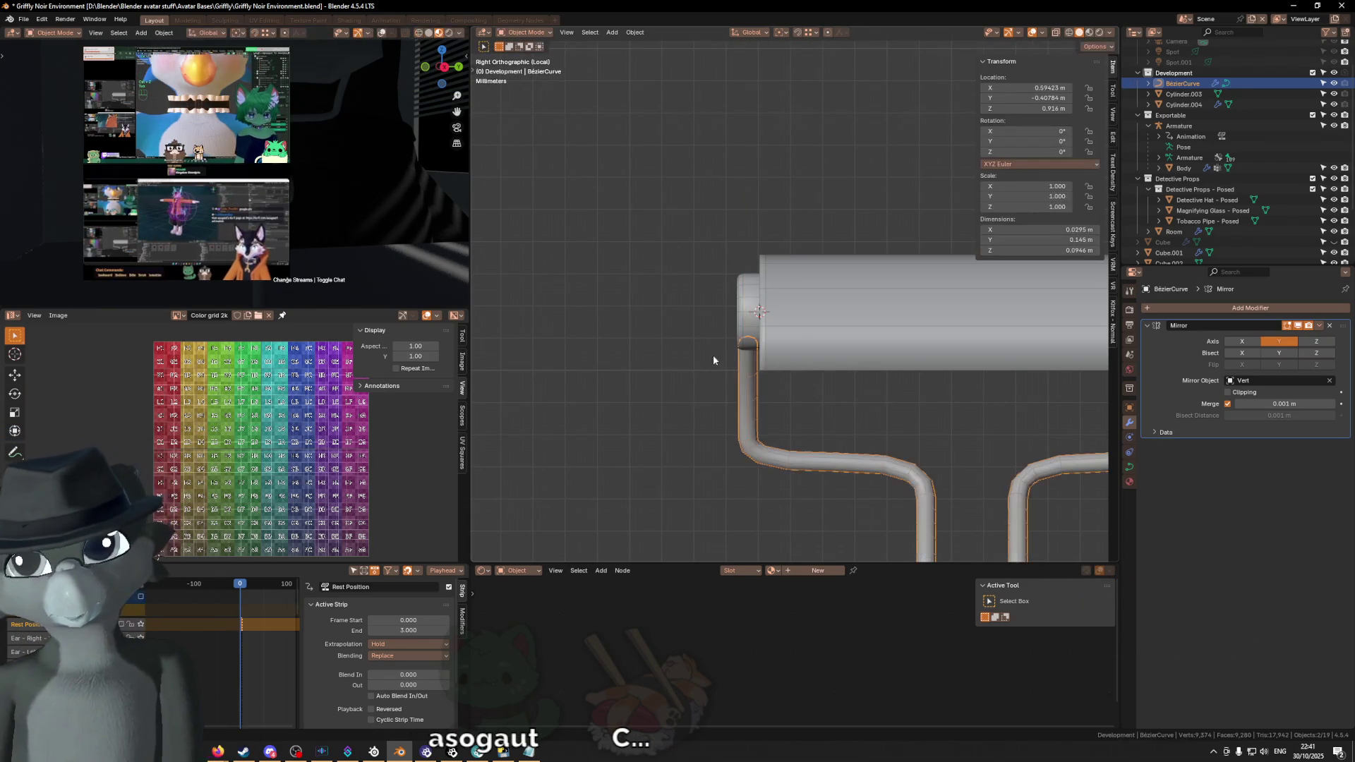
# Step: Nudge Cylinder.004, the shade's small end cap, slightly along Y against the arm
pyautogui.click(744, 315)
pyautogui.press('Tab')
pyautogui.press('g')
pyautogui.press('y')
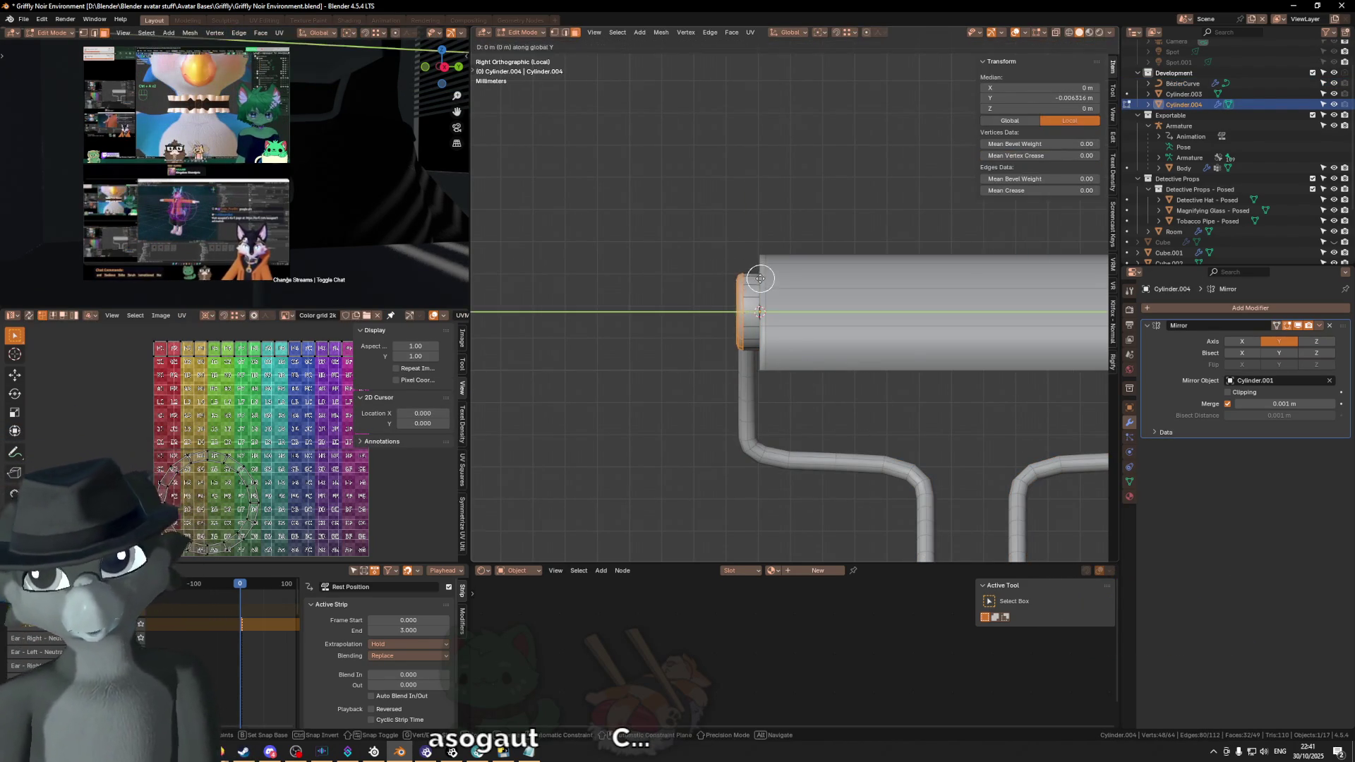
pyautogui.press('Escape')
pyautogui.press('g')
pyautogui.press('y')
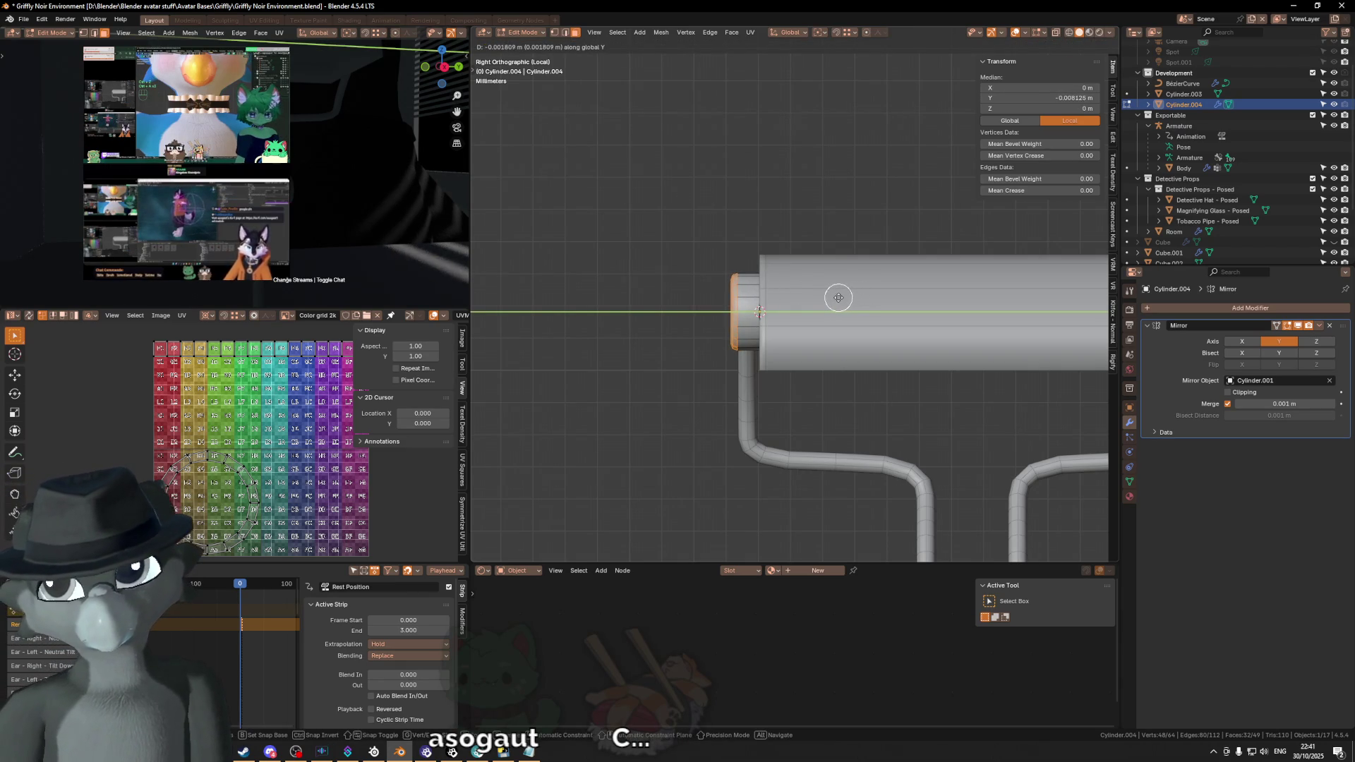
pyautogui.click(836, 298)
pyautogui.scroll(-2, 829, 309)
pyautogui.moveTo(828, 308); pyautogui.dragTo(970, 355, button='middle')
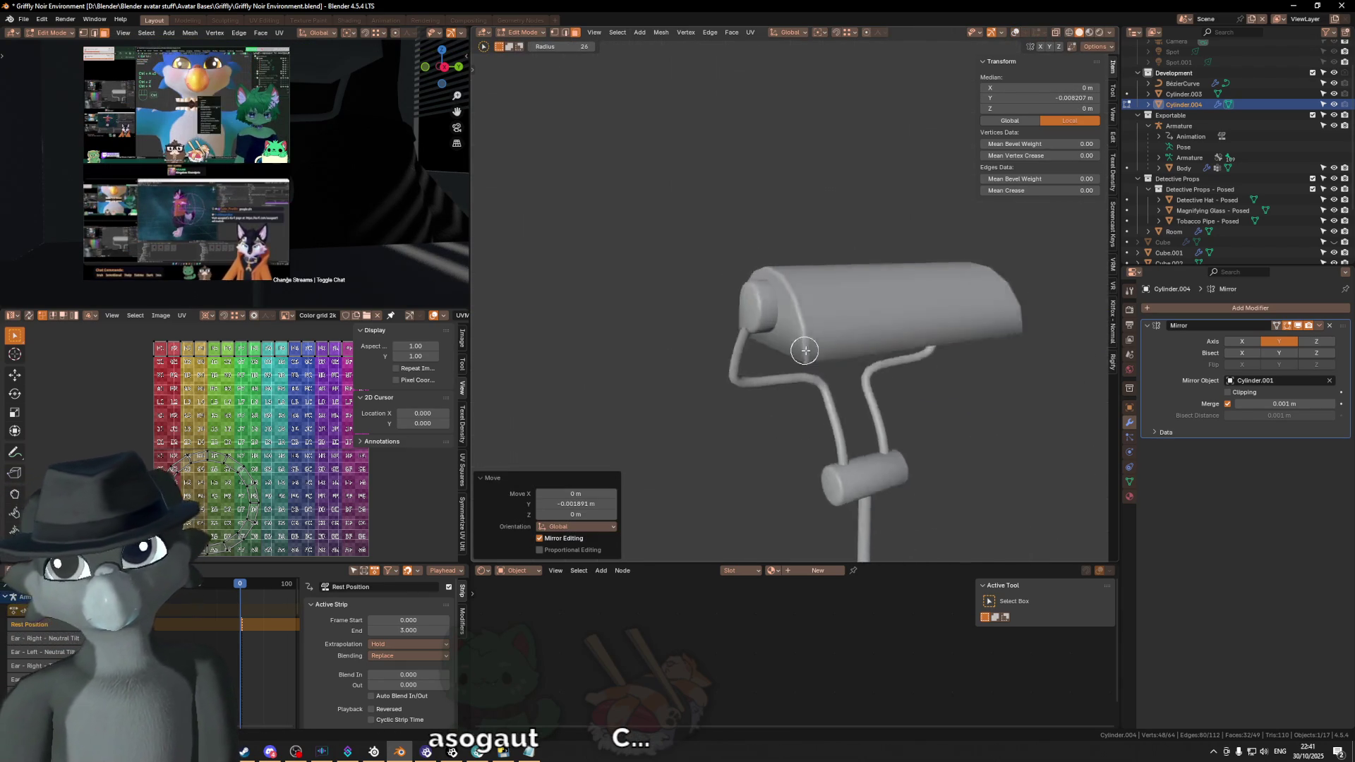
pyautogui.press('Tab')
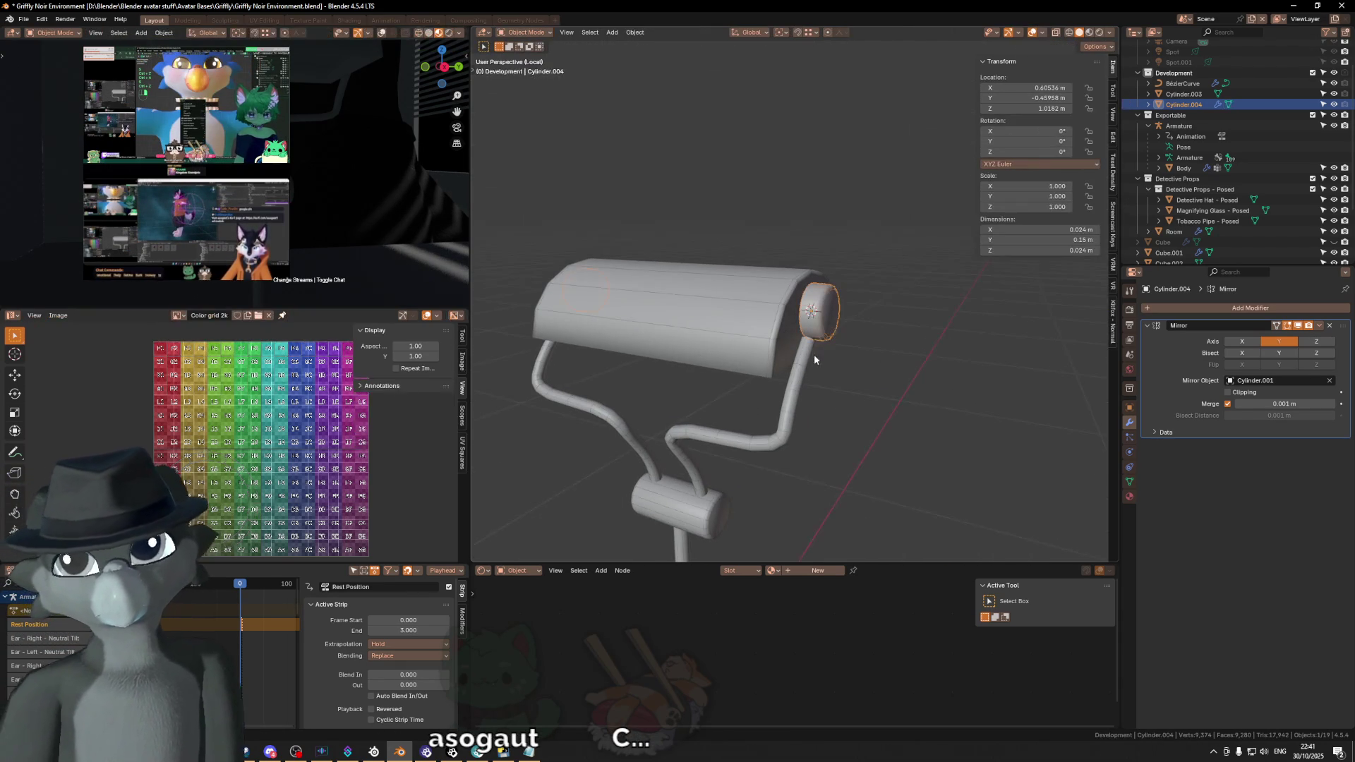
# Step: Select the tube arm curve and reopen its points for editing in side view
pyautogui.click(808, 344)
pyautogui.press('Tab')
pyautogui.press('KP_3')
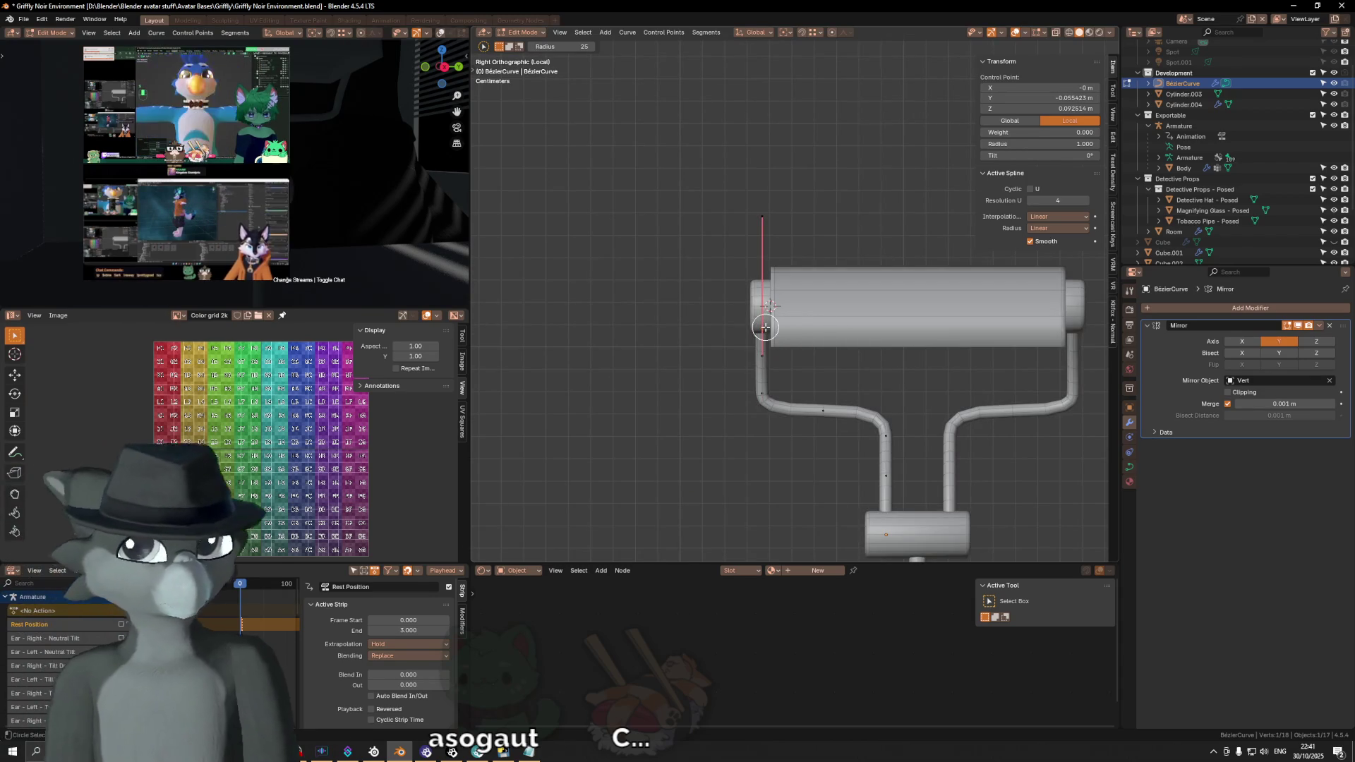
# Step: Shift the arm's top point in front view and check it in perspective
pyautogui.press('ctrl+KP_3')
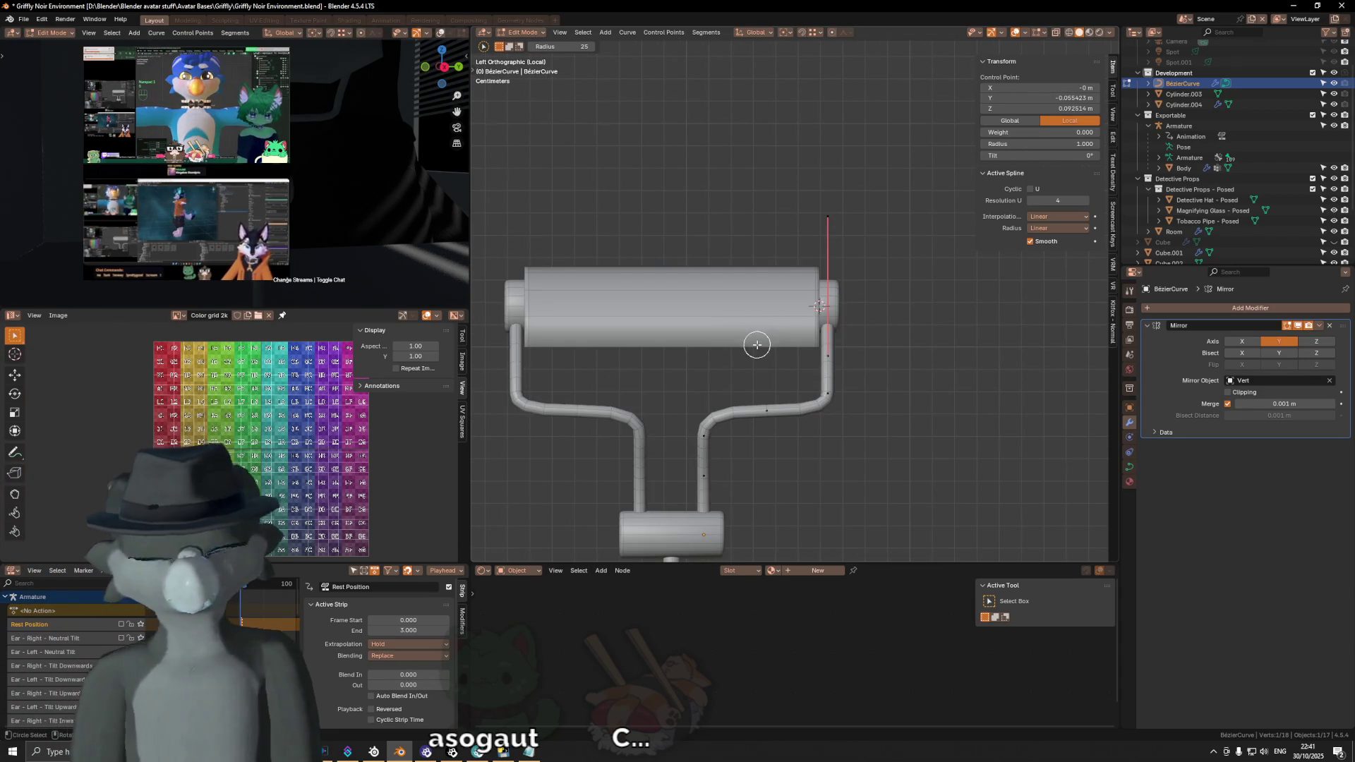
pyautogui.press('KP_1')
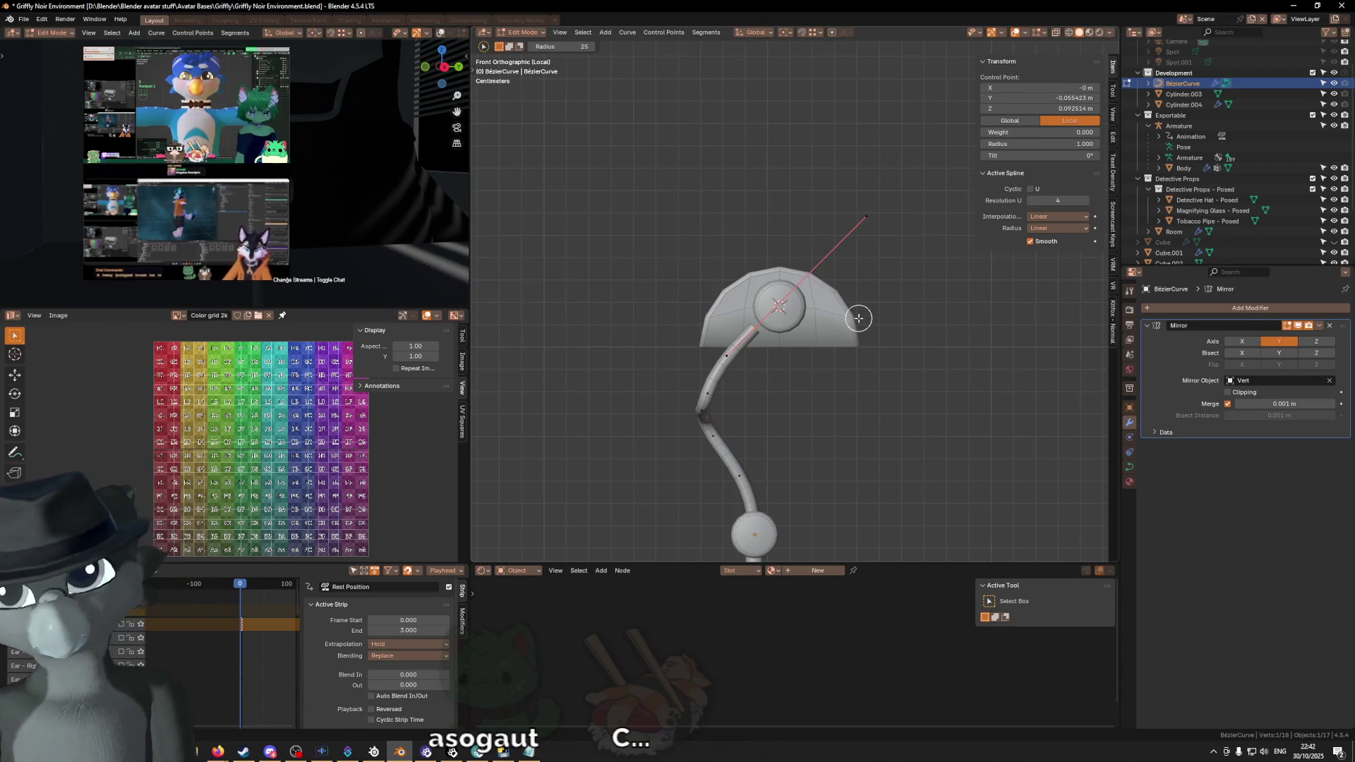
pyautogui.press('g')
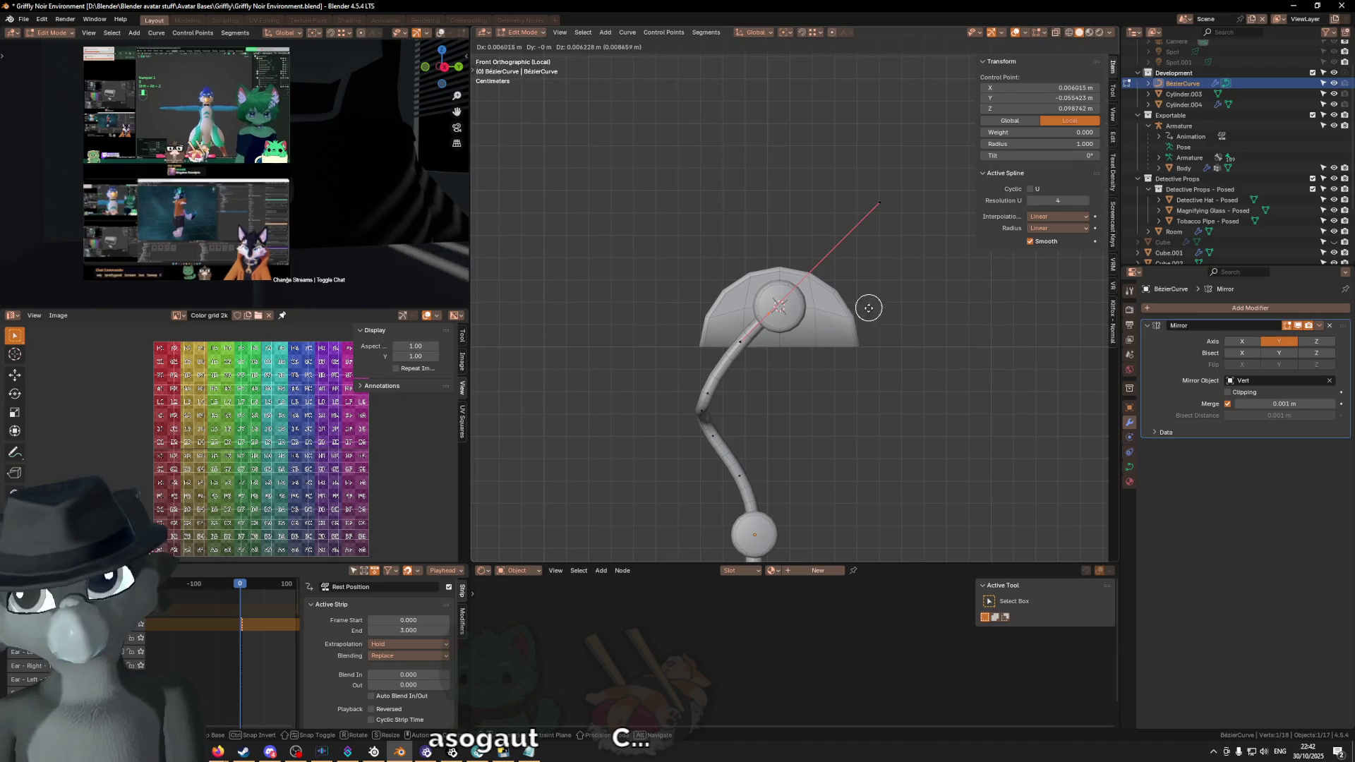
pyautogui.click(865, 341)
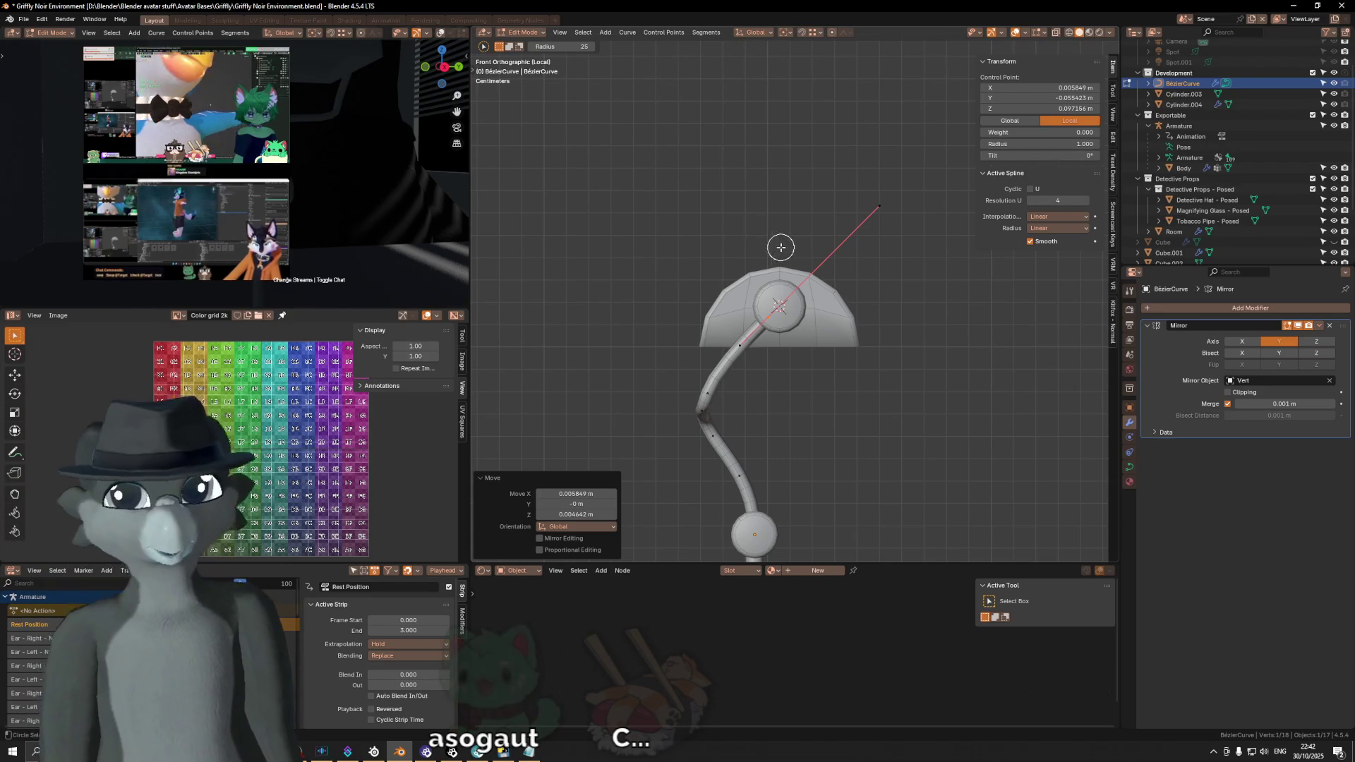
pyautogui.moveTo(777, 242); pyautogui.dragTo(831, 326, button='middle')
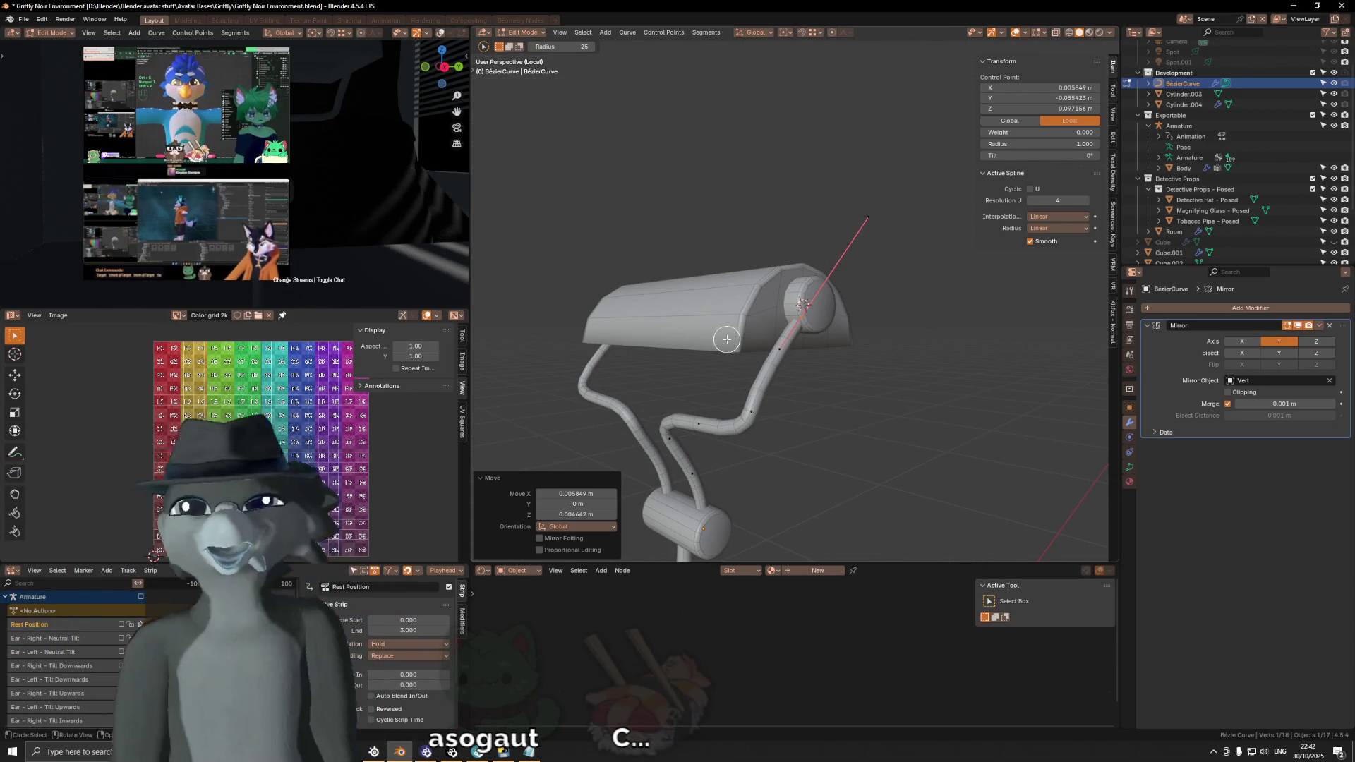
pyautogui.moveTo(687, 384)
pyautogui.mouseDown(button='middle')
pyautogui.moveTo(735, 382)
pyautogui.moveTo(788, 405)
pyautogui.mouseUp(button='middle')
# Step: Reposition the arm's bend point from the front view
pyautogui.press('ctrl+KP_3')
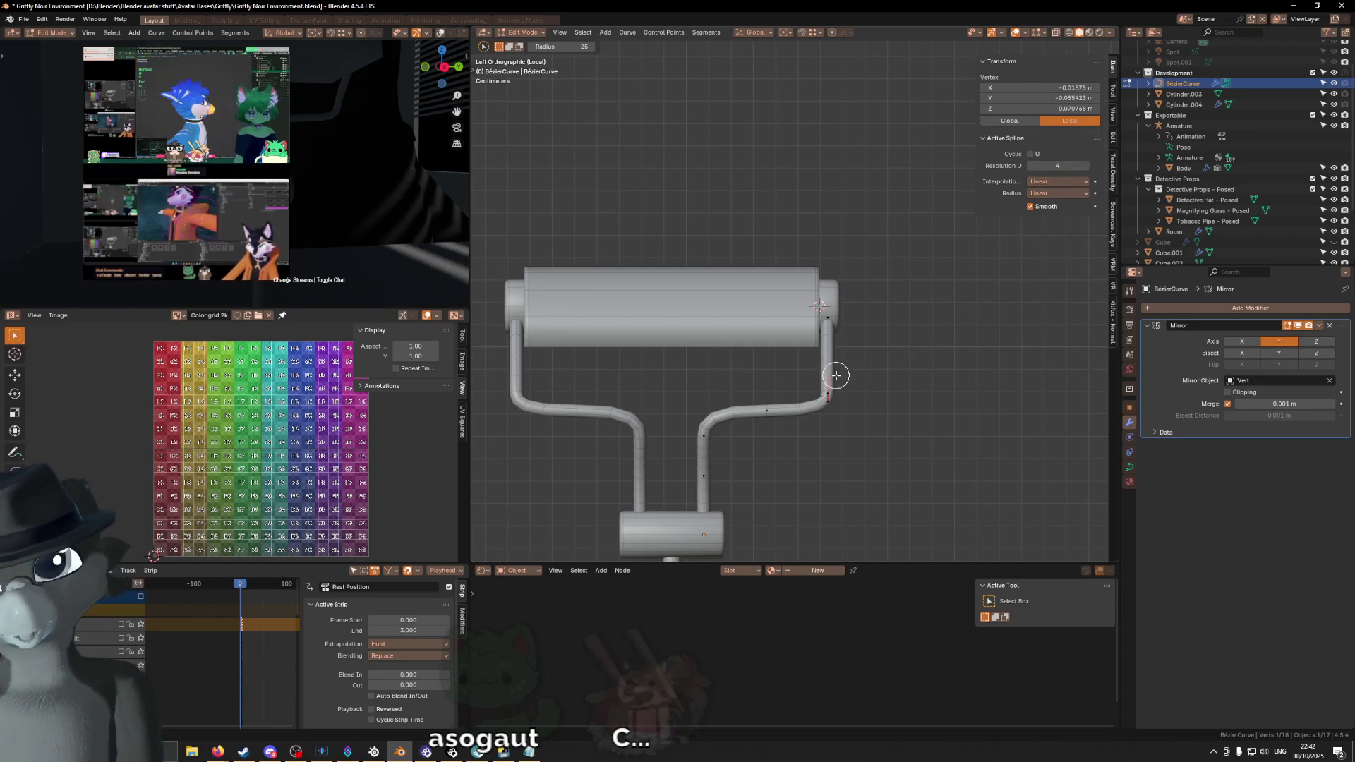
pyautogui.press('KP_3')
pyautogui.press('KP_1')
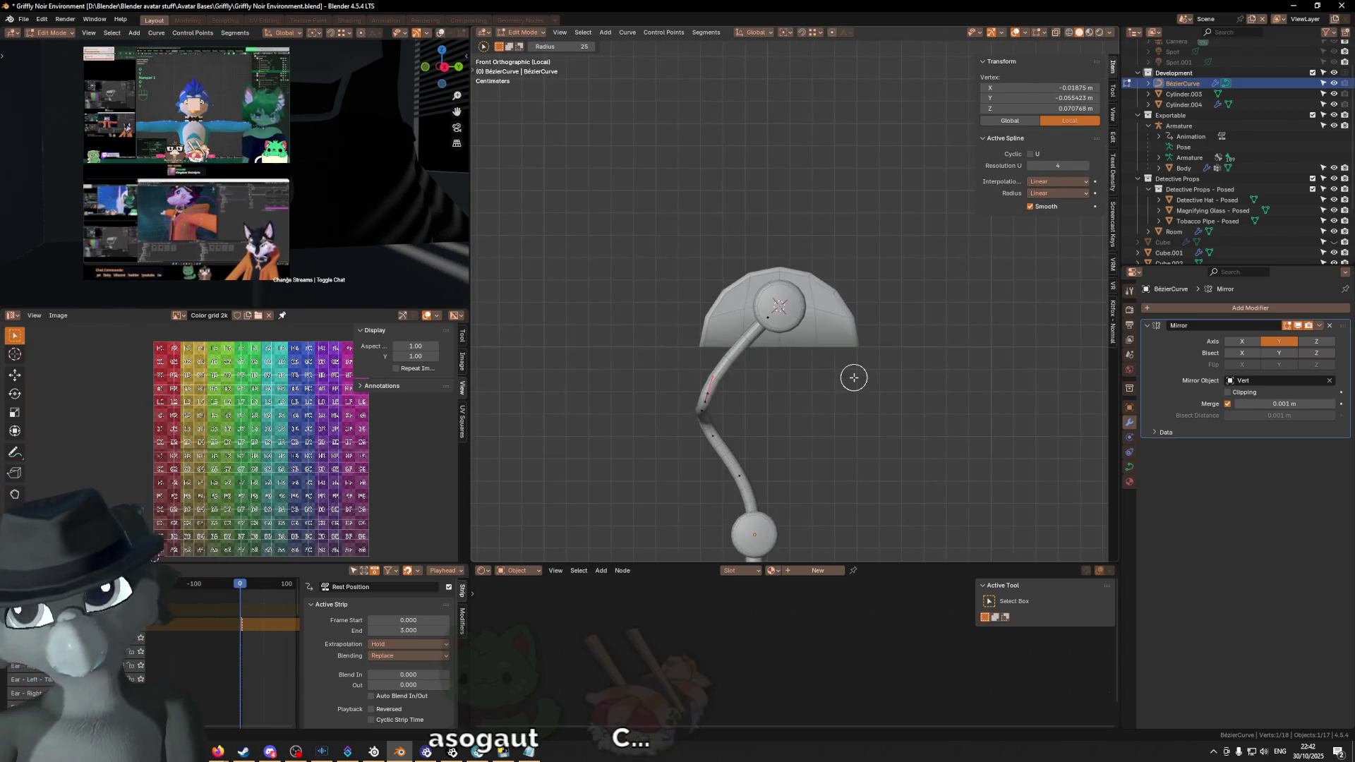
pyautogui.press('g')
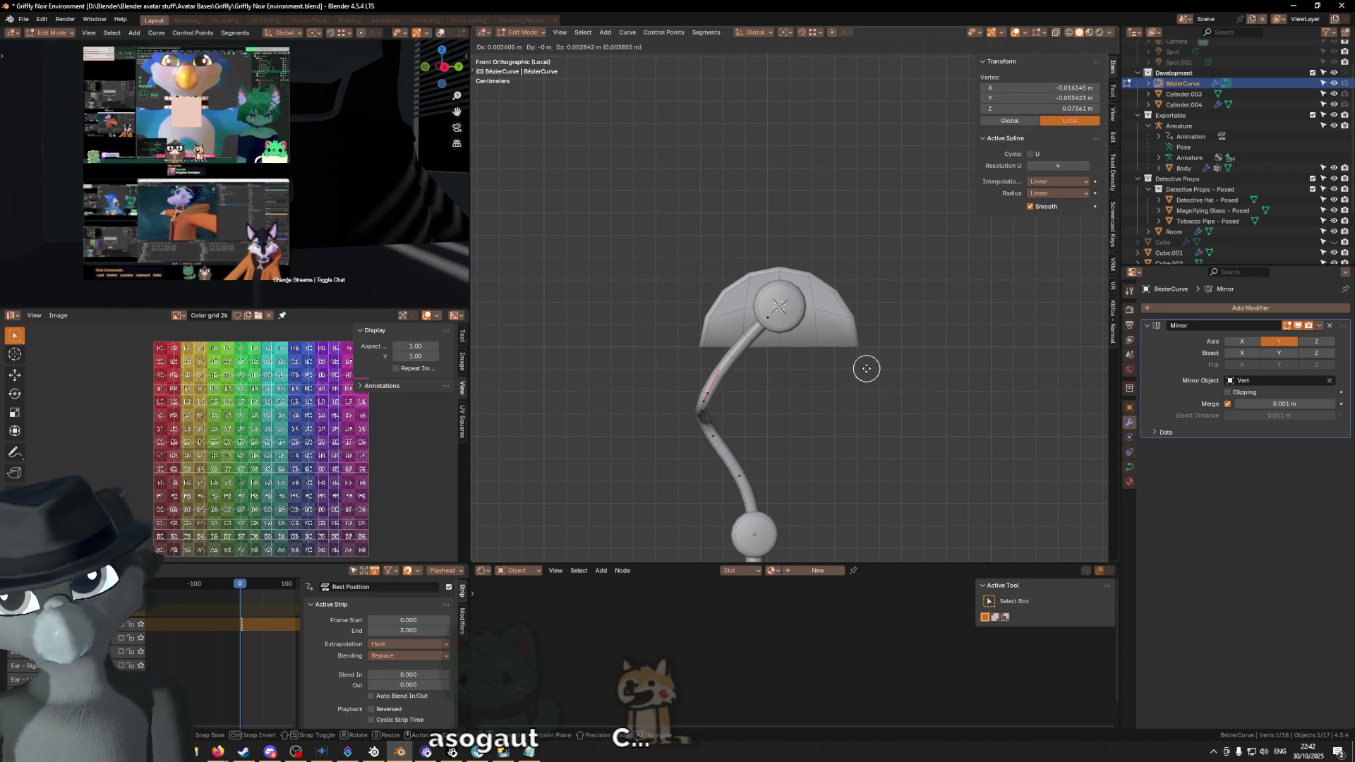
pyautogui.click(866, 368)
pyautogui.moveTo(848, 378)
pyautogui.mouseDown(button='middle')
pyautogui.moveTo(816, 403)
pyautogui.moveTo(884, 402)
pyautogui.mouseUp(button='middle')
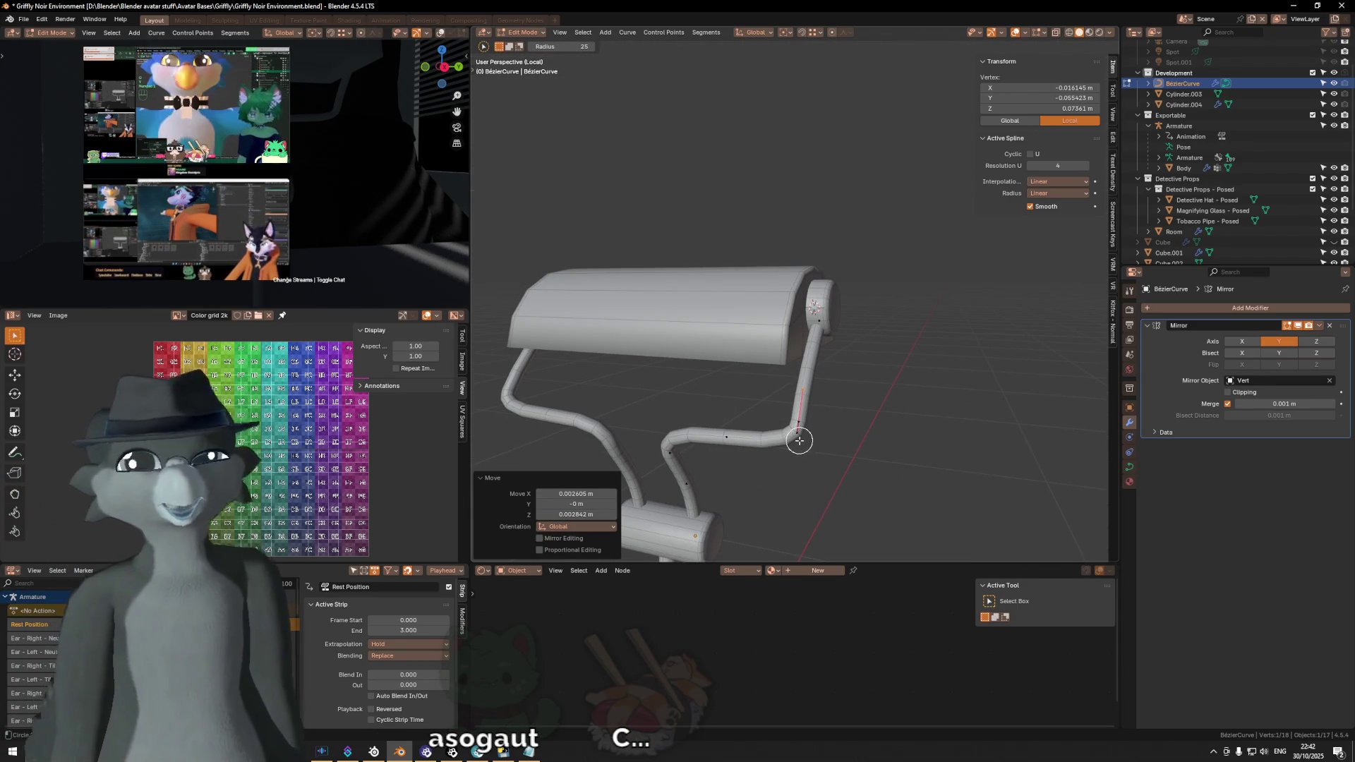
# Step: Move another lower bend point along Y in side view
pyautogui.click(729, 434)
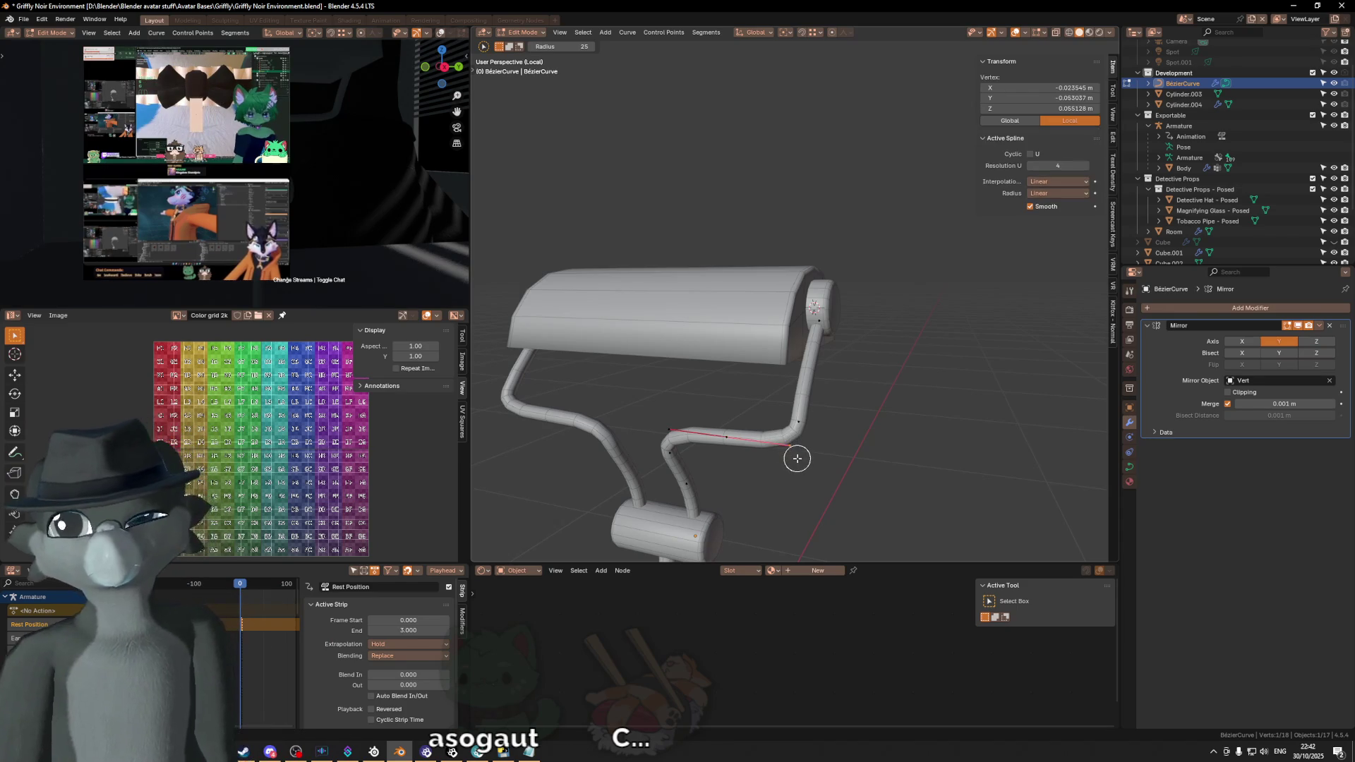
pyautogui.press('KP_3')
pyautogui.press('g')
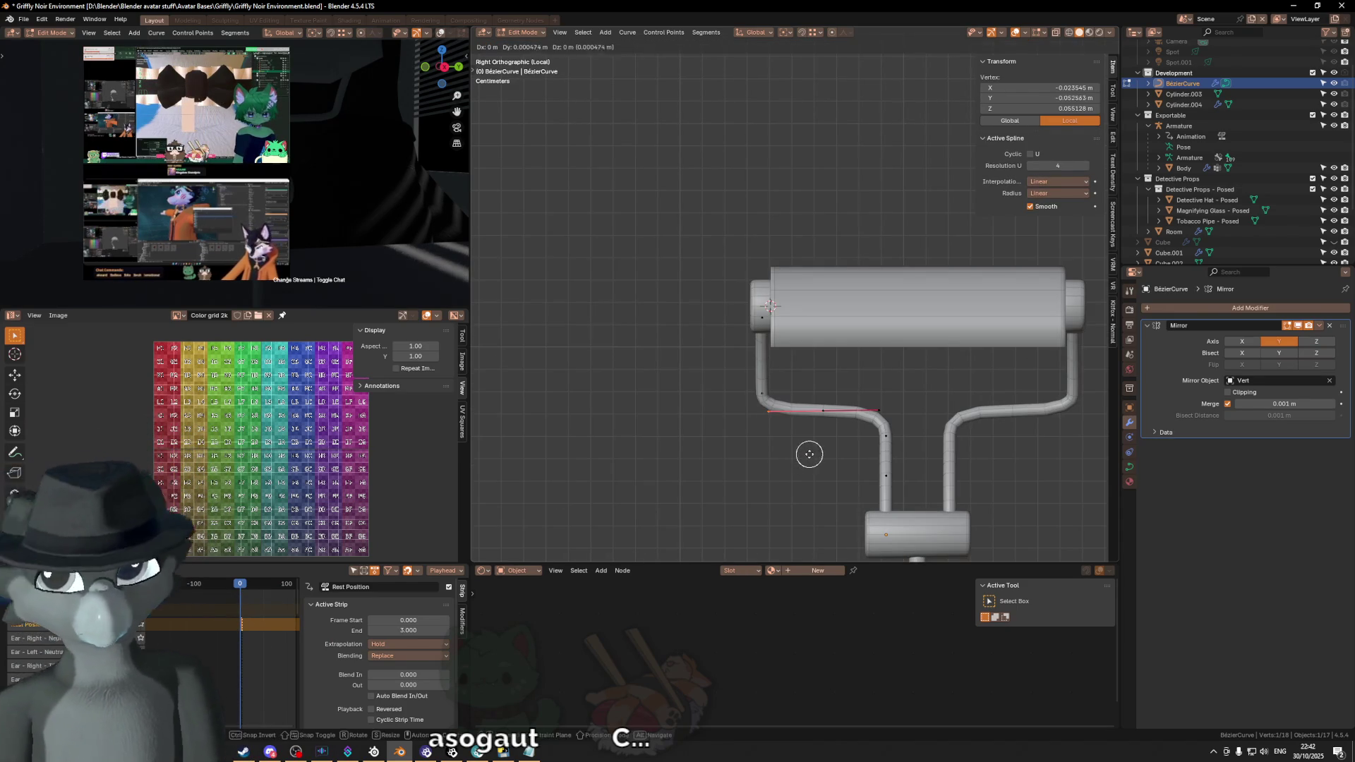
pyautogui.press('y')
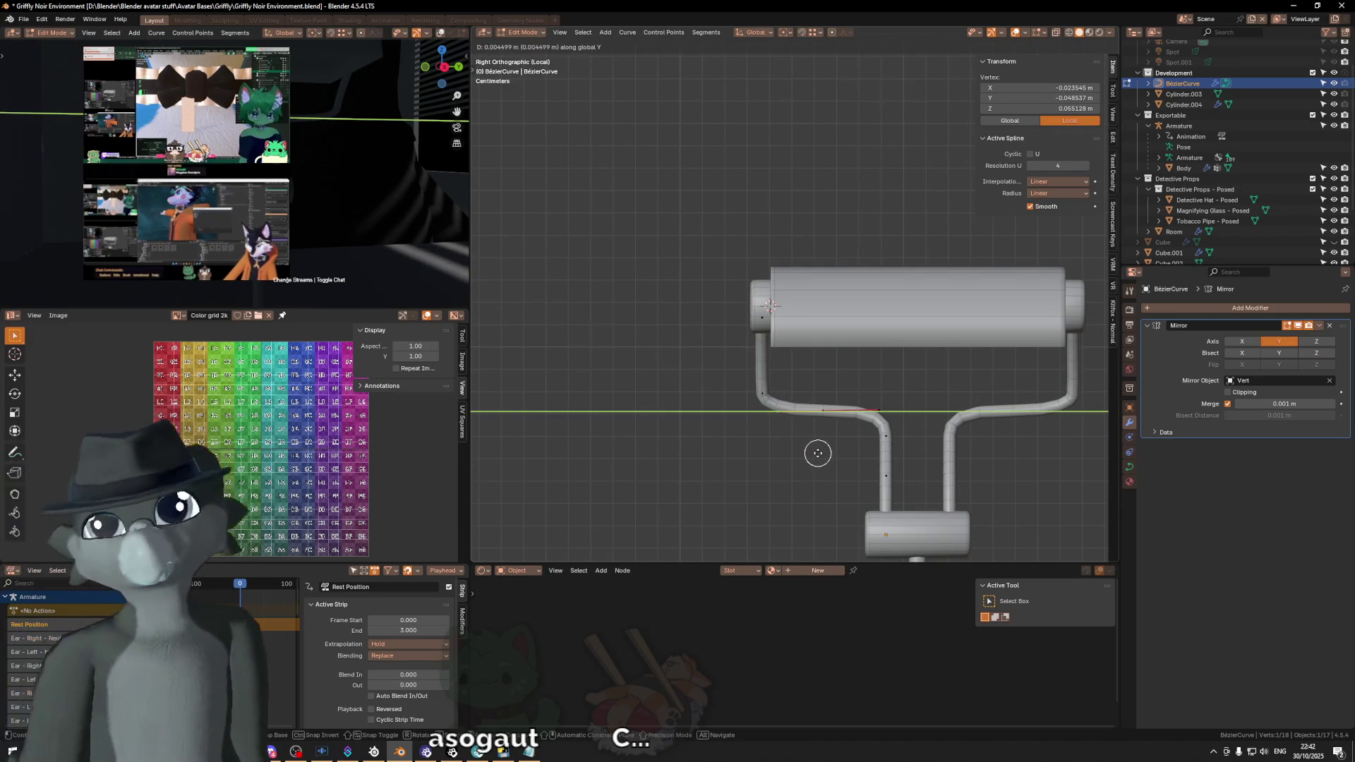
pyautogui.click(816, 453)
pyautogui.moveTo(816, 331)
pyautogui.mouseDown(button='middle')
pyautogui.moveTo(837, 348)
pyautogui.moveTo(762, 385)
pyautogui.moveTo(941, 379)
pyautogui.moveTo(842, 385)
pyautogui.mouseUp(button='middle')
# Step: Switch back to Object Mode and review the reshaped lamp
pyautogui.hotkey('ctrl', 'Tab')
pyautogui.click(707, 390)
pyautogui.scroll(-3, 706, 390)
pyautogui.moveTo(706, 391)
pyautogui.mouseDown(button='middle')
pyautogui.moveTo(880, 323)
pyautogui.moveTo(901, 336)
pyautogui.moveTo(761, 333)
pyautogui.mouseUp(button='middle')
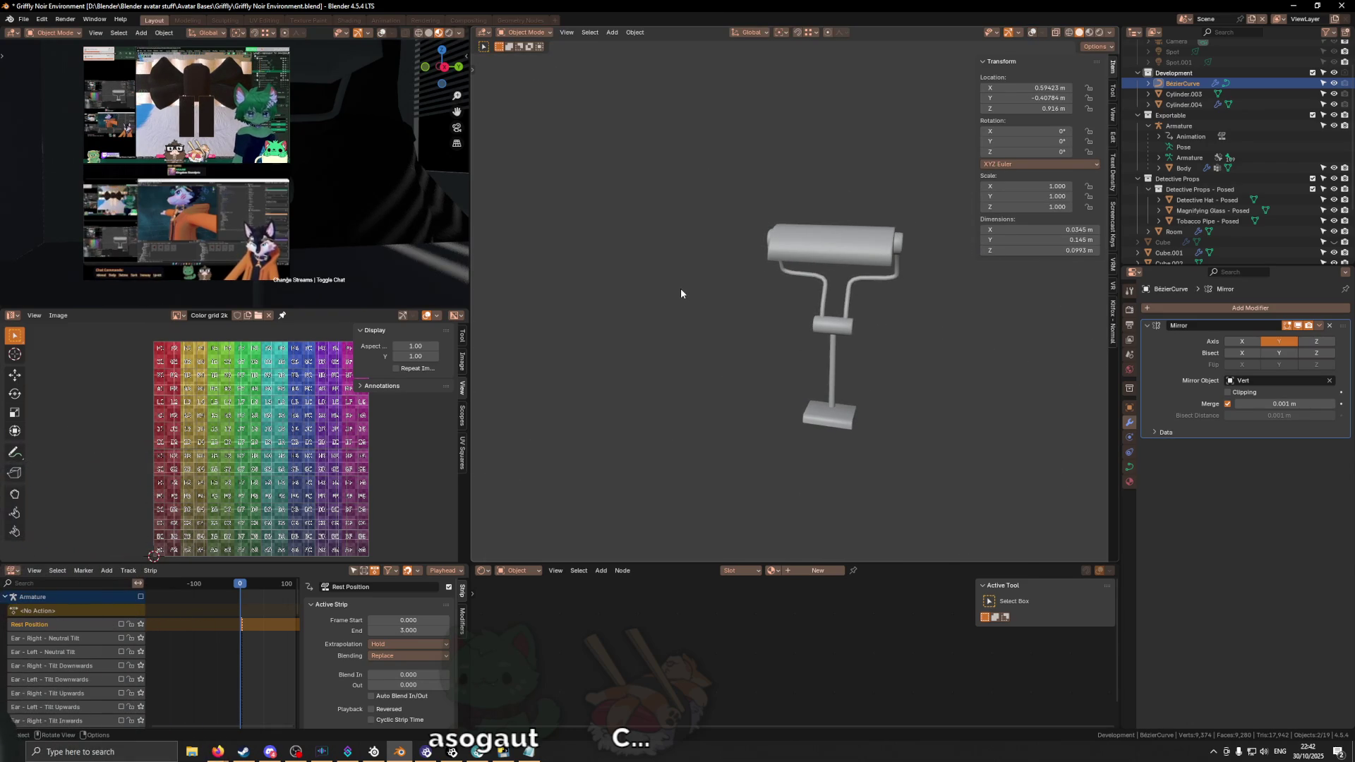
# Step: Restore viewport overlays, select the lamp part and start editing its geometry
pyautogui.moveTo(821, 331)
pyautogui.mouseDown(button='middle')
pyautogui.moveTo(852, 345)
pyautogui.moveTo(768, 340)
pyautogui.moveTo(850, 305)
pyautogui.mouseUp(button='middle')
pyautogui.hotkey('shift', 'alt', 'z')
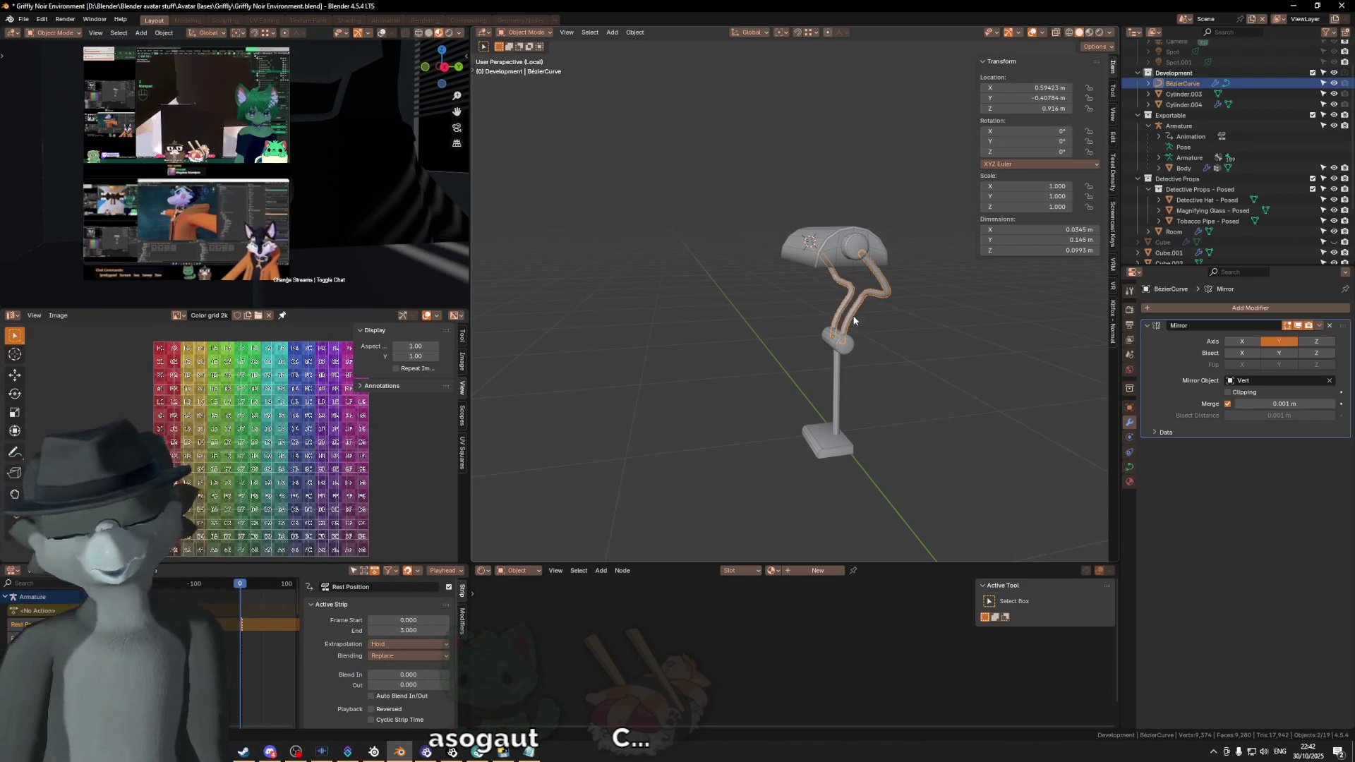
pyautogui.click(836, 443)
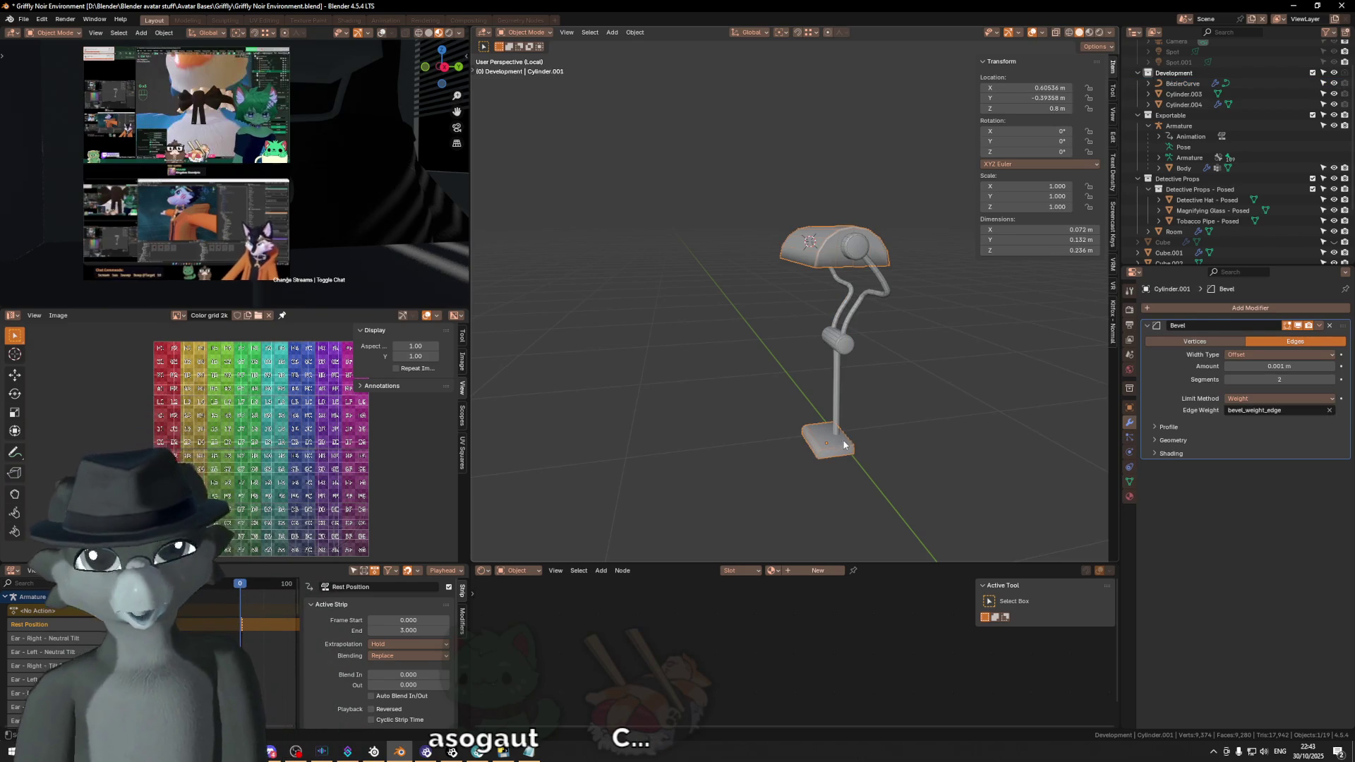
pyautogui.scroll(2, 834, 437)
pyautogui.moveTo(845, 437)
pyautogui.mouseDown(button='middle')
pyautogui.moveTo(819, 391)
pyautogui.moveTo(843, 446)
pyautogui.moveTo(878, 335)
pyautogui.moveTo(851, 356)
pyautogui.moveTo(885, 378)
pyautogui.mouseUp(button='middle')
pyautogui.press('Tab')
pyautogui.press('c')
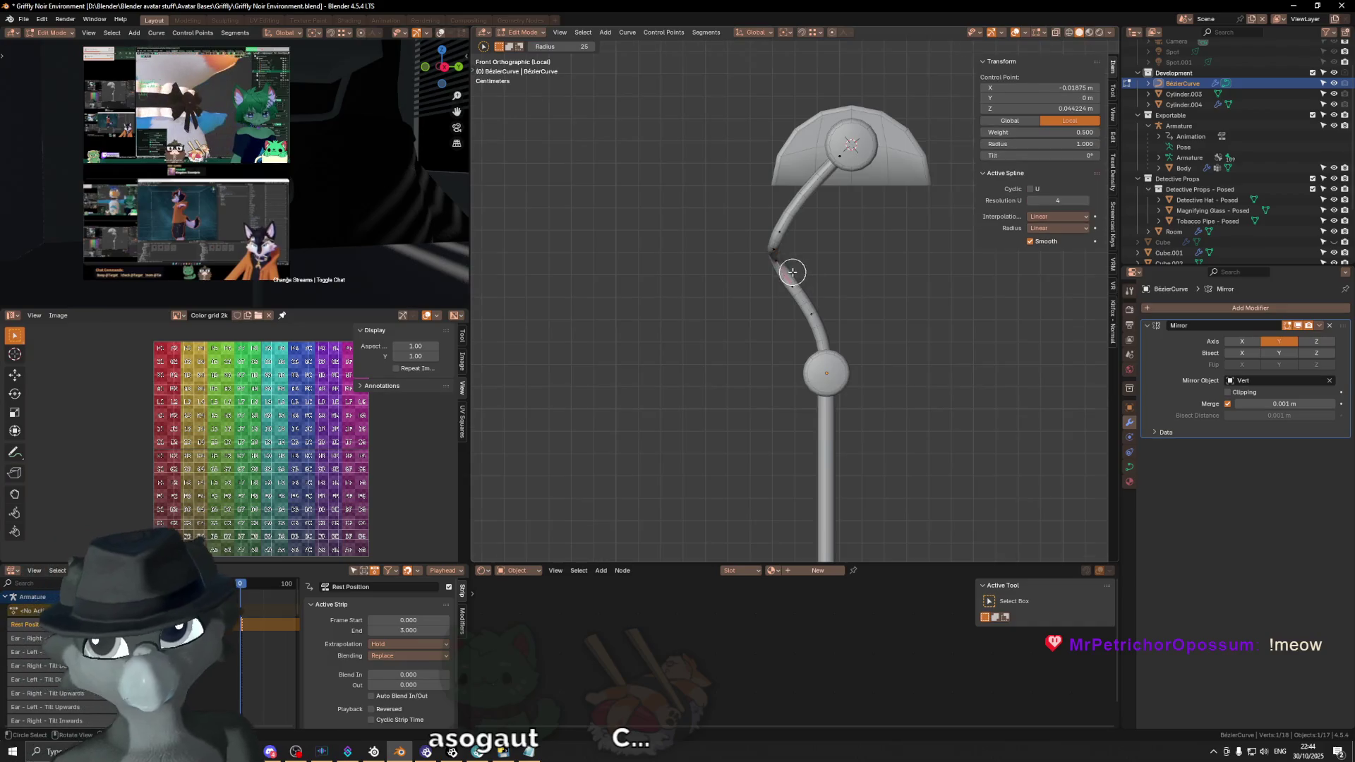
pyautogui.scroll(4, 790, 271)
# Step: Move and rotate the arm's upper bend point, checking it from Back Orthographic view
pyautogui.press('g')
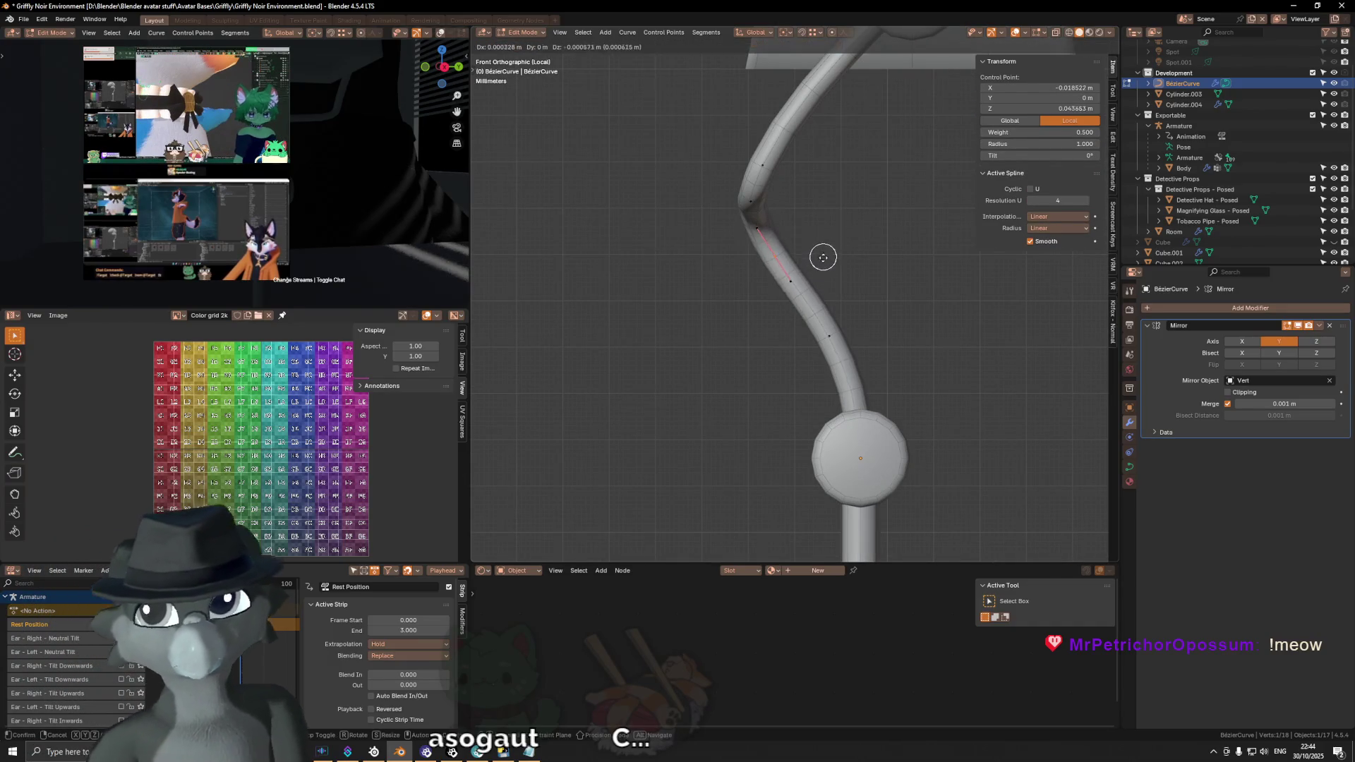
pyautogui.press('Escape')
pyautogui.press('g')
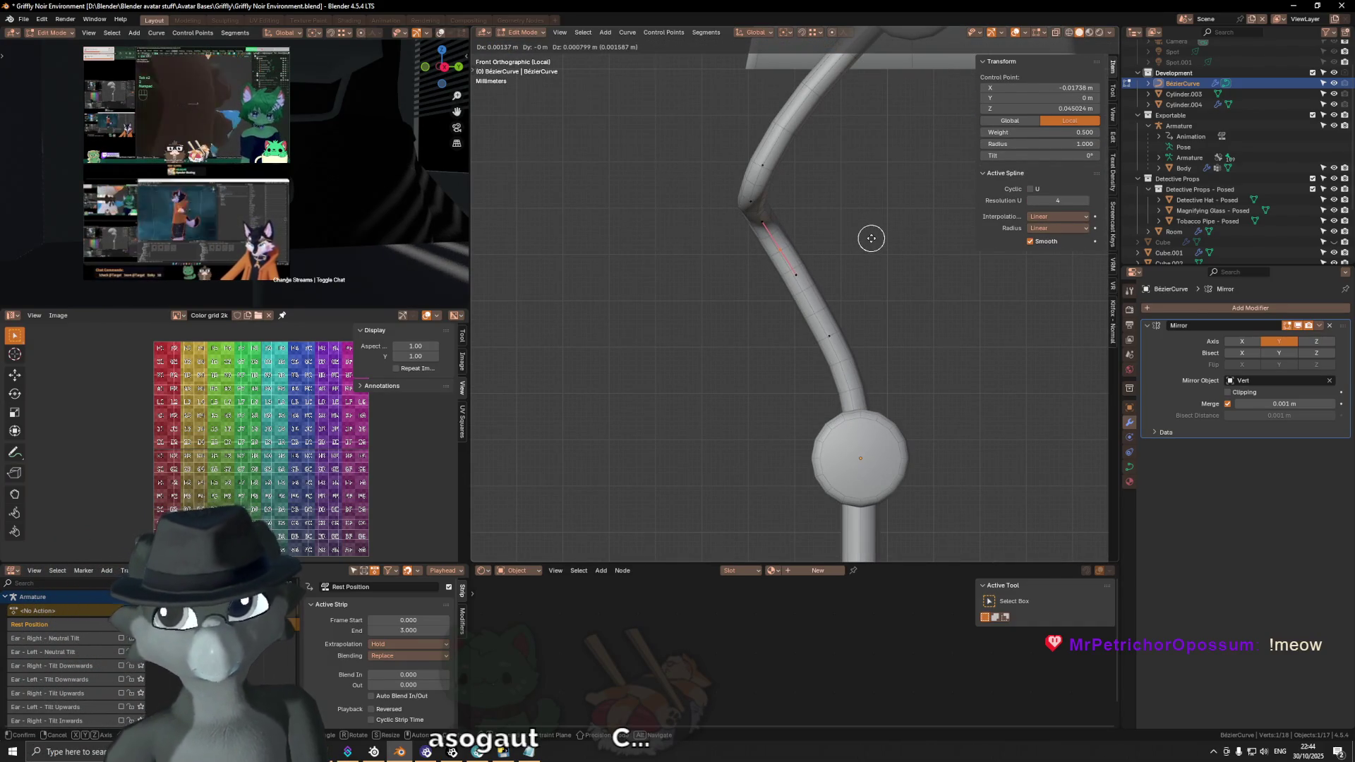
pyautogui.click(875, 250)
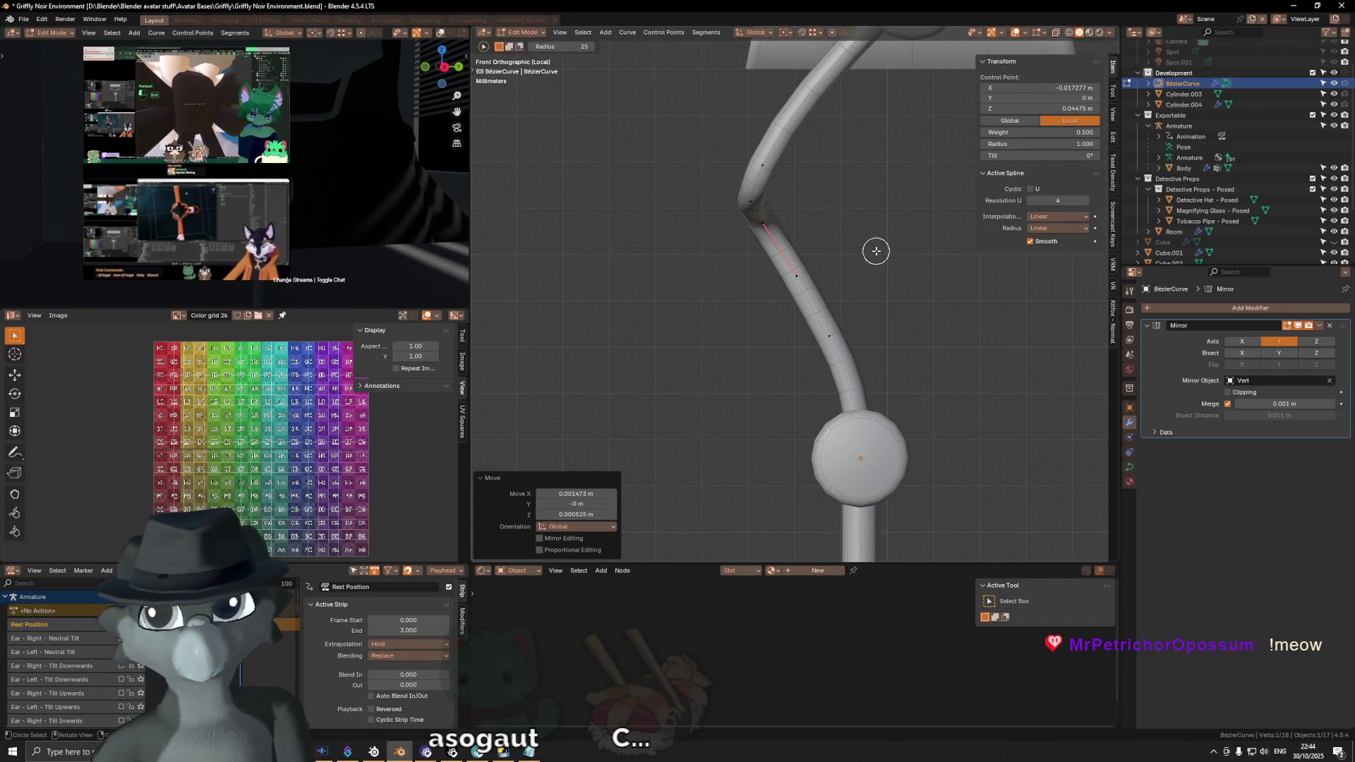
pyautogui.moveTo(935, 249); pyautogui.dragTo(743, 247, button='middle')
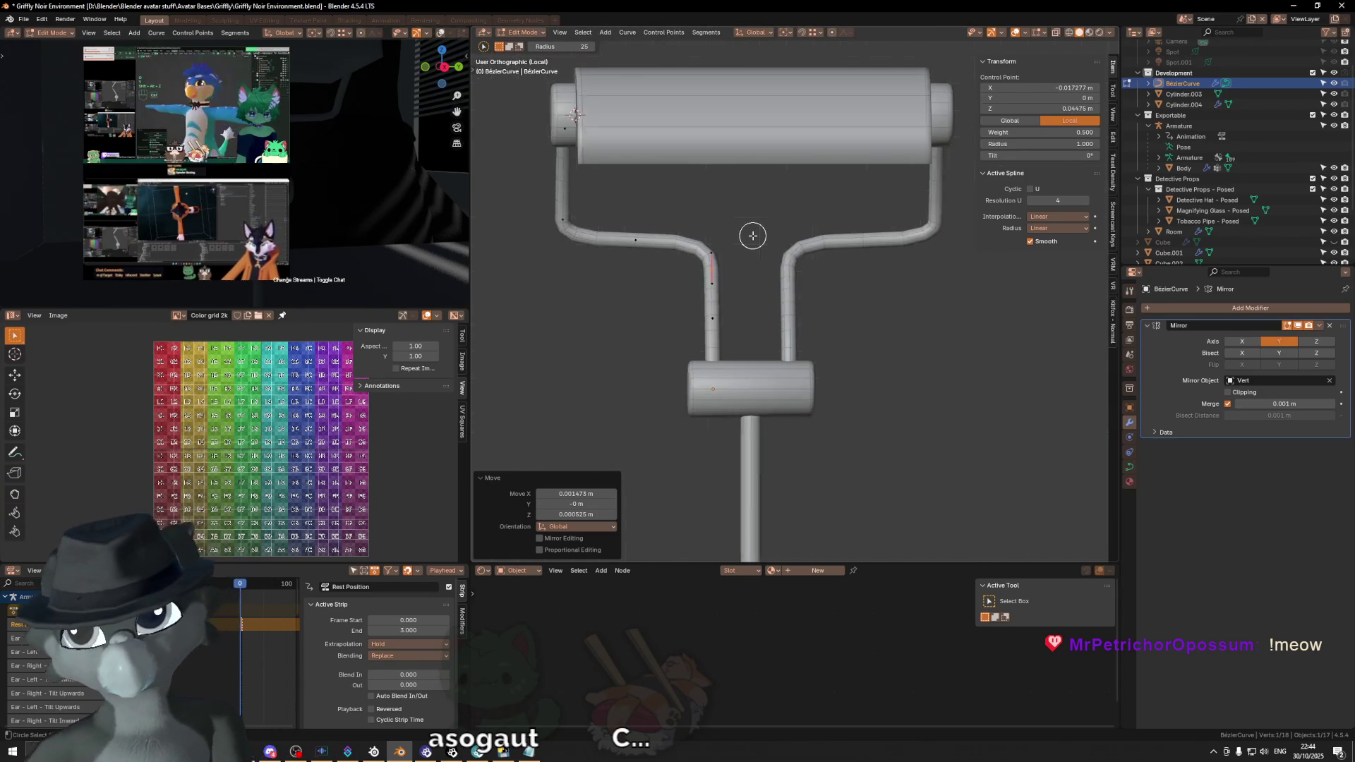
pyautogui.moveTo(743, 247); pyautogui.dragTo(752, 235, button='middle')
pyautogui.press('ctrl+KP_1')
pyautogui.scroll(2, 1019, 324)
pyautogui.press('r')
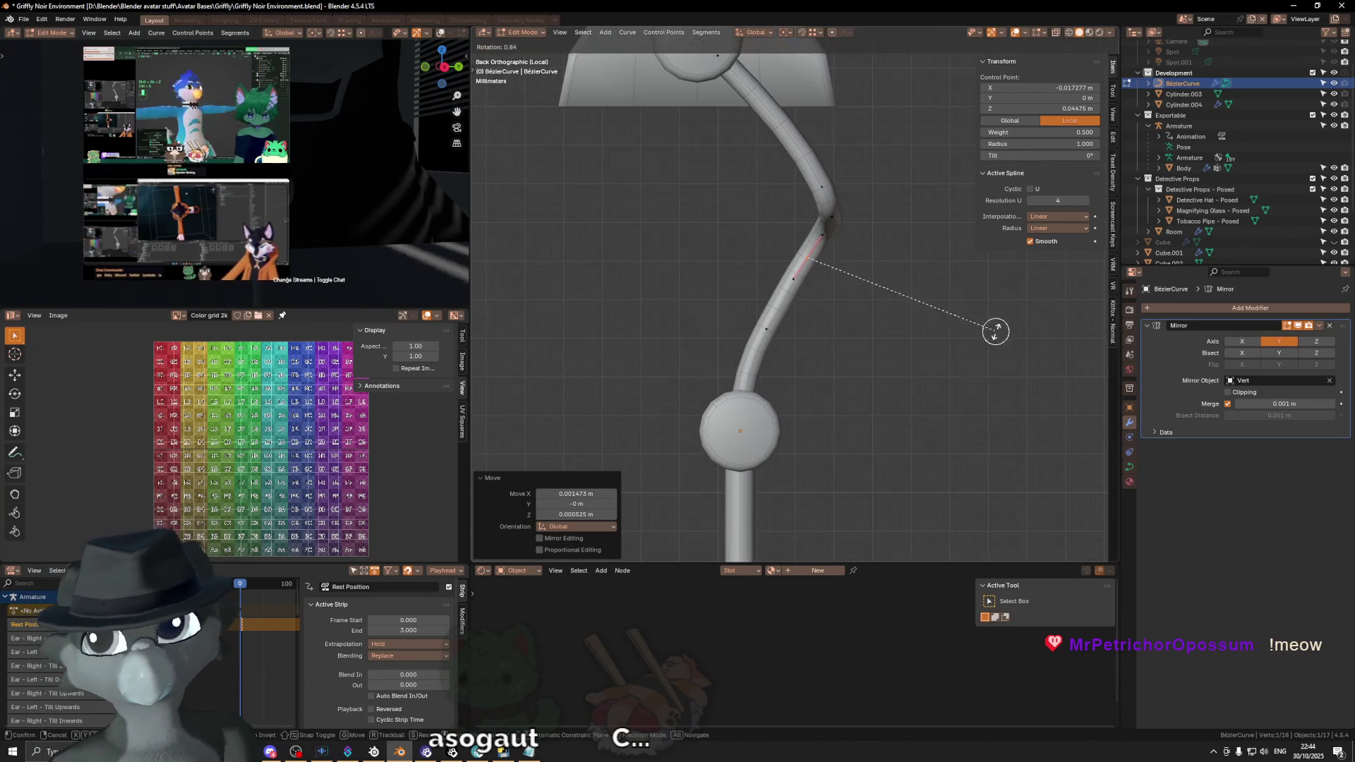
pyautogui.click(998, 347)
pyautogui.press('g')
pyautogui.rightClick(984, 353)
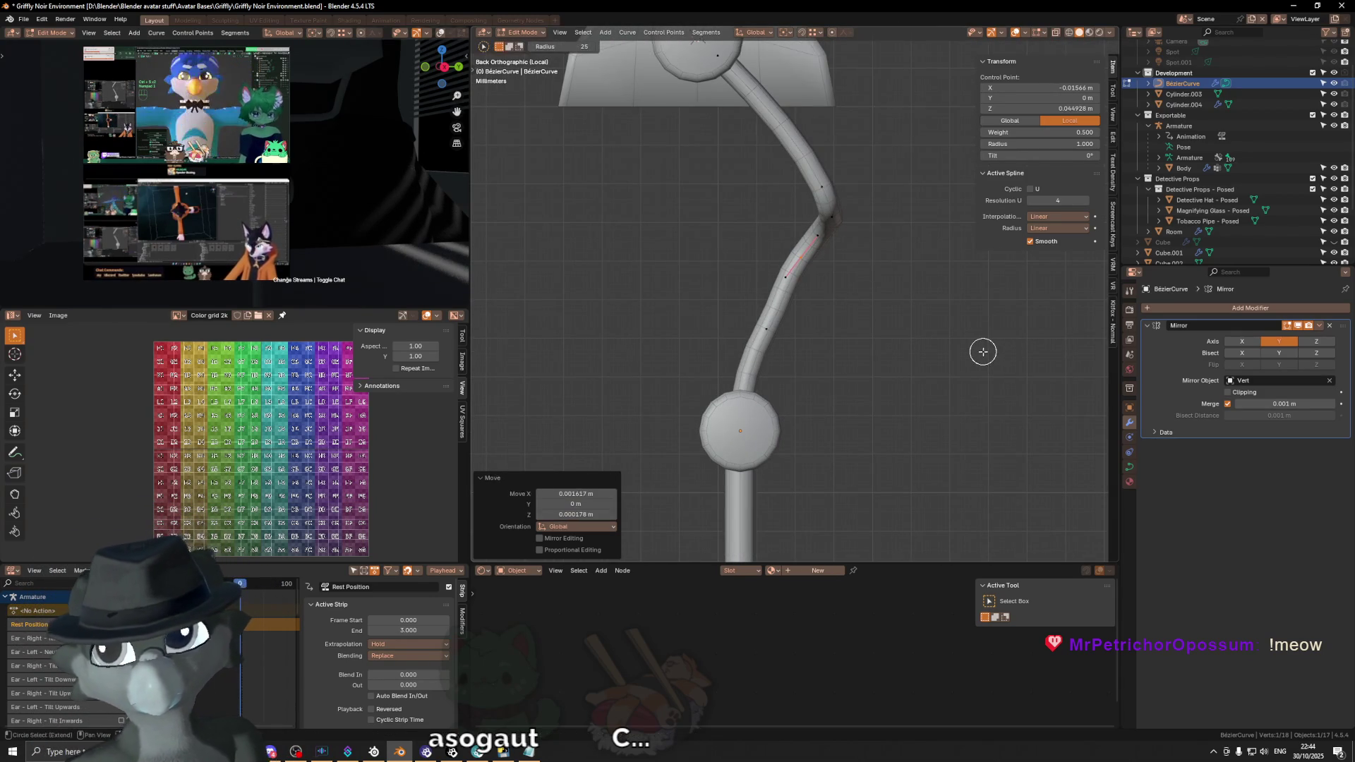
# Step: Reposition a second control point and rotate and move the lower bend point
pyautogui.click(764, 338)
pyautogui.press('g')
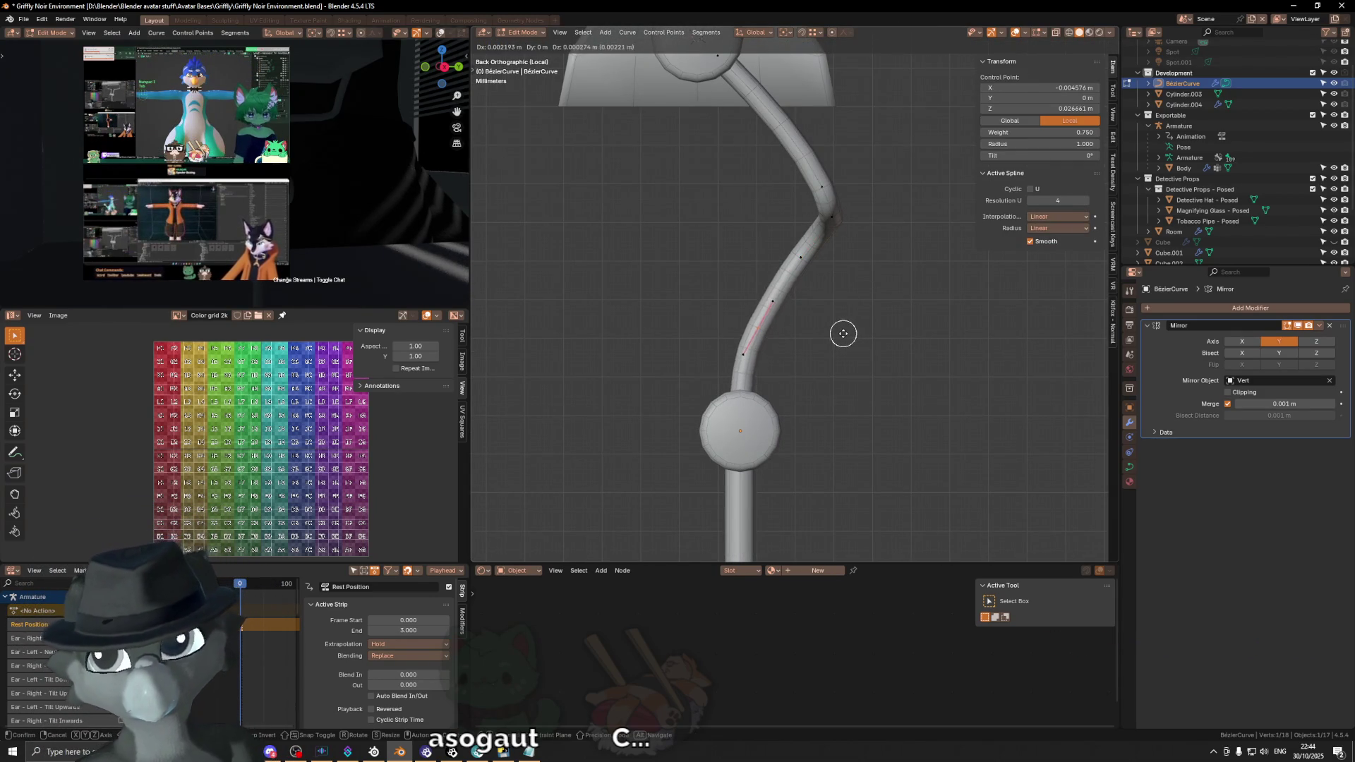
pyautogui.rightClick(844, 337)
pyautogui.click(856, 327)
pyautogui.press('c')
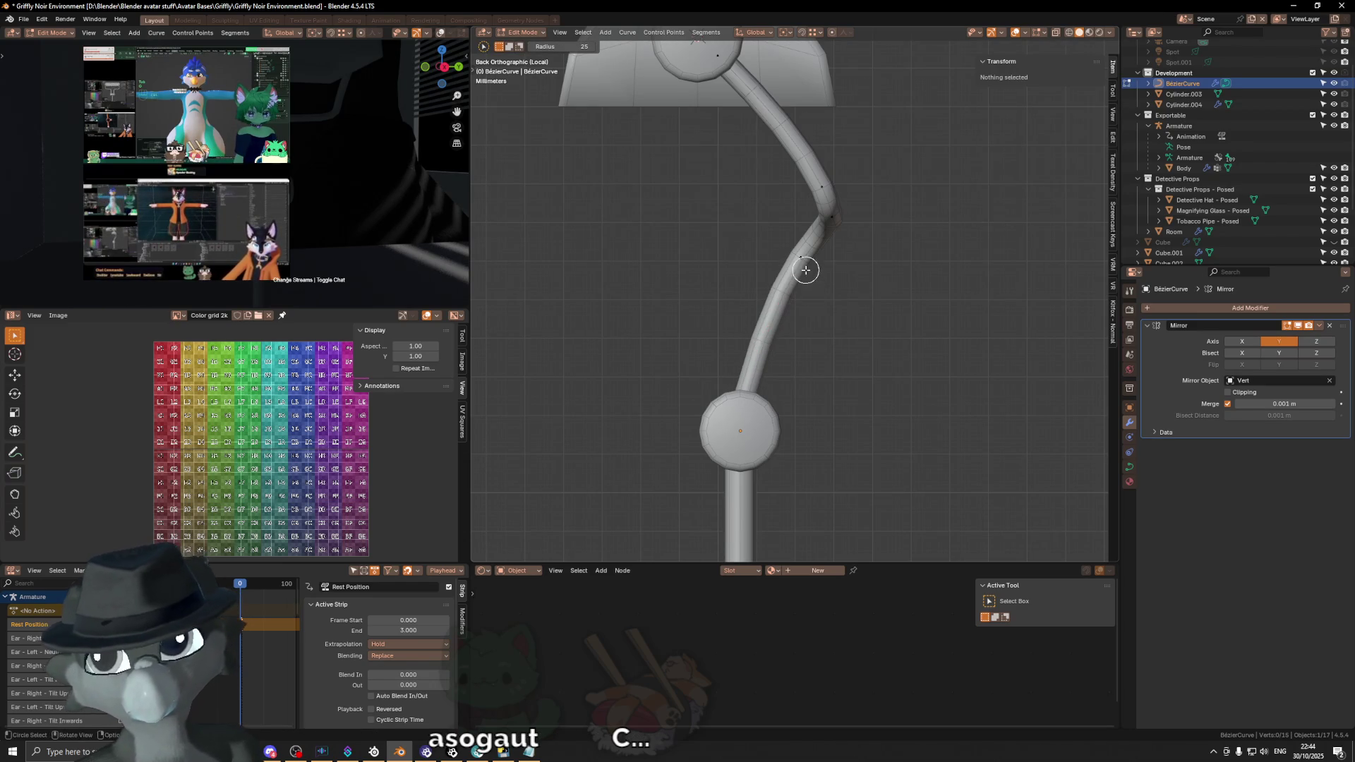
pyautogui.click(806, 270)
pyautogui.press('Escape')
pyautogui.press('r')
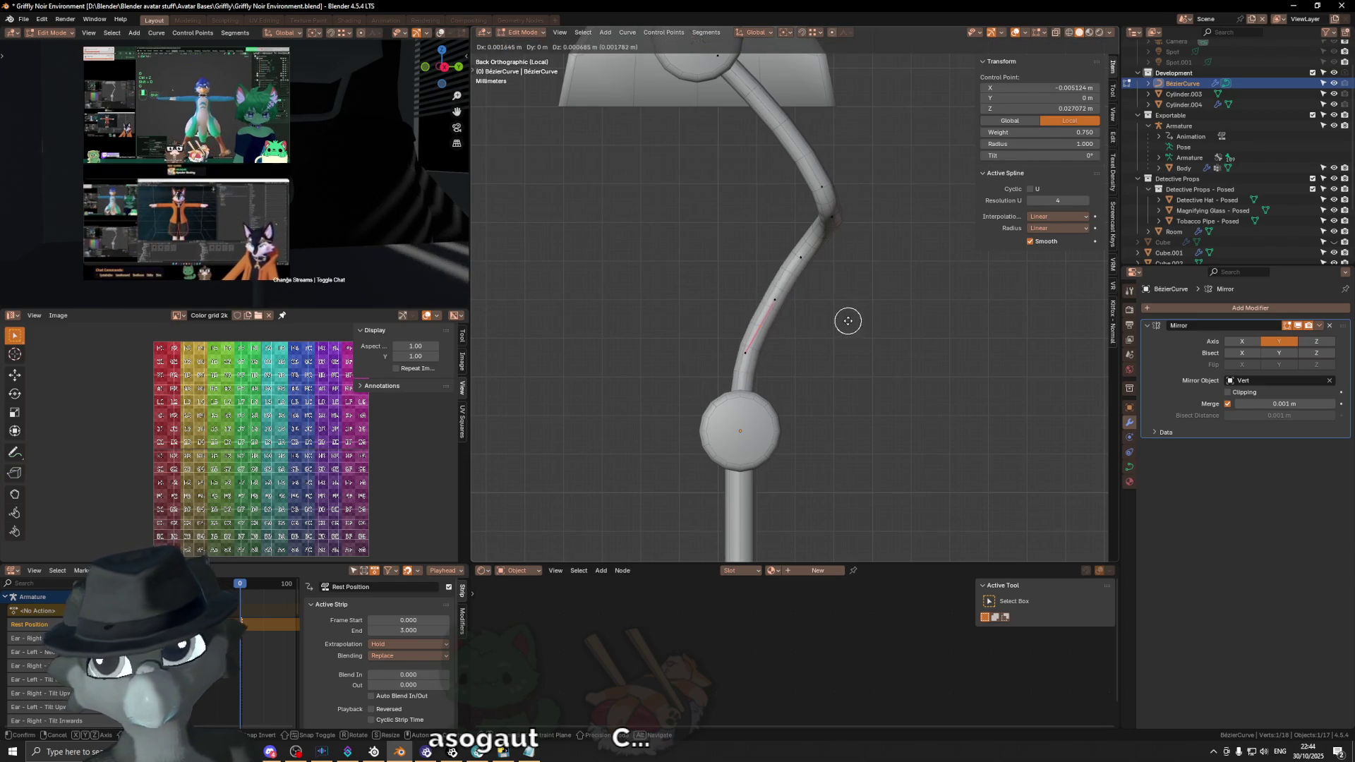
pyautogui.click(860, 308)
pyautogui.press('g')
pyautogui.click(869, 313)
# Step: Inspect the reshaped arm against collar and shade, then return to Object Mode
pyautogui.press('c')
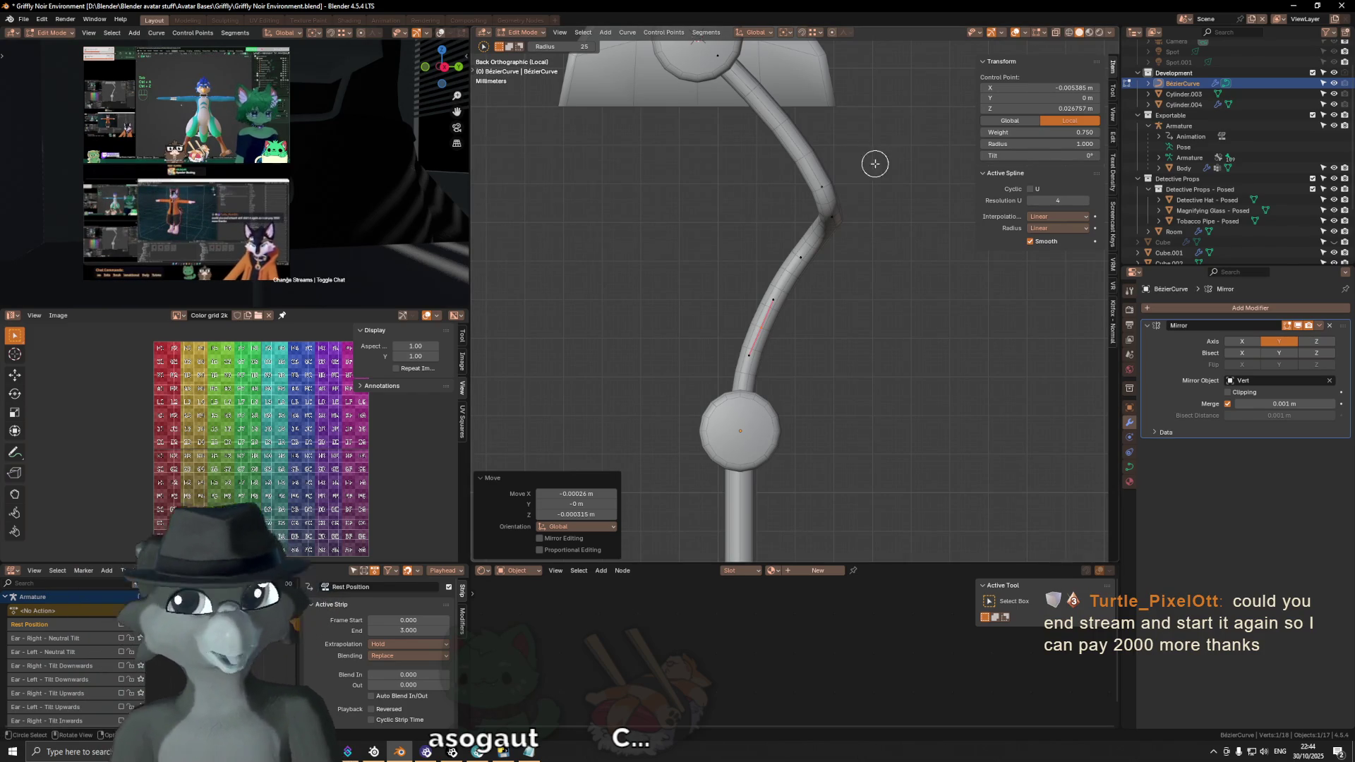
pyautogui.moveTo(787, 242); pyautogui.dragTo(696, 265, button='middle')
pyautogui.scroll(2, 804, 273)
pyautogui.moveTo(804, 274)
pyautogui.mouseDown(button='middle')
pyautogui.moveTo(808, 300)
pyautogui.moveTo(900, 311)
pyautogui.moveTo(944, 291)
pyautogui.mouseUp(button='middle')
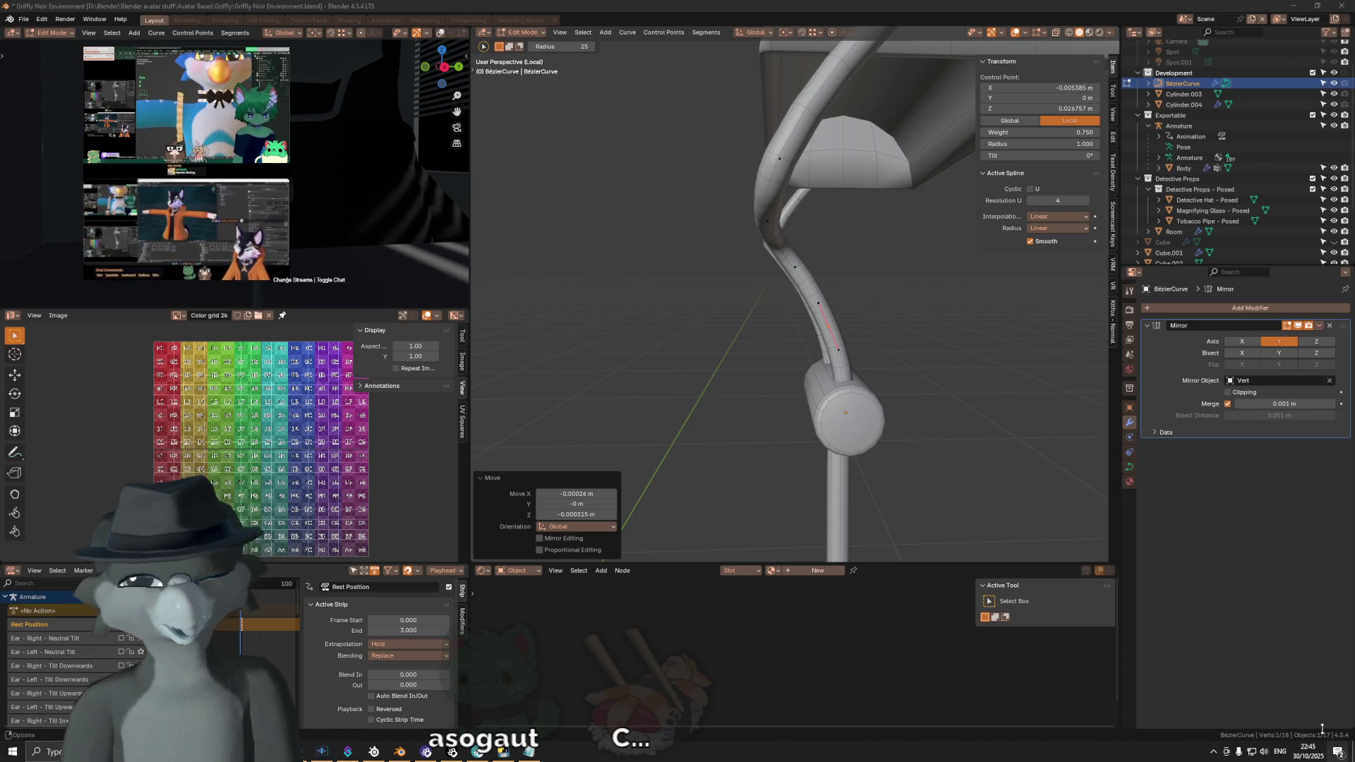
pyautogui.moveTo(1017, 410); pyautogui.dragTo(939, 377, button='middle')
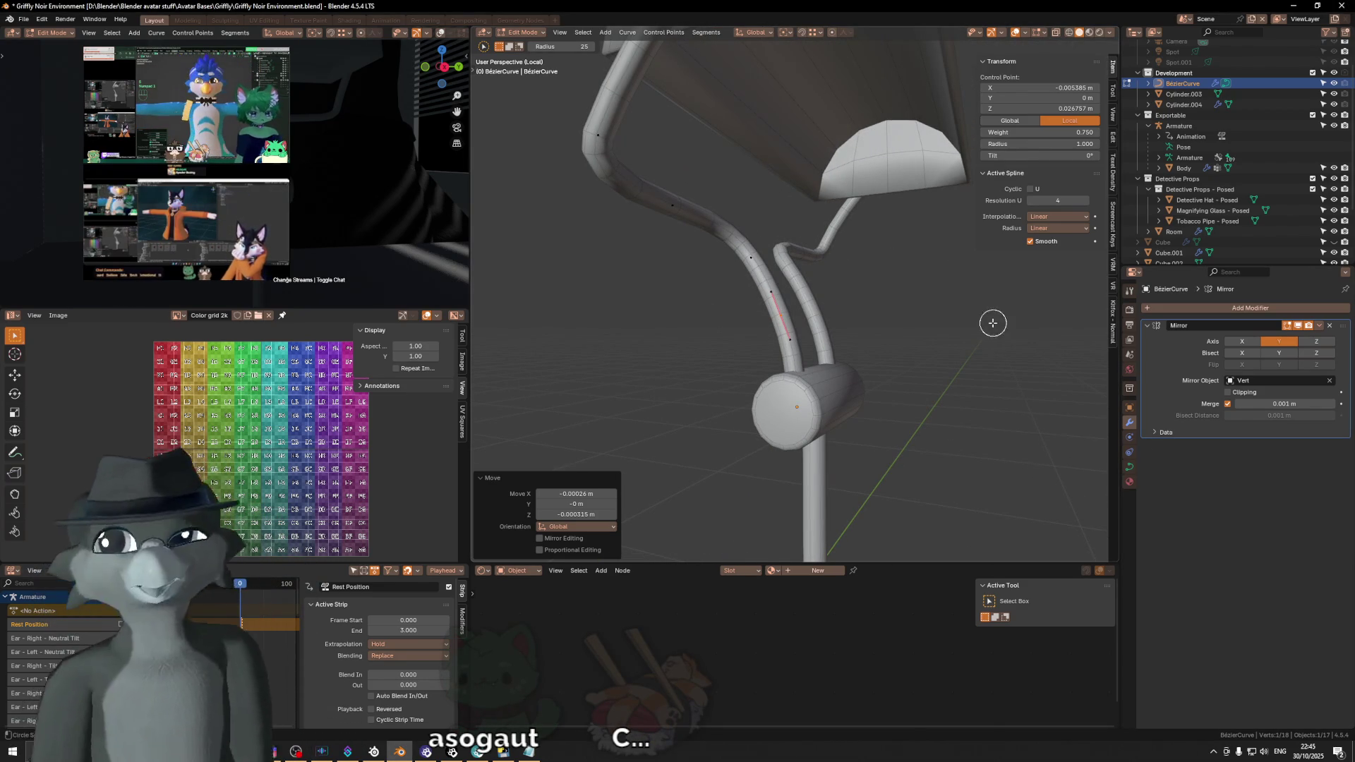
pyautogui.press('Escape')
pyautogui.press('Tab')
pyautogui.scroll(-3, 786, 298)
pyautogui.scroll(-3, 775, 324)
pyautogui.moveTo(775, 324); pyautogui.dragTo(777, 454, button='middle')
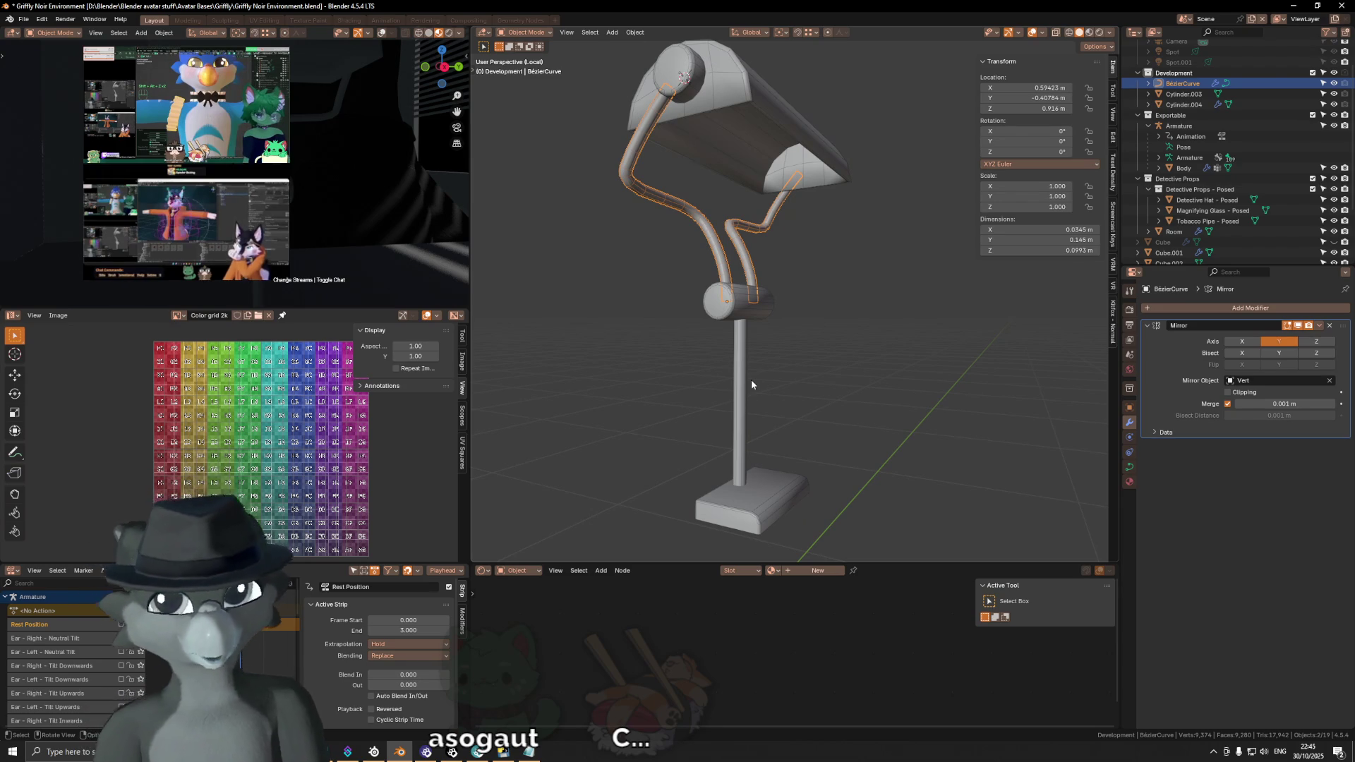
# Step: Select all the lamp parts and begin moving them together along the Z axis
pyautogui.moveTo(735, 383); pyautogui.dragTo(708, 371, button='middle')
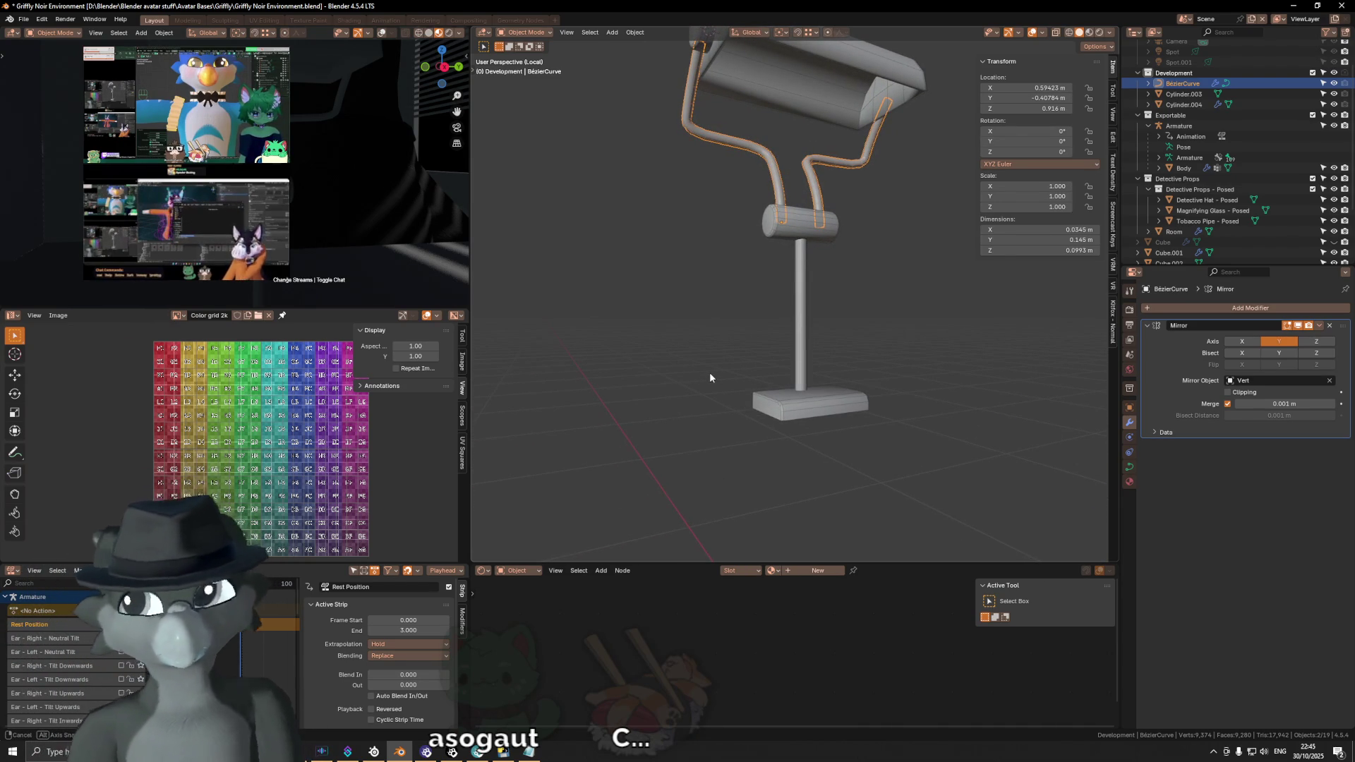
pyautogui.moveTo(710, 371)
pyautogui.mouseDown(button='middle')
pyautogui.moveTo(795, 322)
pyautogui.moveTo(821, 346)
pyautogui.mouseUp(button='middle')
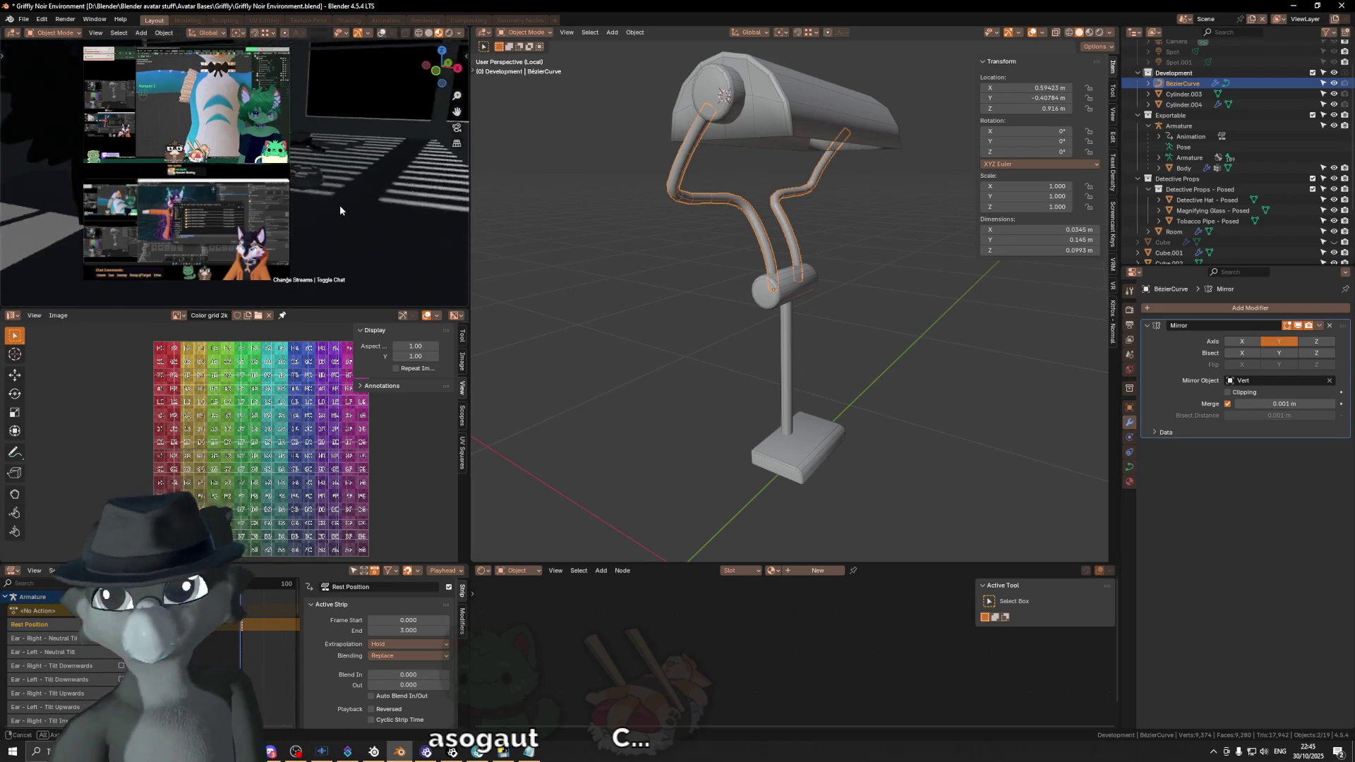
pyautogui.moveTo(337, 187); pyautogui.dragTo(785, 283, button='middle')
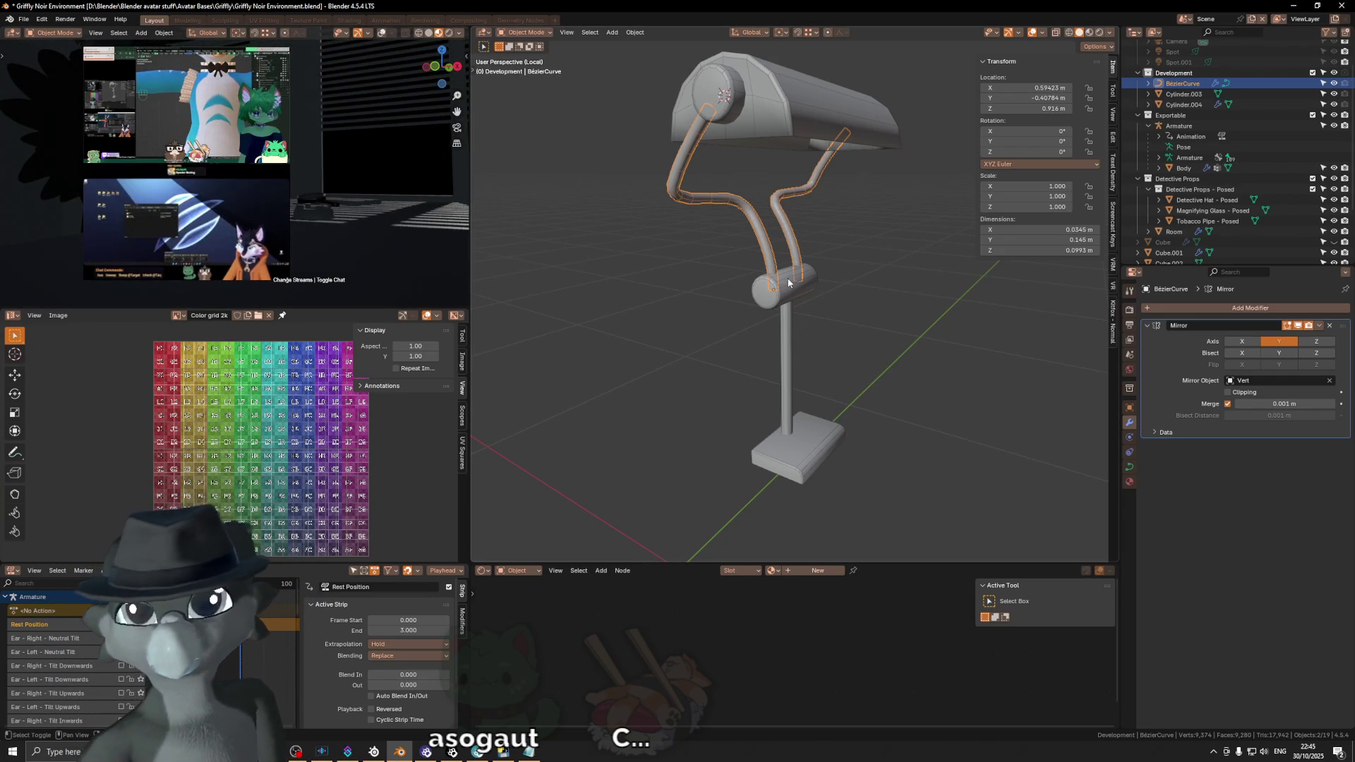
pyautogui.keyDown('shift'); pyautogui.click(731, 146); pyautogui.keyUp('shift')
pyautogui.keyDown('shift'); pyautogui.click(689, 127); pyautogui.keyUp('shift')
pyautogui.press('g')
pyautogui.press('z')
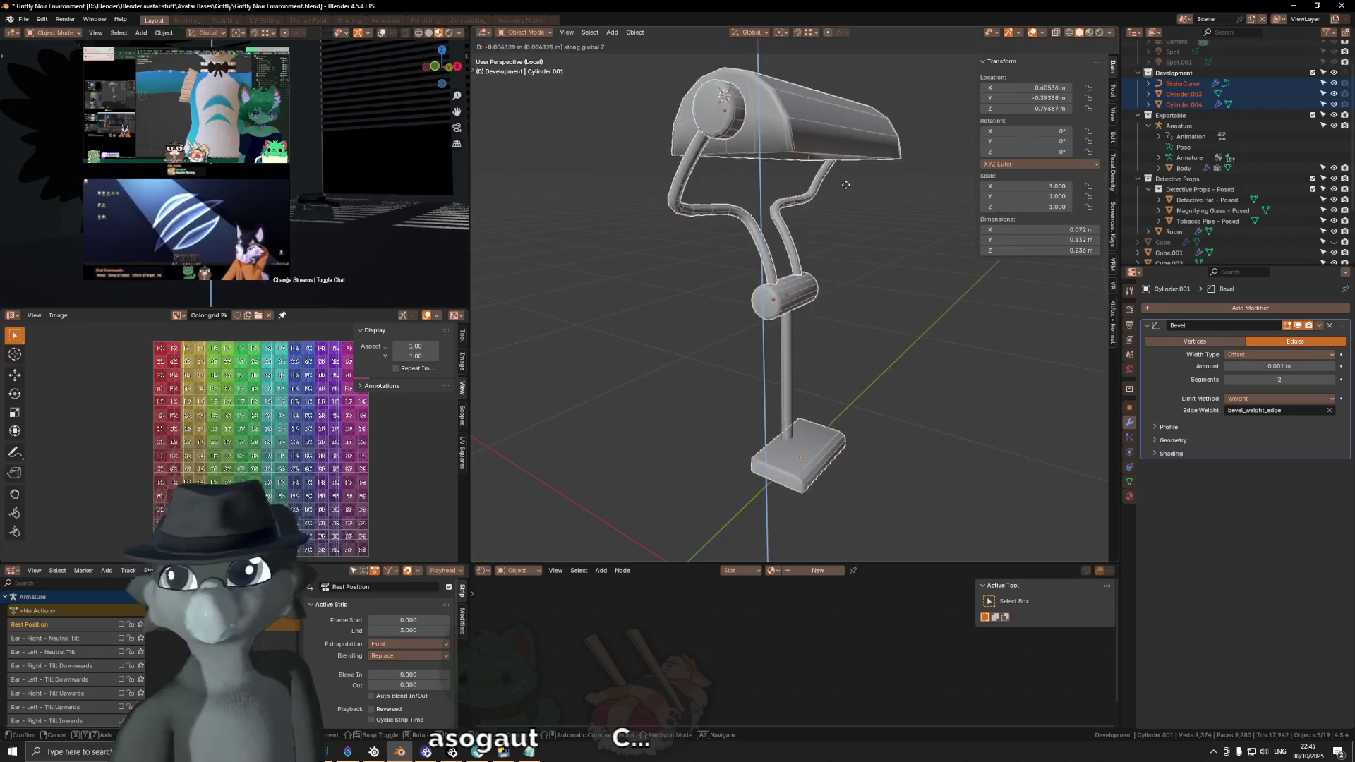
# Step: Confirm the whole lamp's vertical move and briefly check the shade mesh
pyautogui.press('Return')
pyautogui.press('Tab')
pyautogui.press('c')
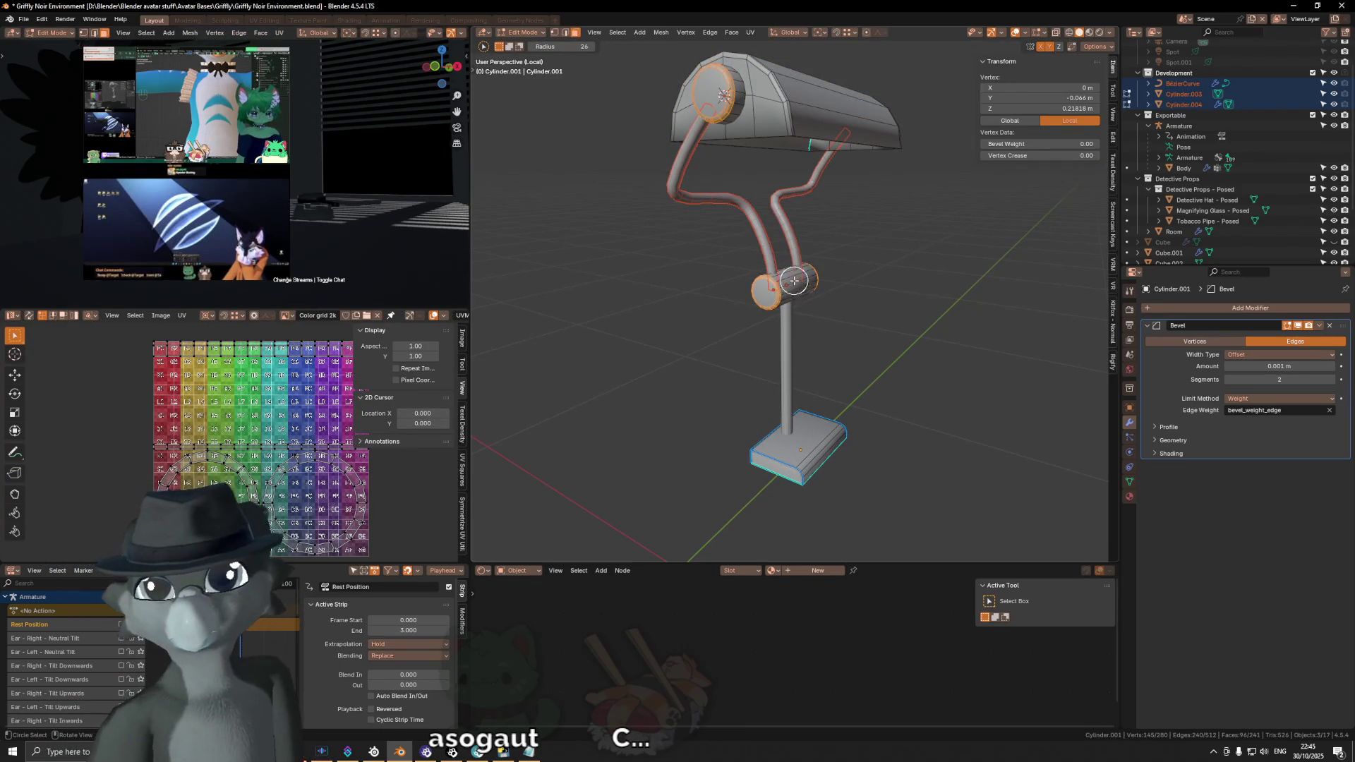
pyautogui.press('Tab')
# Step: Lower the stem curve's top control point along Z to shorten the stem
pyautogui.click(791, 345)
pyautogui.press('Tab')
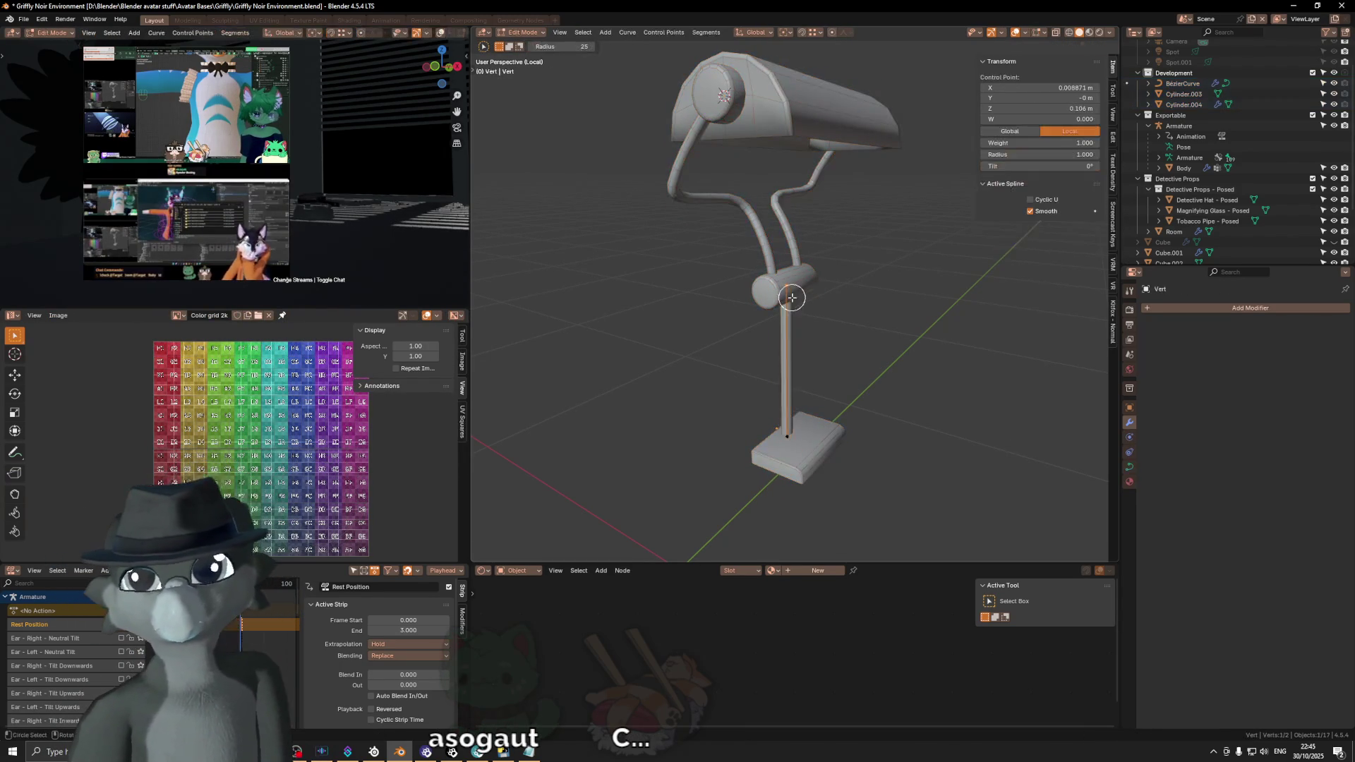
pyautogui.press('g')
pyautogui.press('z')
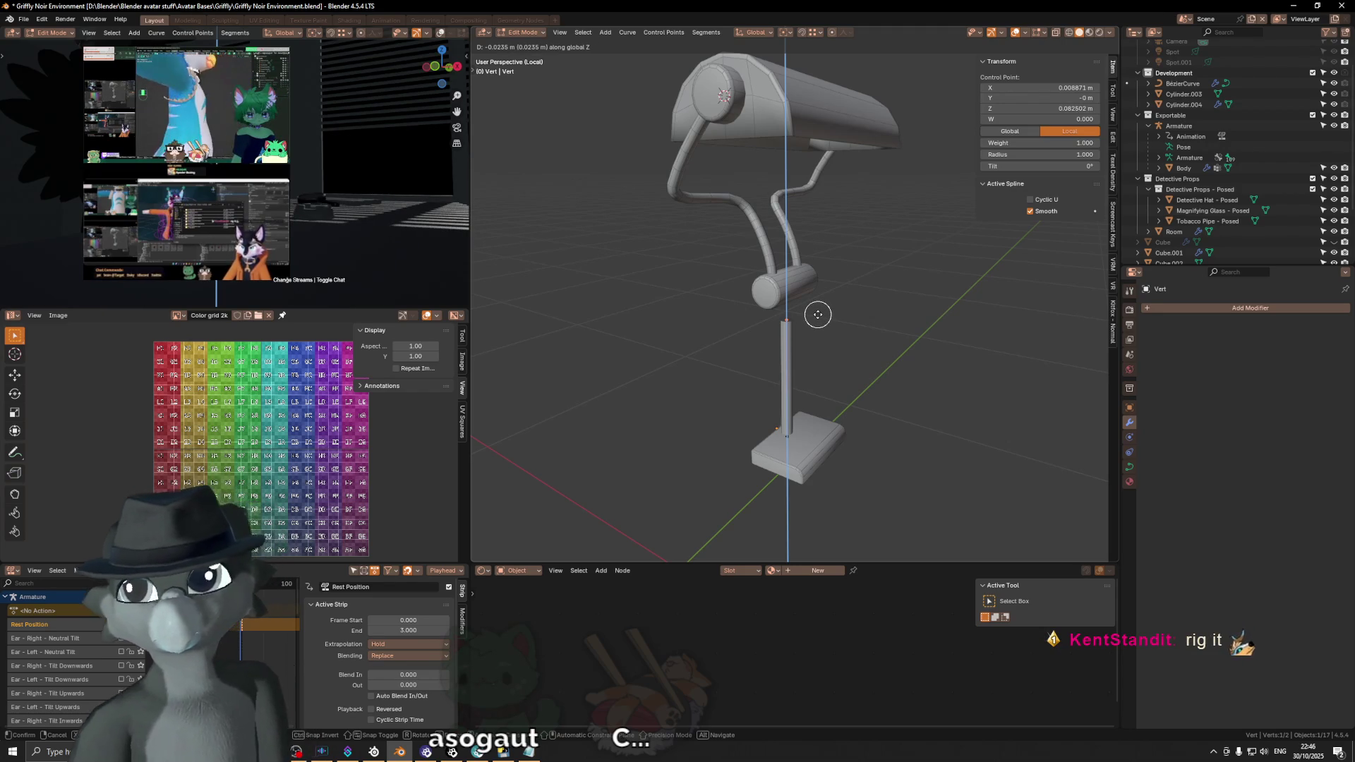
pyautogui.click(817, 314)
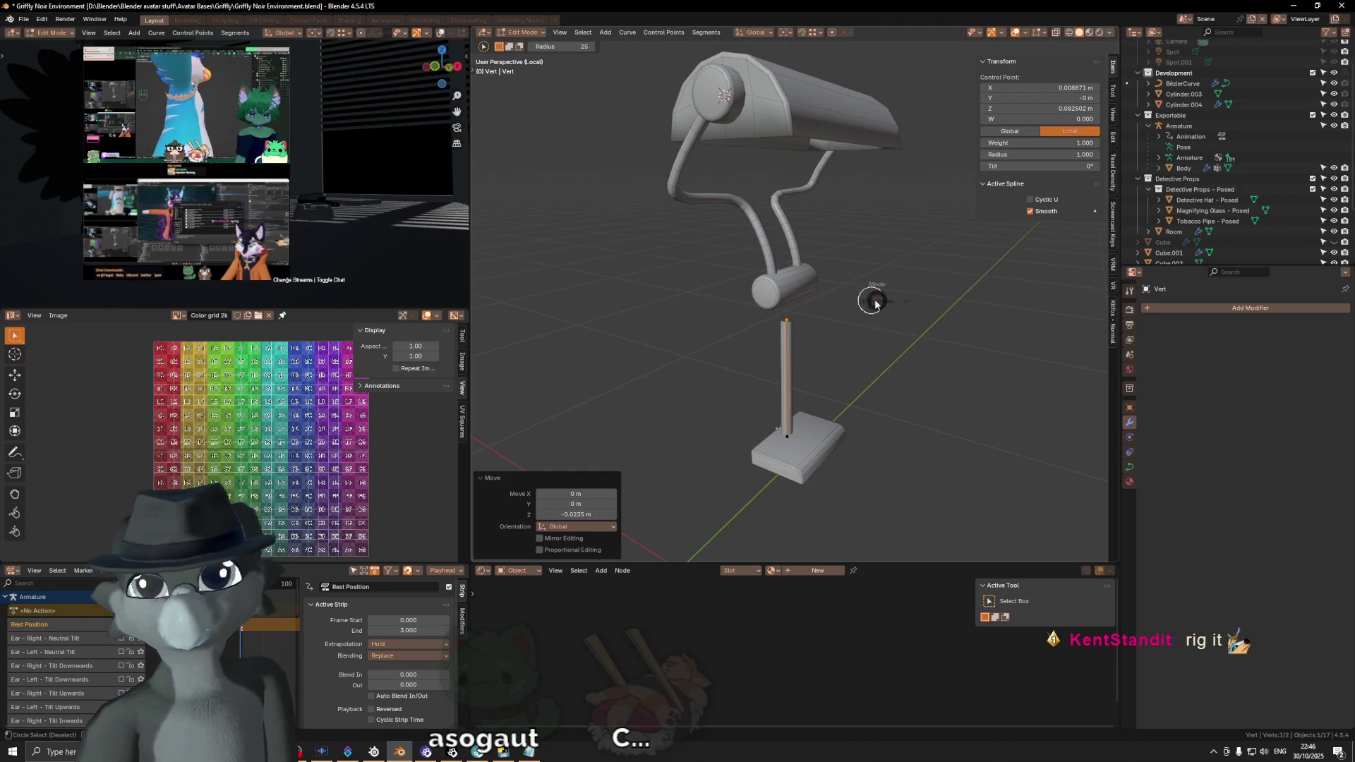
pyautogui.press('Tab')
# Step: Lower the collar, curved arm and Cylinder.004 by 2 cm onto the stem's new top
pyautogui.click(784, 288)
pyautogui.keyDown('shift'); pyautogui.click(802, 257); pyautogui.keyUp('shift')
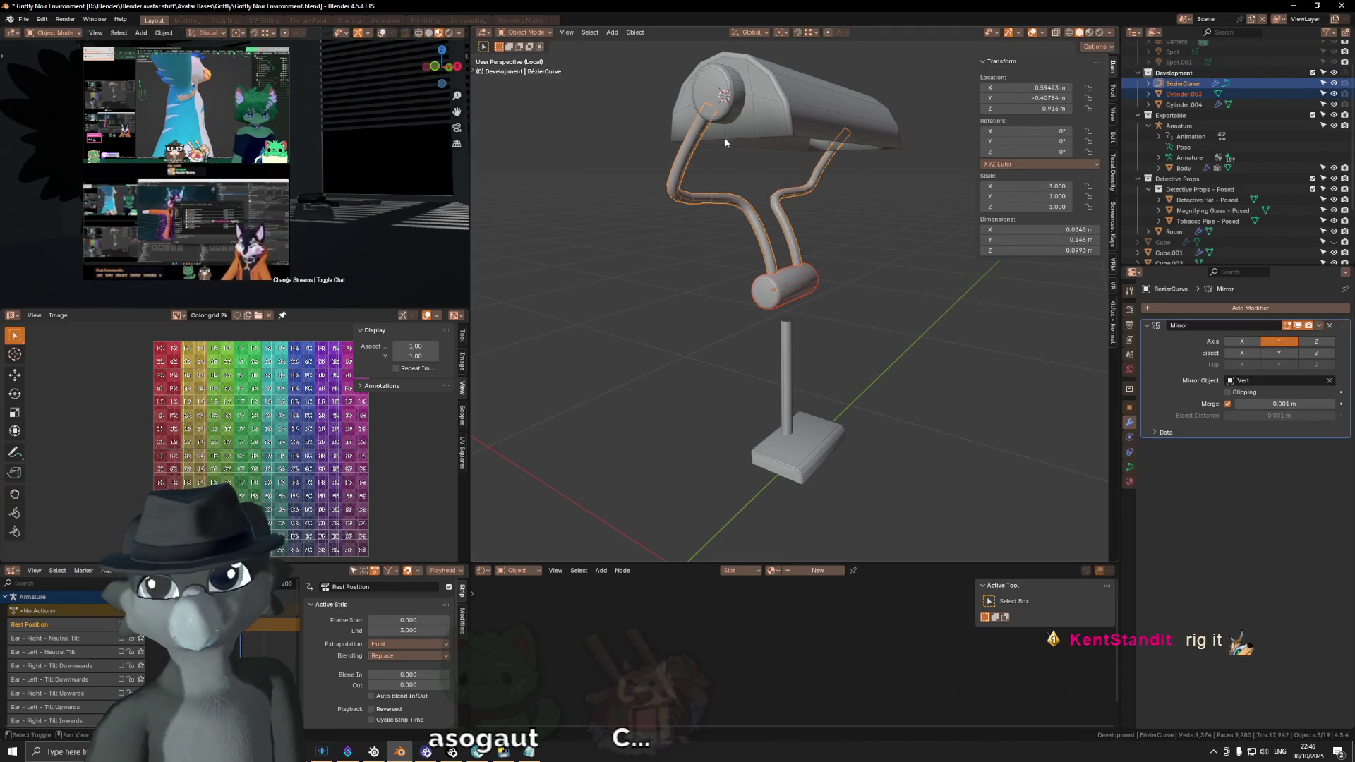
pyautogui.keyDown('shift'); pyautogui.click(733, 113); pyautogui.keyUp('shift')
pyautogui.press('g')
pyautogui.press('z')
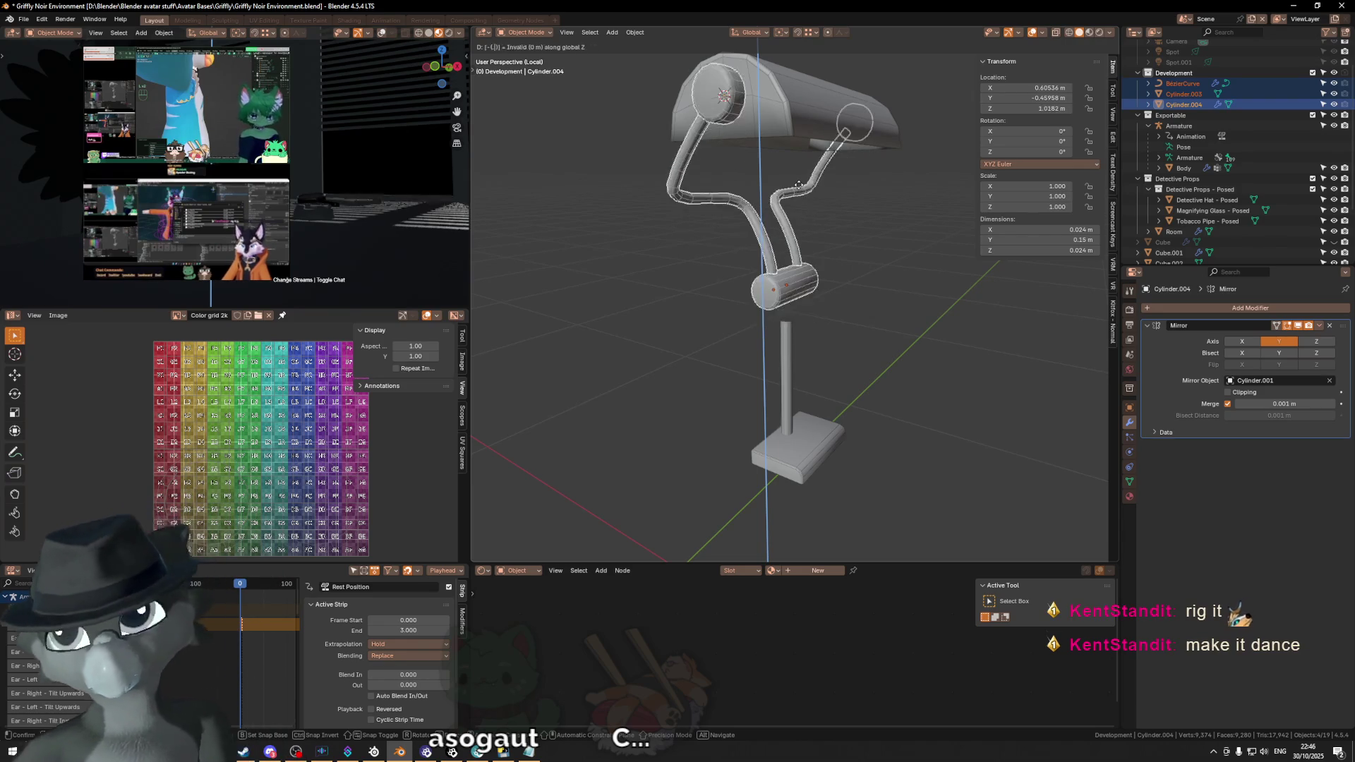
pyautogui.click(800, 190)
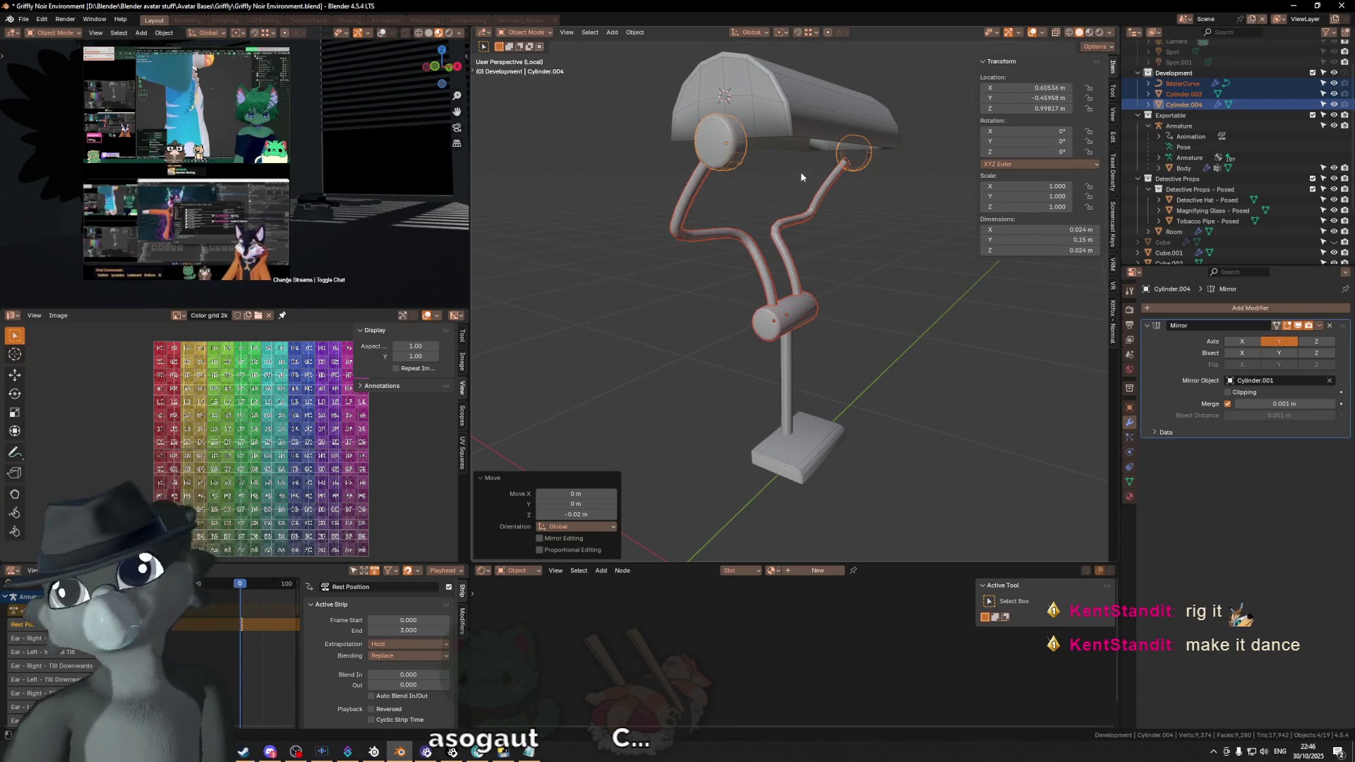
# Step: Select the lamp shade alone and begin moving it along Z
pyautogui.click(837, 127)
pyautogui.press('g')
pyautogui.press('z')
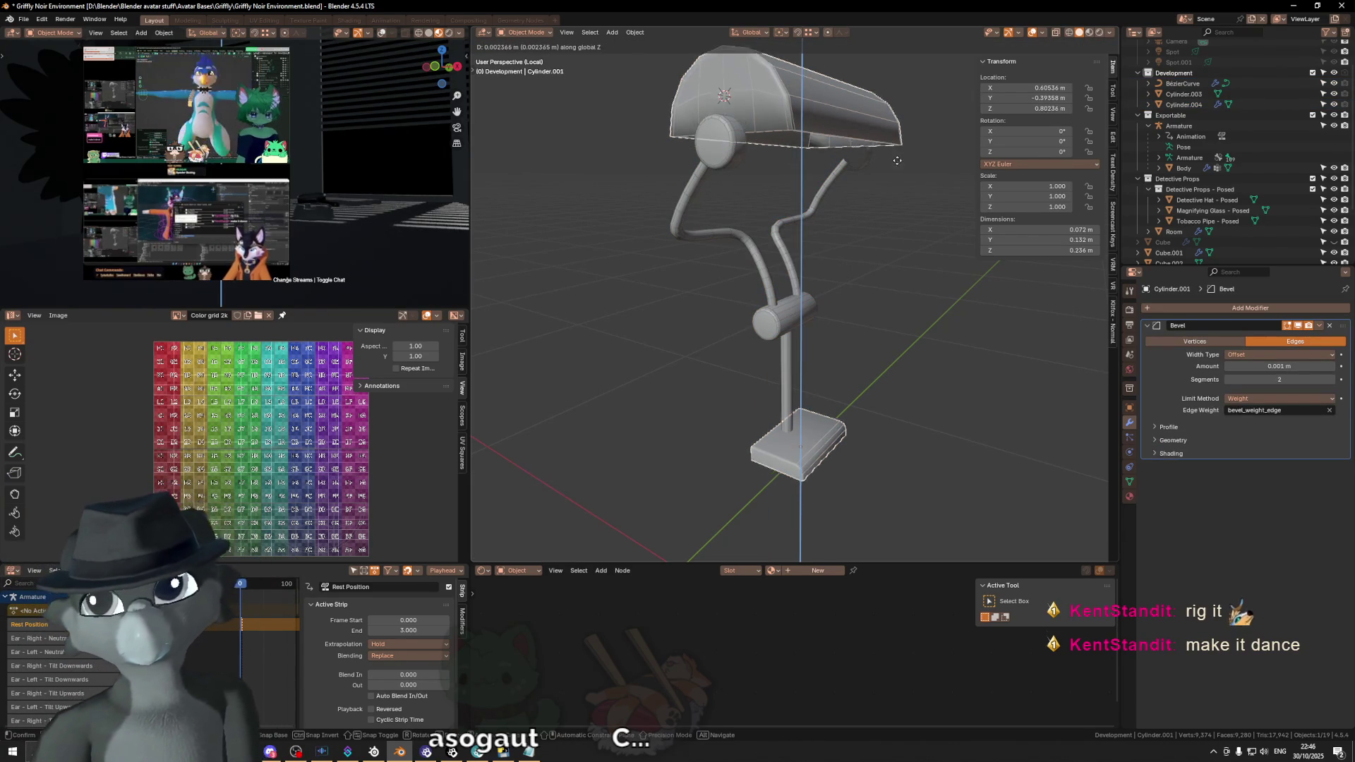
# Step: Move all linked shade geometry down 0.02 m along Z, then return to Object Mode
pyautogui.click(890, 170)
pyautogui.press('Tab')
pyautogui.press('c')
pyautogui.press('Escape')
pyautogui.press('l')
pyautogui.press('g')
pyautogui.write('z')
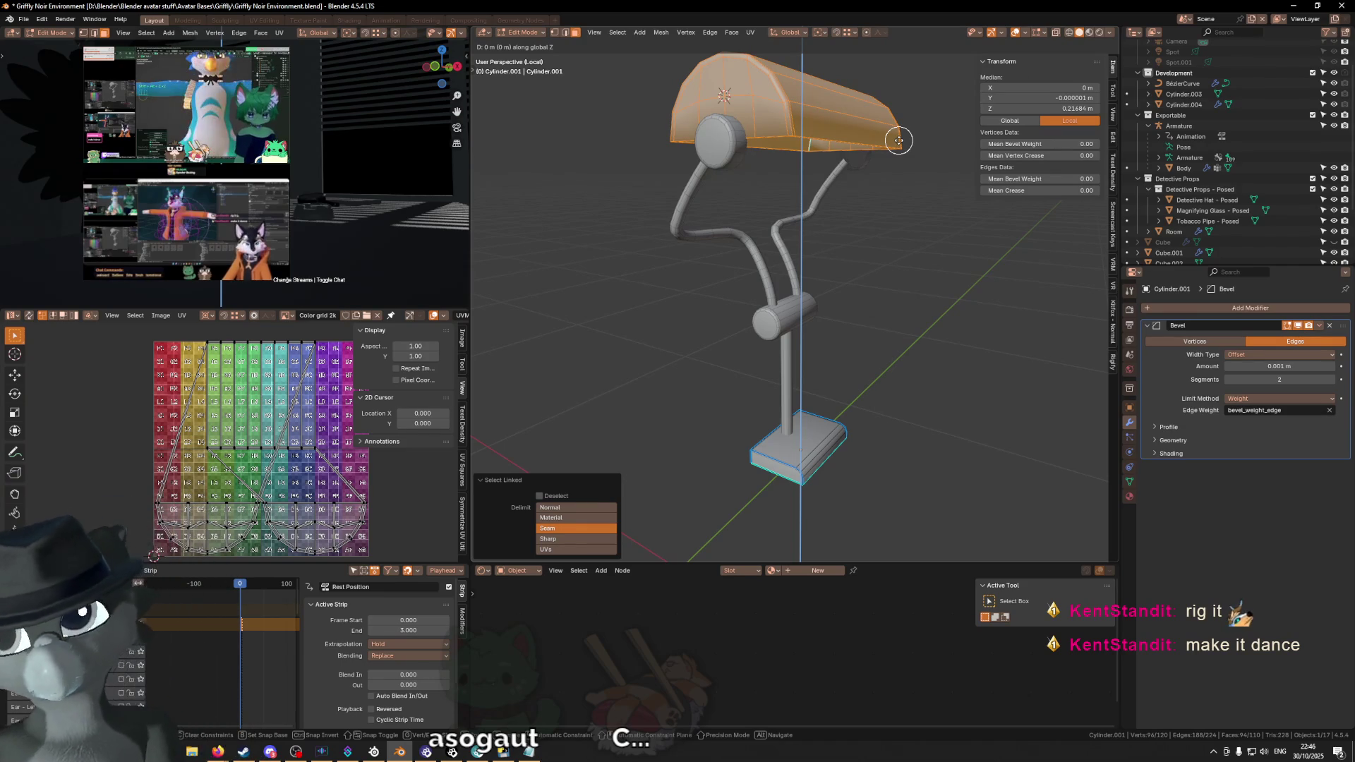
pyautogui.write('.002')
pyautogui.press('BackSpace')
pyautogui.press('BackSpace')
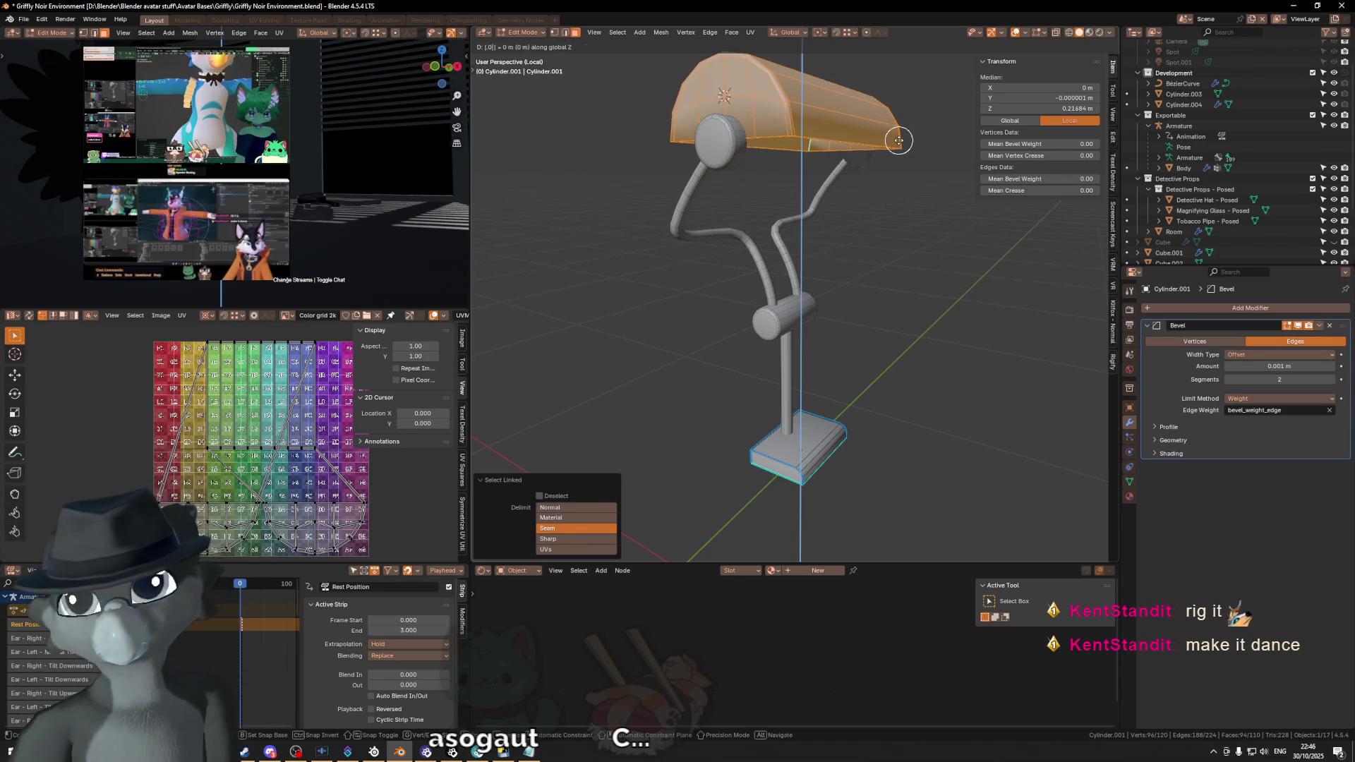
pyautogui.write('2')
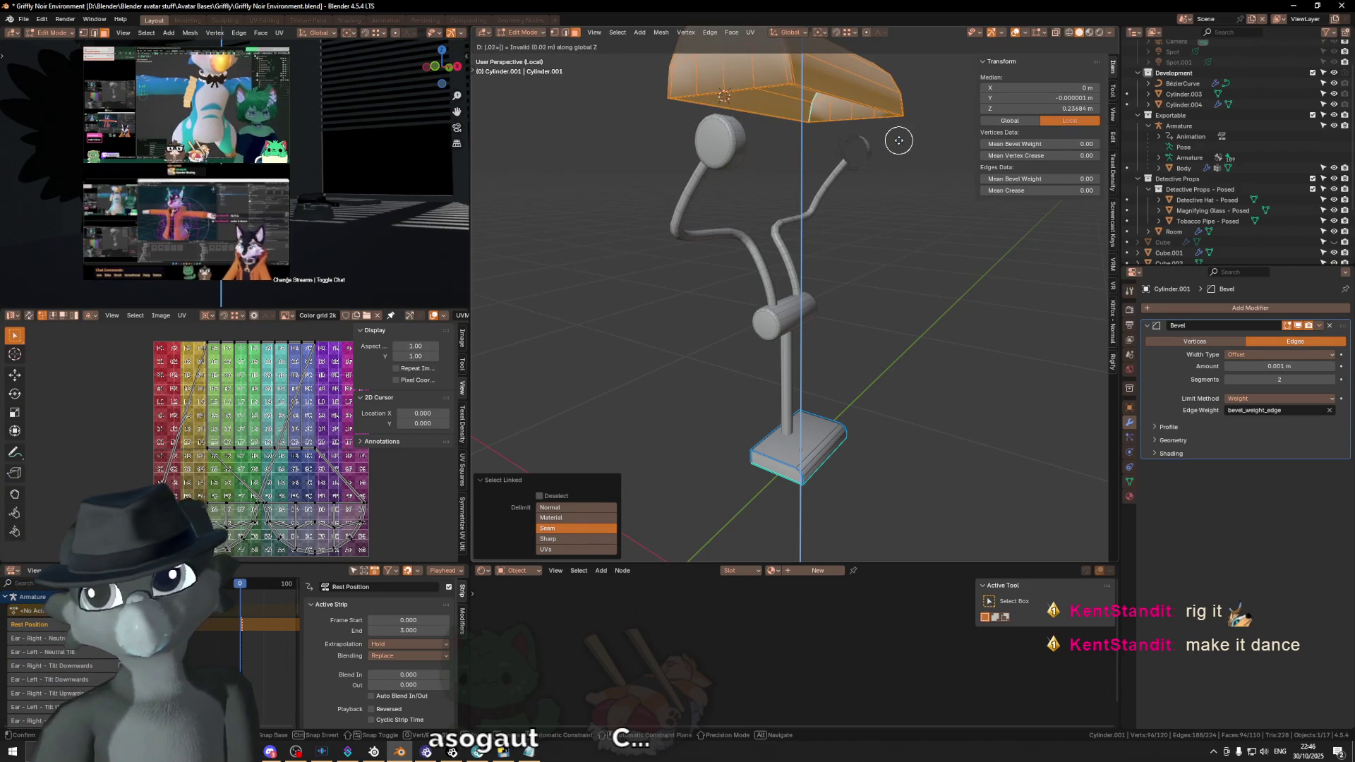
pyautogui.press('BackSpace')
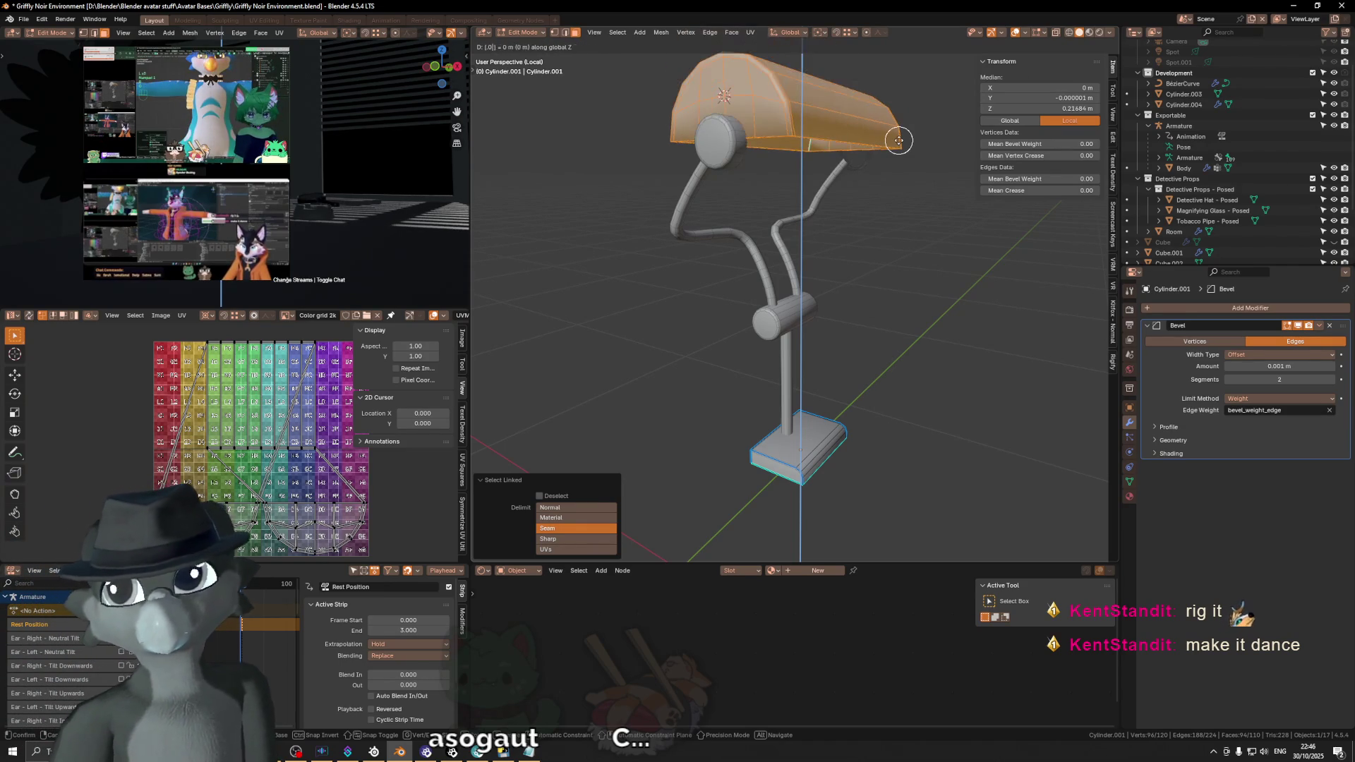
pyautogui.write('.02')
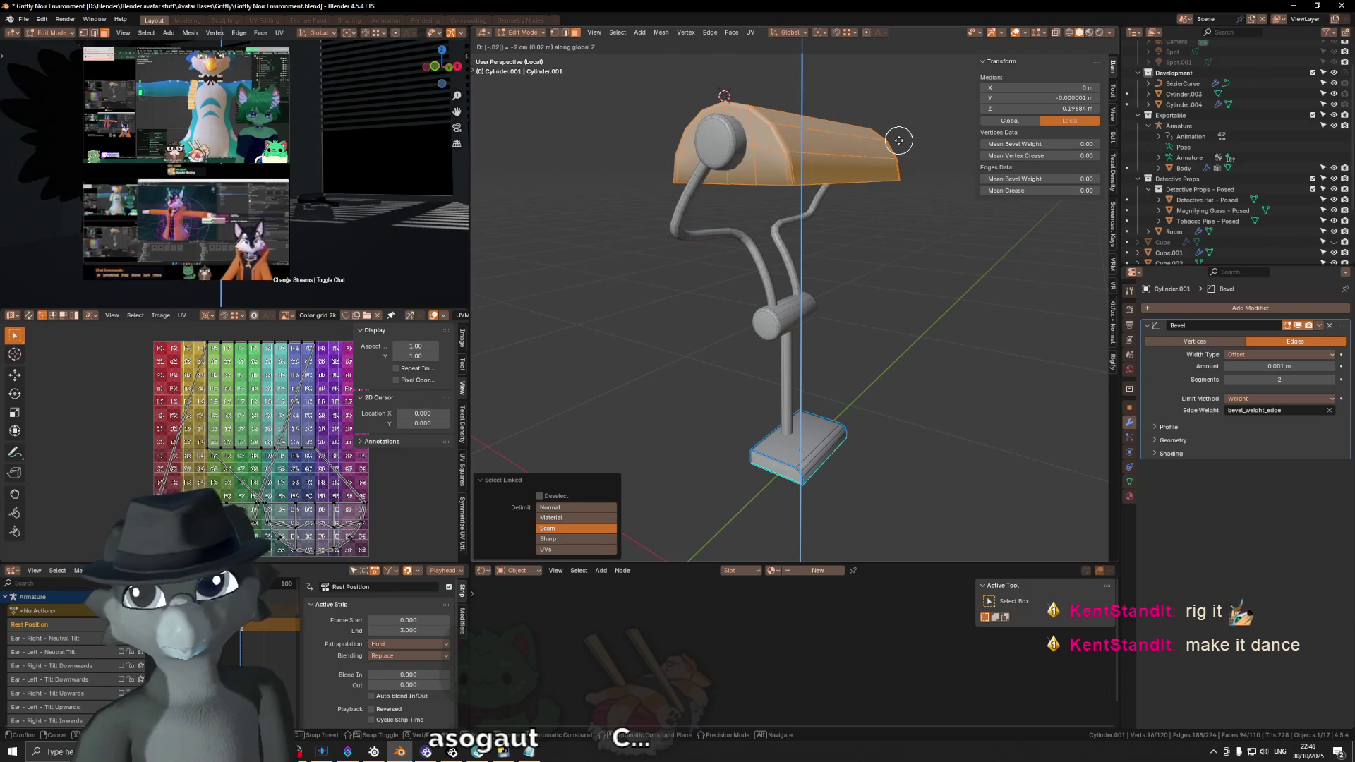
pyautogui.press('Return')
pyautogui.scroll(-3, 898, 139)
pyautogui.scroll(-2, 855, 203)
pyautogui.press('c')
pyautogui.moveTo(461, 207)
pyautogui.mouseDown(button='middle')
pyautogui.moveTo(298, 197)
pyautogui.moveTo(343, 200)
pyautogui.mouseUp(button='middle')
pyautogui.press('Tab')
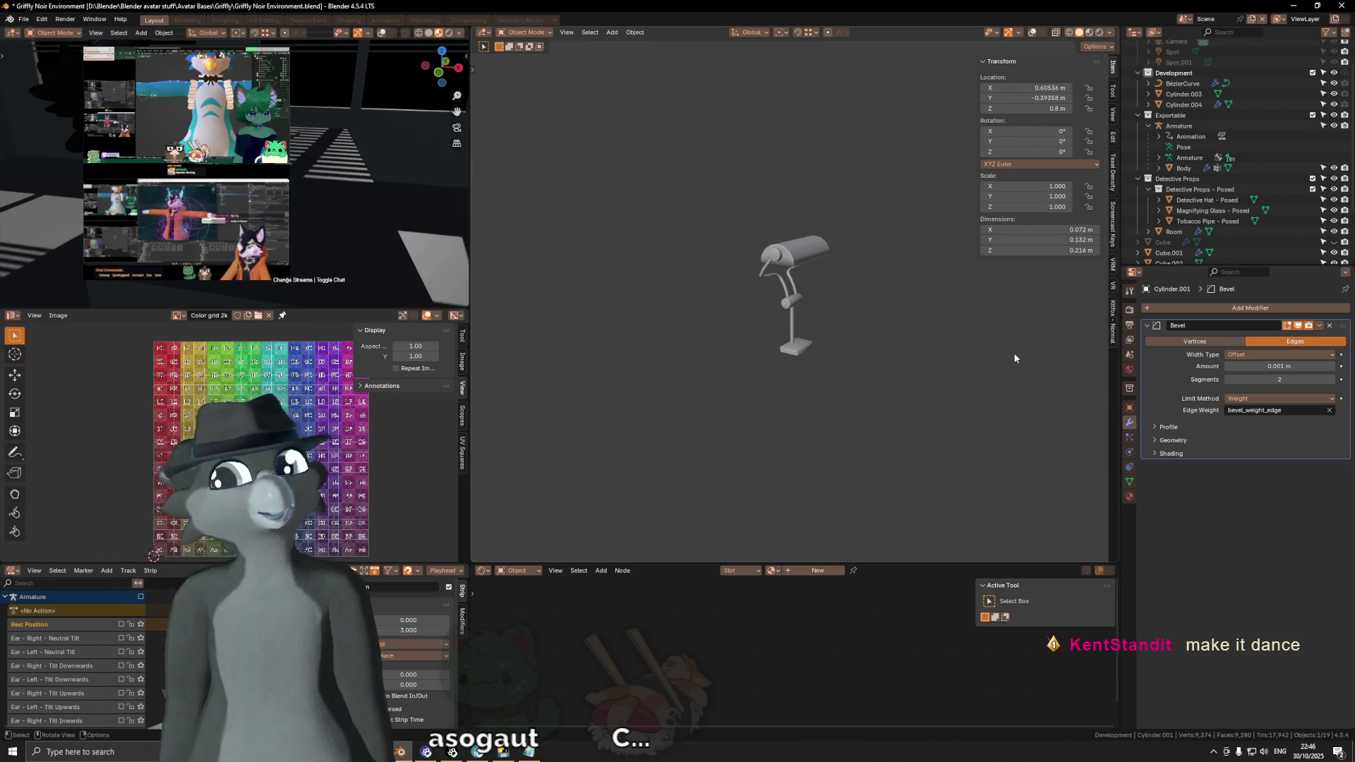
pyautogui.scroll(1, 789, 302)
pyautogui.scroll(2, 800, 310)
pyautogui.scroll(3, 807, 313)
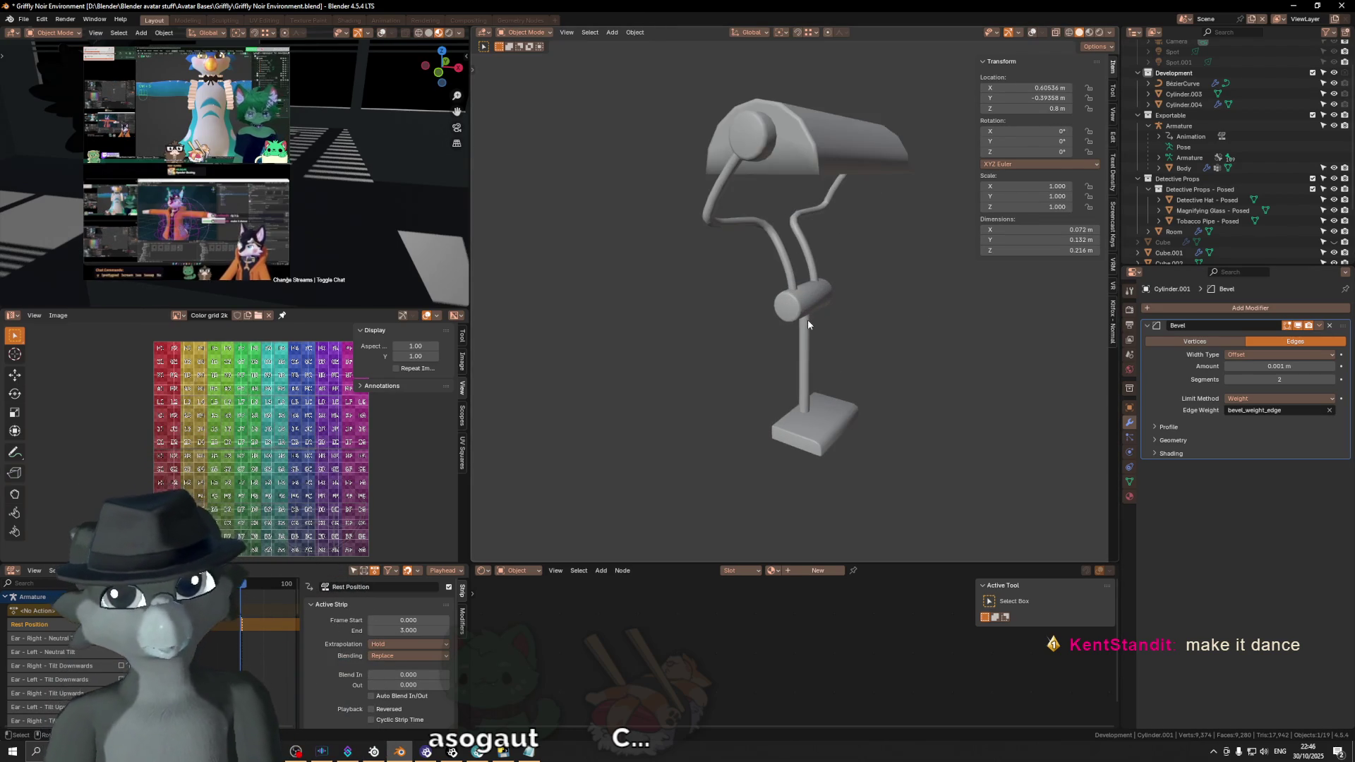
pyautogui.scroll(1, 816, 296)
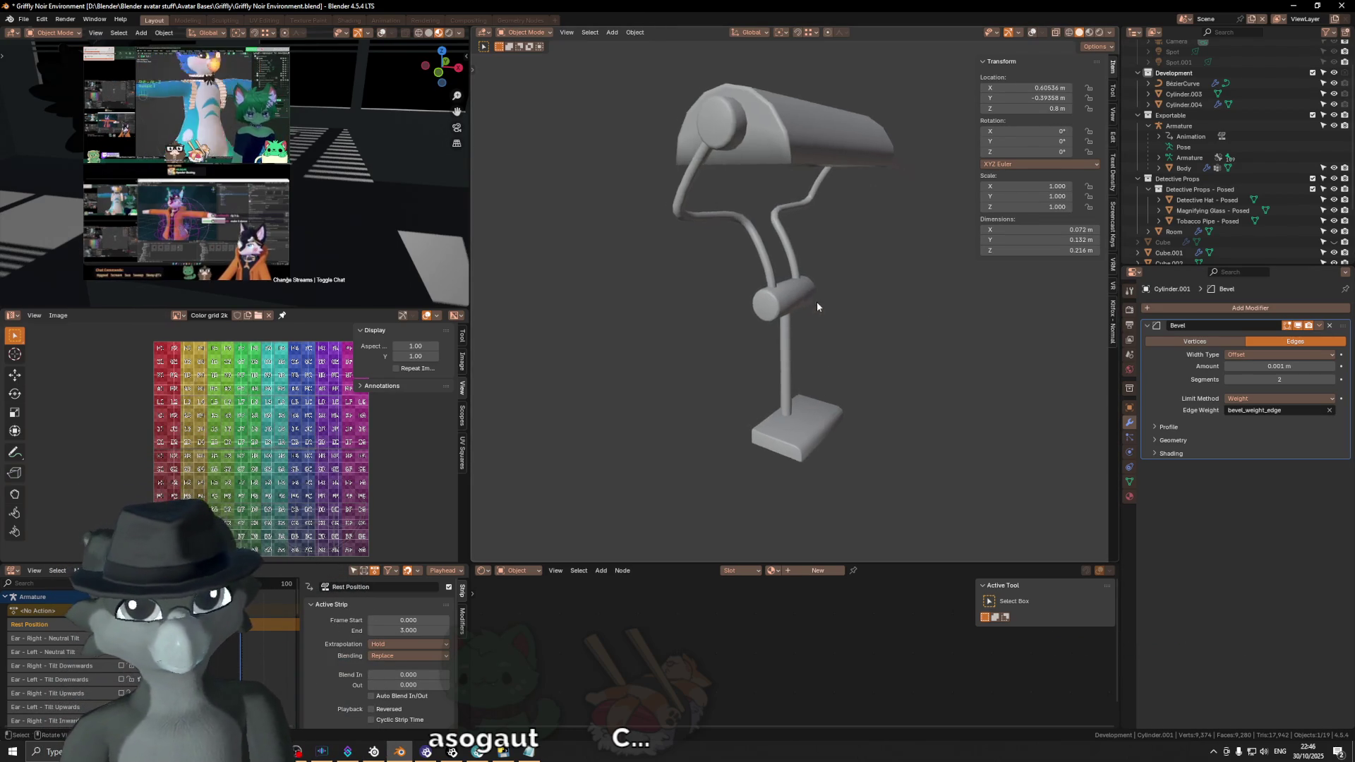
pyautogui.scroll(2, 810, 311)
pyautogui.moveTo(810, 310); pyautogui.dragTo(812, 314, button='middle')
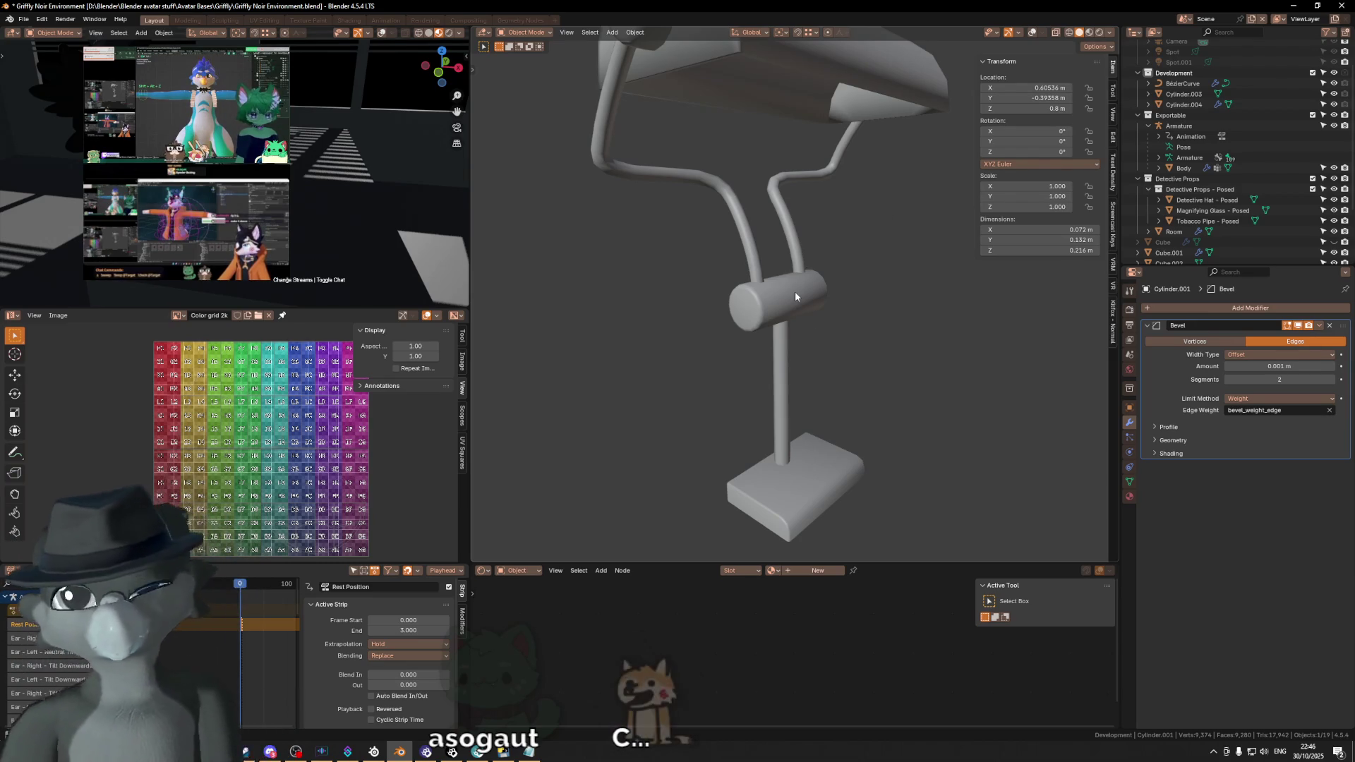
pyautogui.scroll(3, 796, 291)
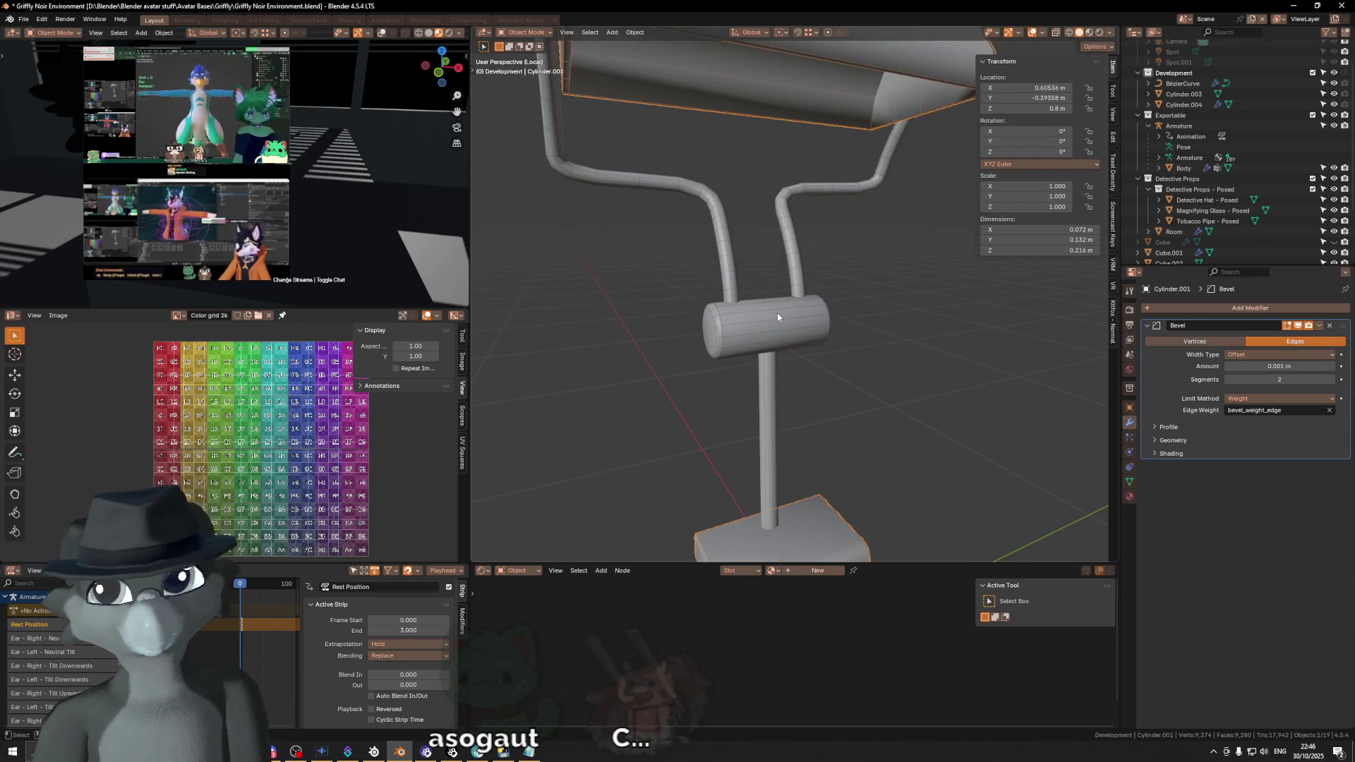
pyautogui.click(778, 314)
pyautogui.hotkey('shift', 'alt', 'z')
pyautogui.moveTo(777, 313); pyautogui.dragTo(742, 278, button='middle')
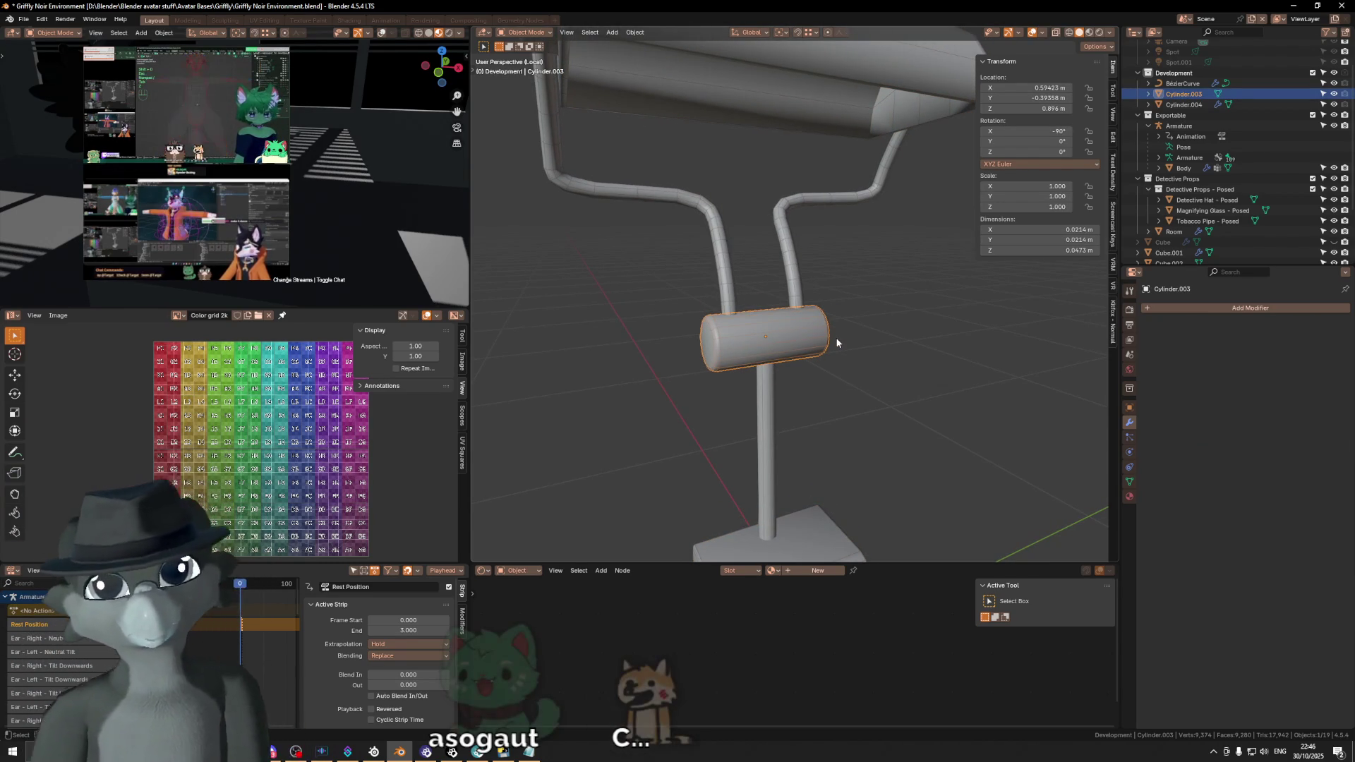
pyautogui.scroll(-3, 796, 436)
pyautogui.scroll(2, 795, 437)
pyautogui.moveTo(784, 456)
pyautogui.mouseDown(button='middle')
pyautogui.moveTo(766, 408)
pyautogui.moveTo(858, 306)
pyautogui.moveTo(794, 374)
pyautogui.moveTo(799, 353)
pyautogui.mouseUp(button='middle')
pyautogui.scroll(2, 764, 411)
pyautogui.click(780, 364)
pyautogui.press('Tab')
# Step: Add a centred loop cut around the base and verify it from side and front views
pyautogui.hotkey('ctrl', 'r')
pyautogui.click(866, 352)
pyautogui.rightClick(866, 351)
pyautogui.press('KP_3')
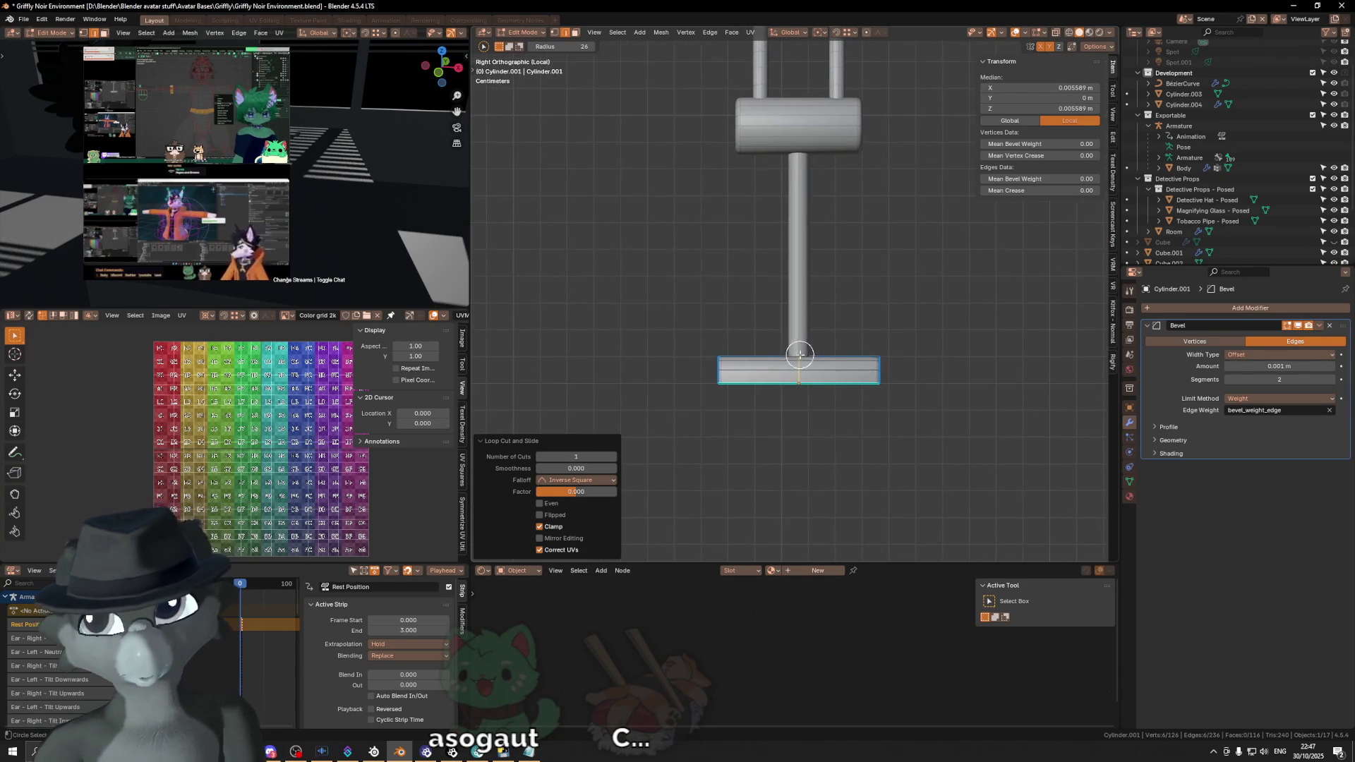
pyautogui.press('KP_1')
pyautogui.press('k')
pyautogui.press('Escape')
pyautogui.press('Tab')
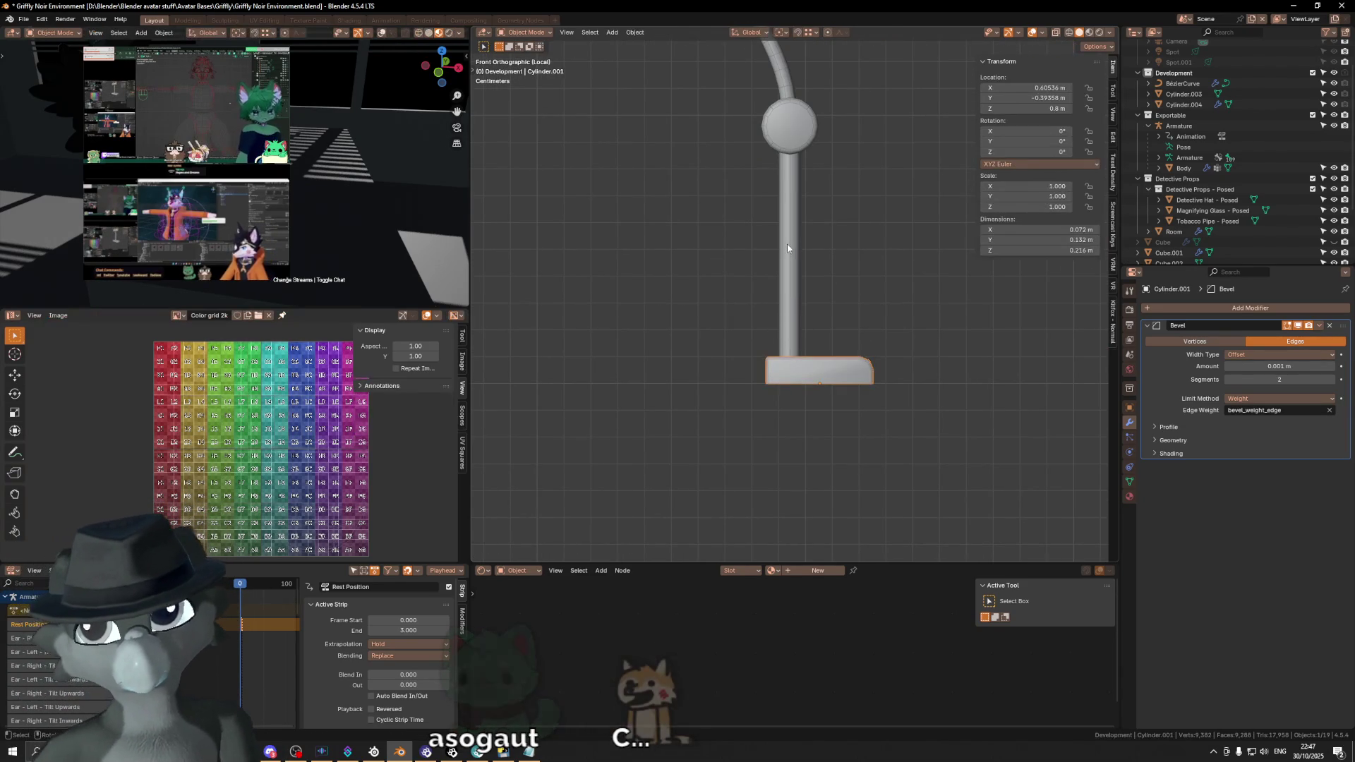
# Step: Lower the stem curve's bottom control point along Z so it reaches into the base
pyautogui.click(802, 333)
pyautogui.press('Tab')
pyautogui.press('c')
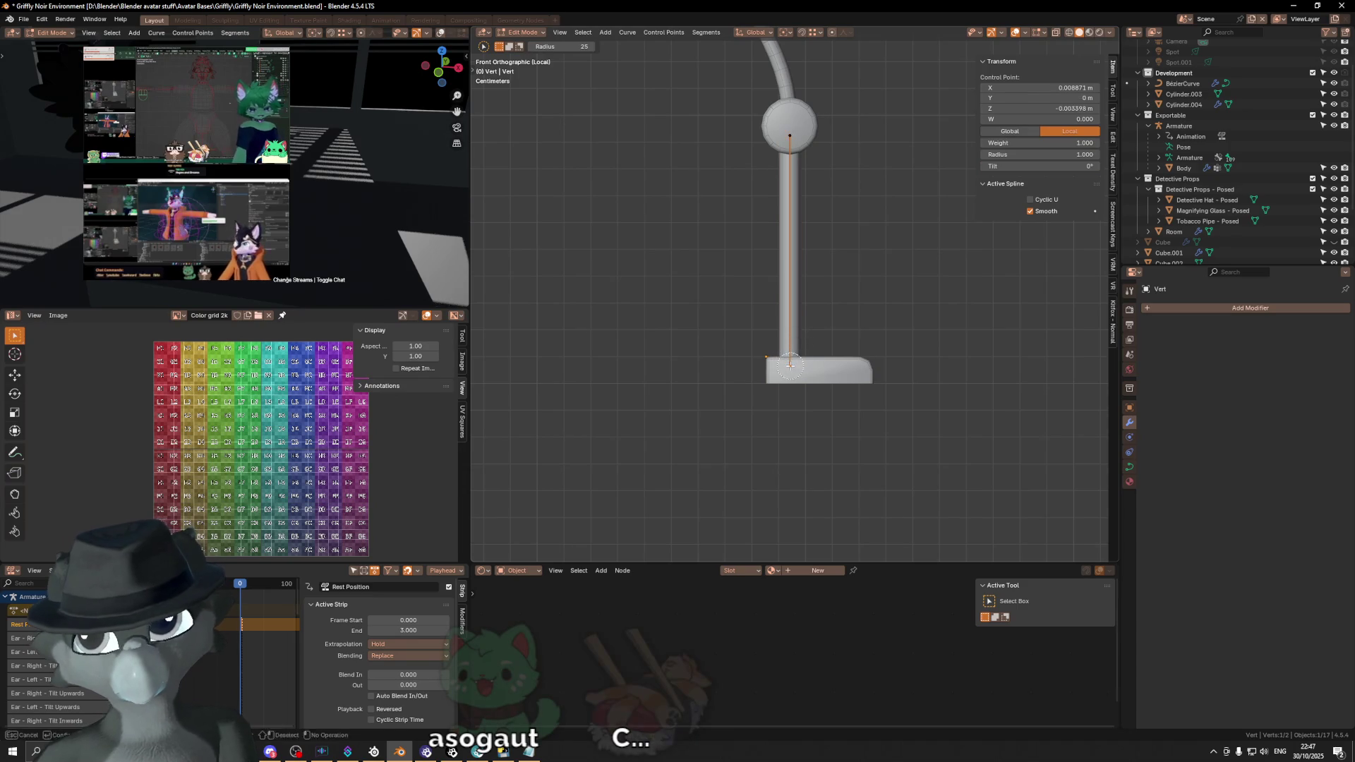
pyautogui.press('Escape')
pyautogui.press('g')
pyautogui.press('z')
pyautogui.click(768, 355)
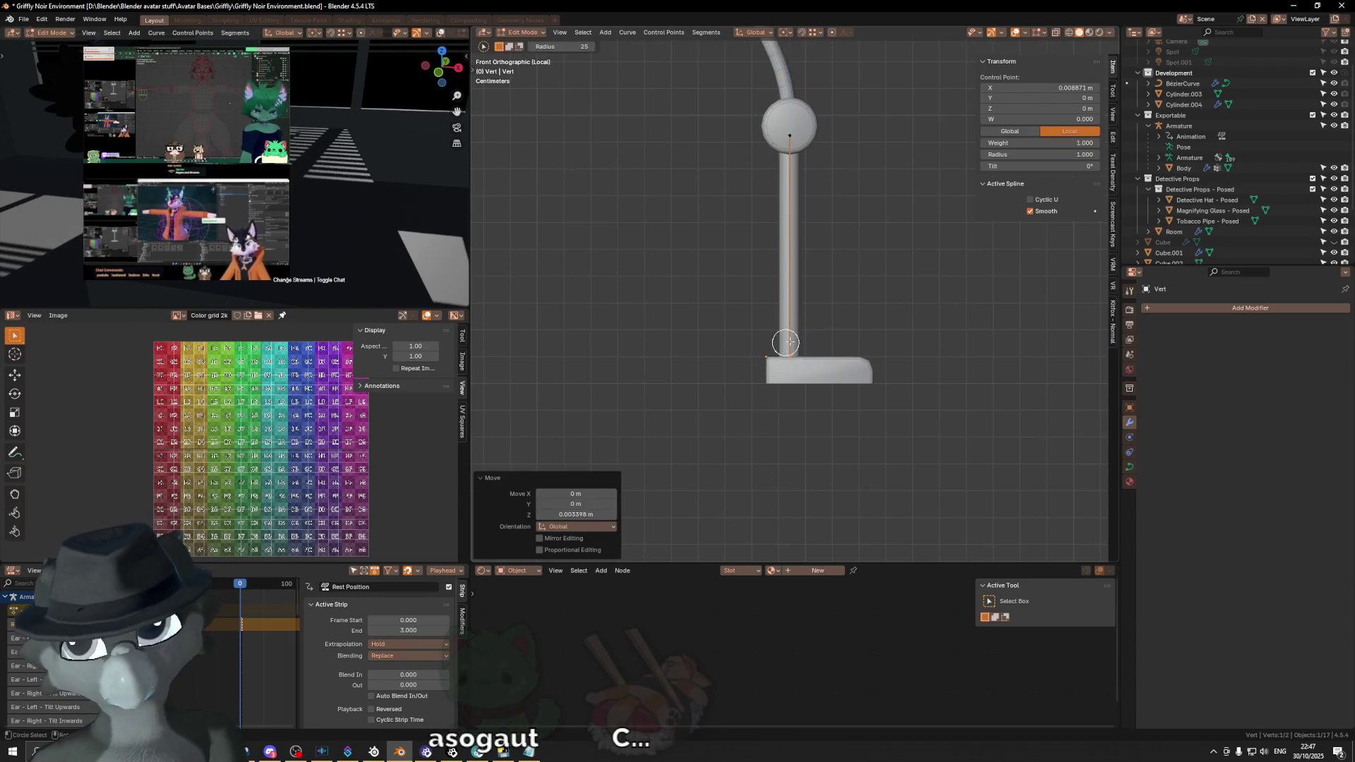
pyautogui.moveTo(768, 355); pyautogui.dragTo(742, 388, button='middle')
pyautogui.press('Tab')
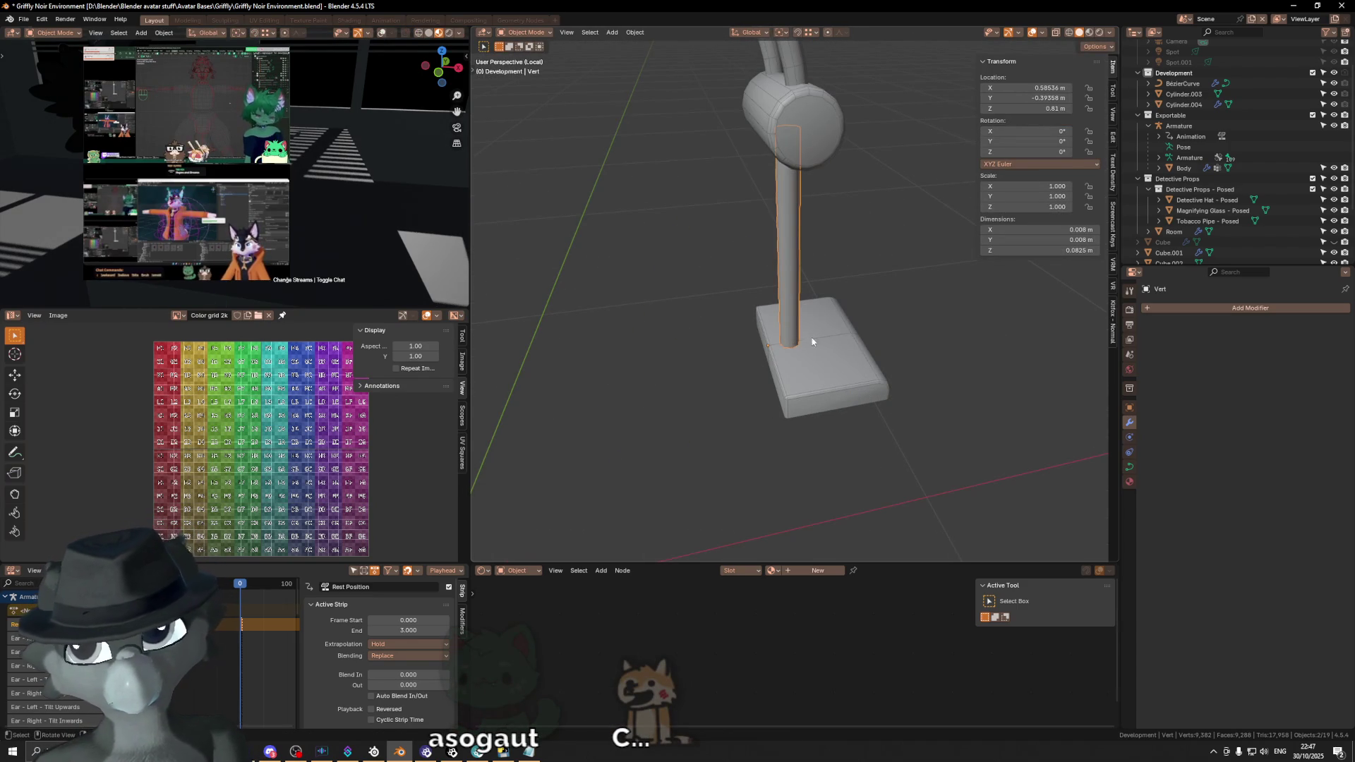
# Step: Re-check the stem's points from side and back orthographic views
pyautogui.press('Tab')
pyautogui.press('c')
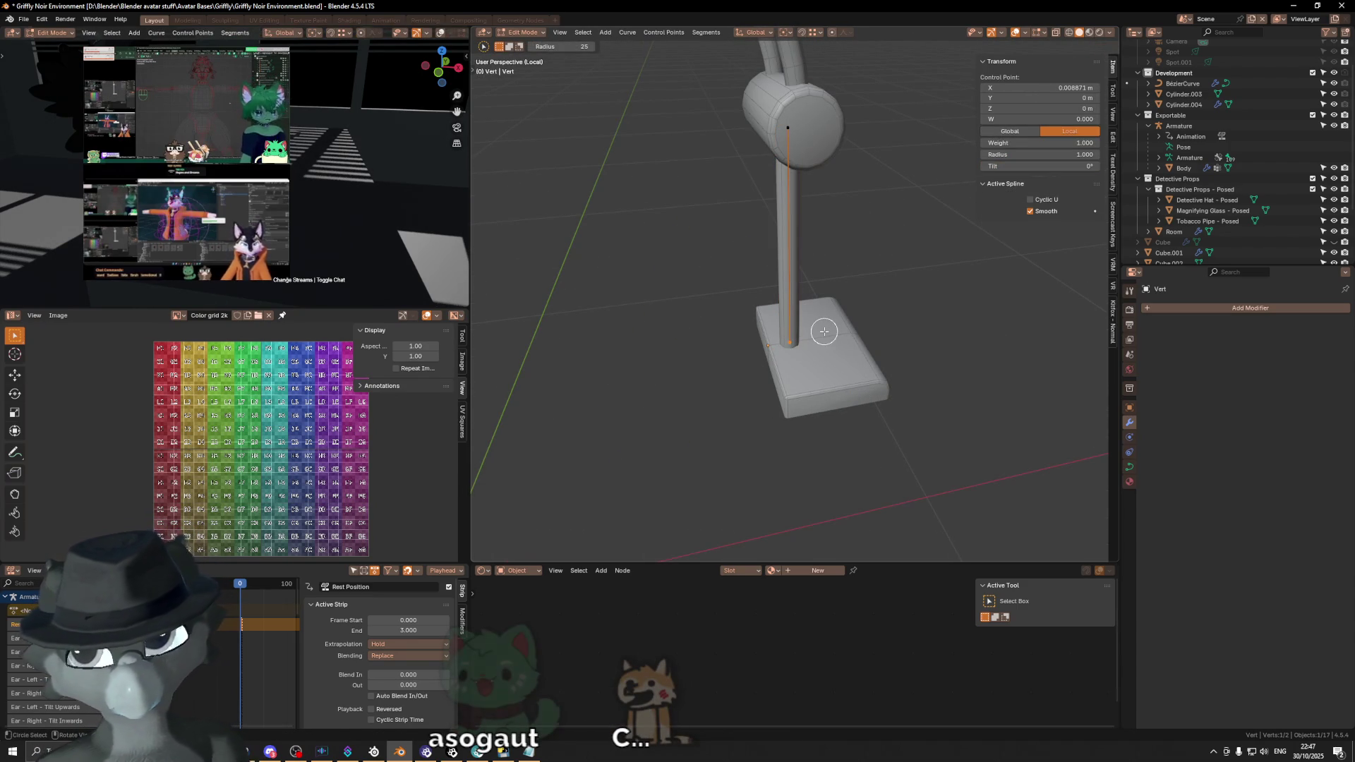
pyautogui.press('KP_3')
pyautogui.press('ctrl+KP_1')
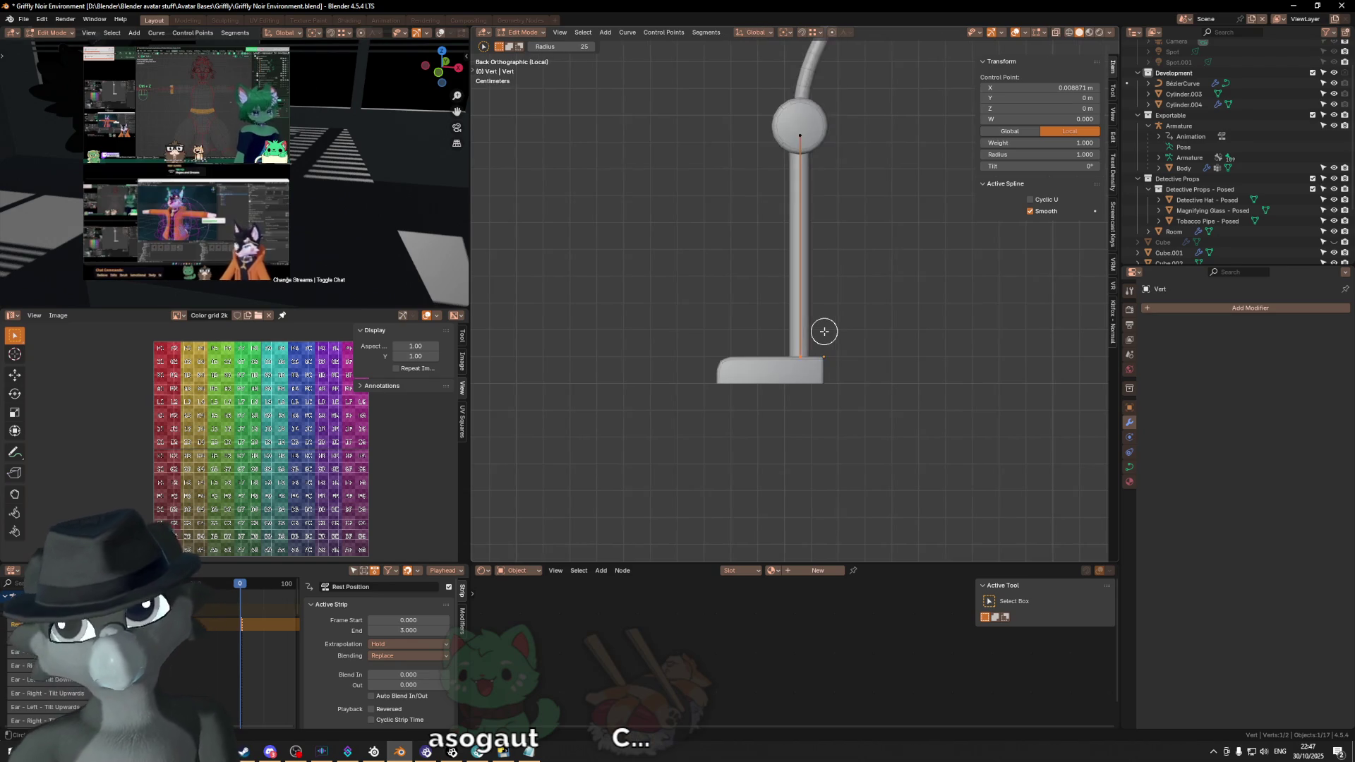
pyautogui.scroll(2, 825, 331)
pyautogui.press('Escape')
pyautogui.press('Tab')
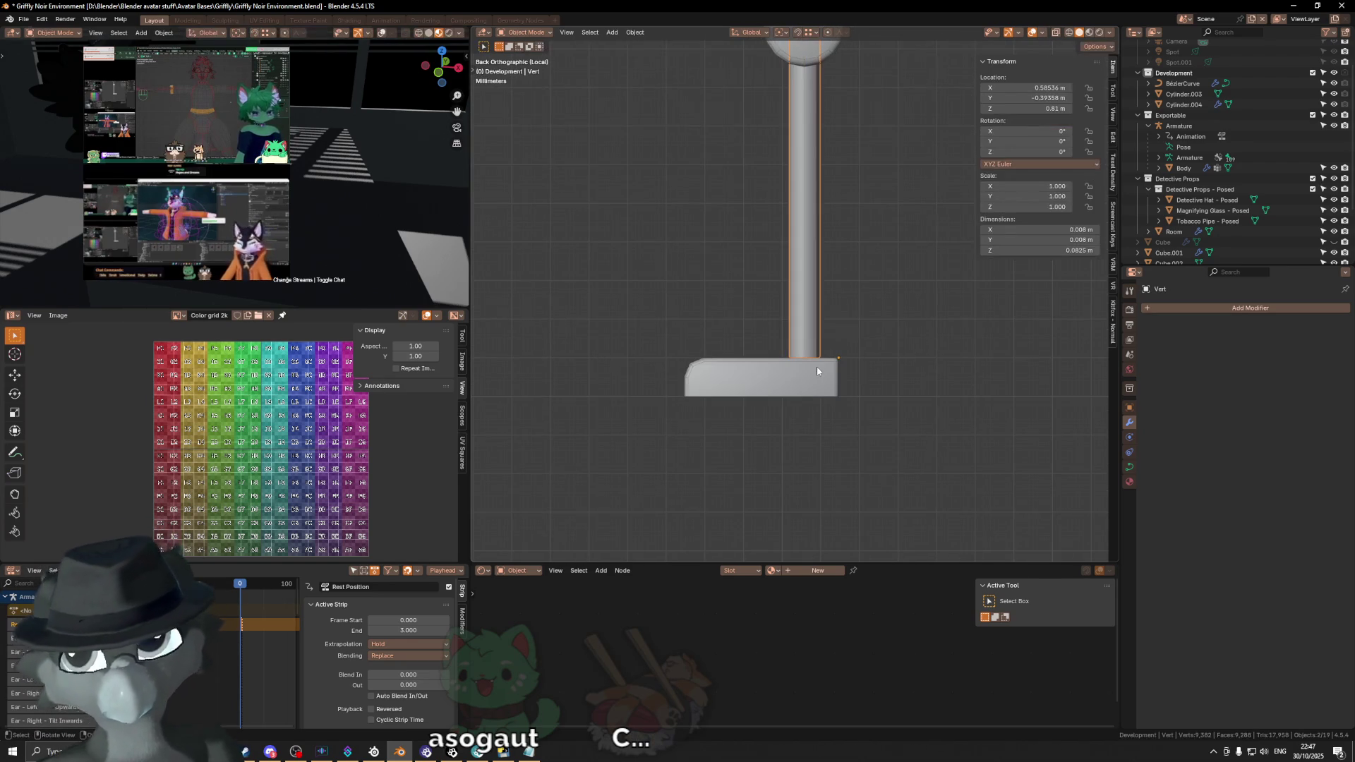
# Step: Inspect the base mesh and stem where they meet, viewing the base at an angle
pyautogui.click(813, 378)
pyautogui.press('Tab')
pyautogui.press('c')
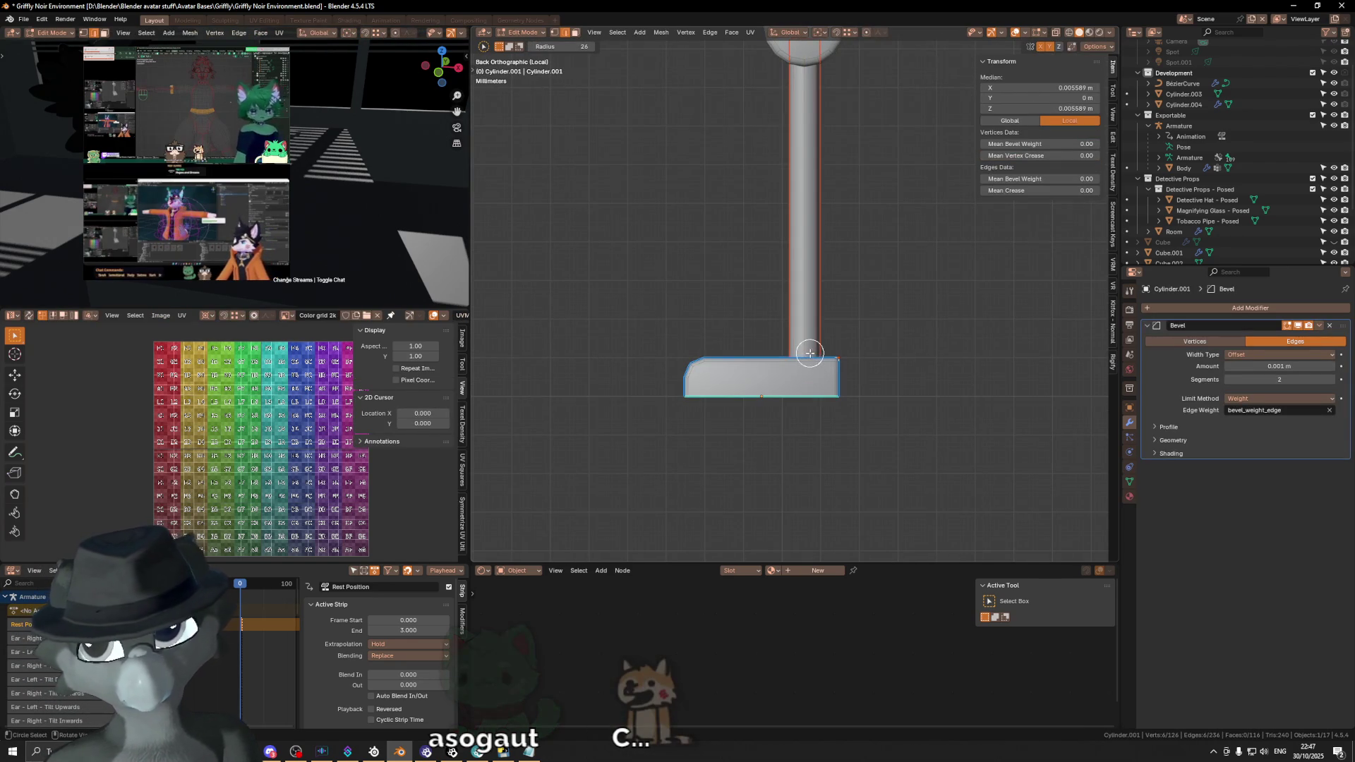
pyautogui.press('Escape')
pyautogui.press('Tab')
pyautogui.click(808, 323)
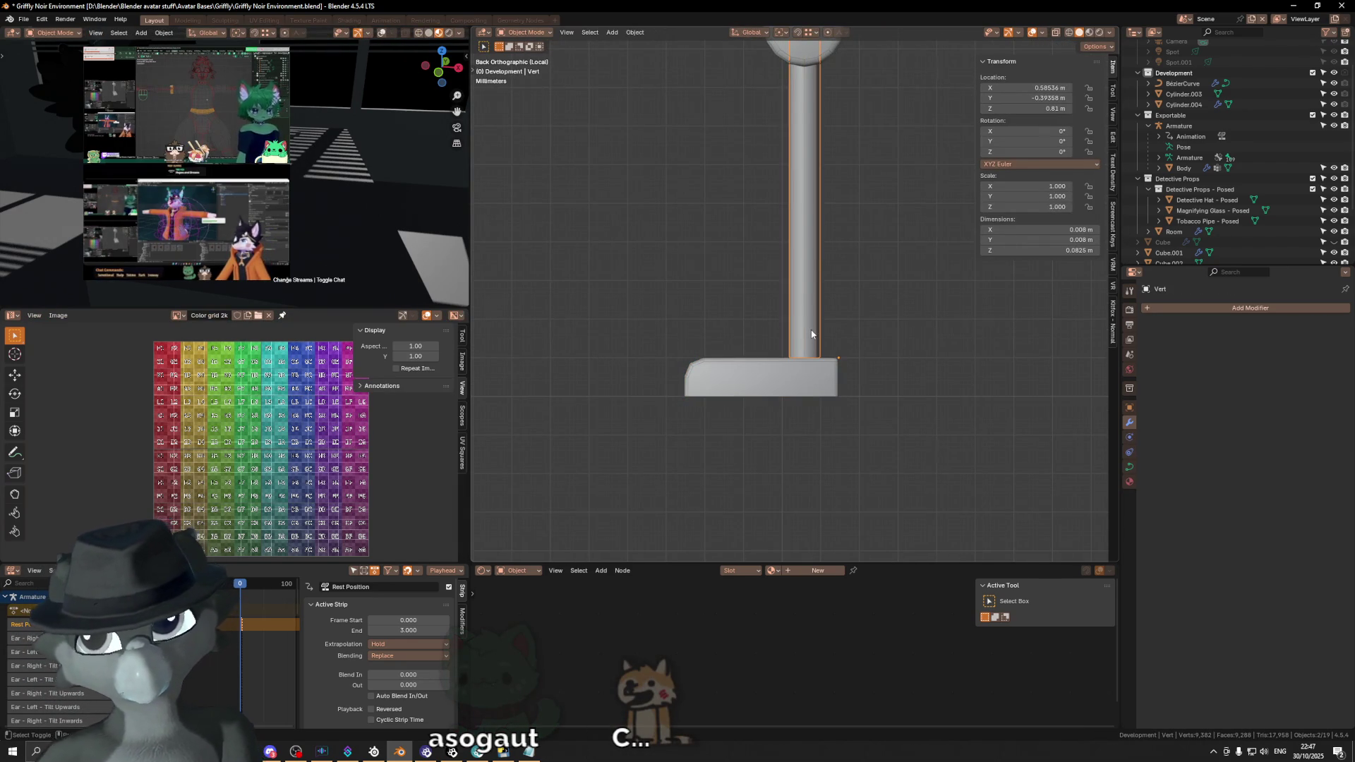
pyautogui.keyDown('shift'); pyautogui.moveTo(809, 329); pyautogui.dragTo(810, 324, button='middle'); pyautogui.keyUp('shift')
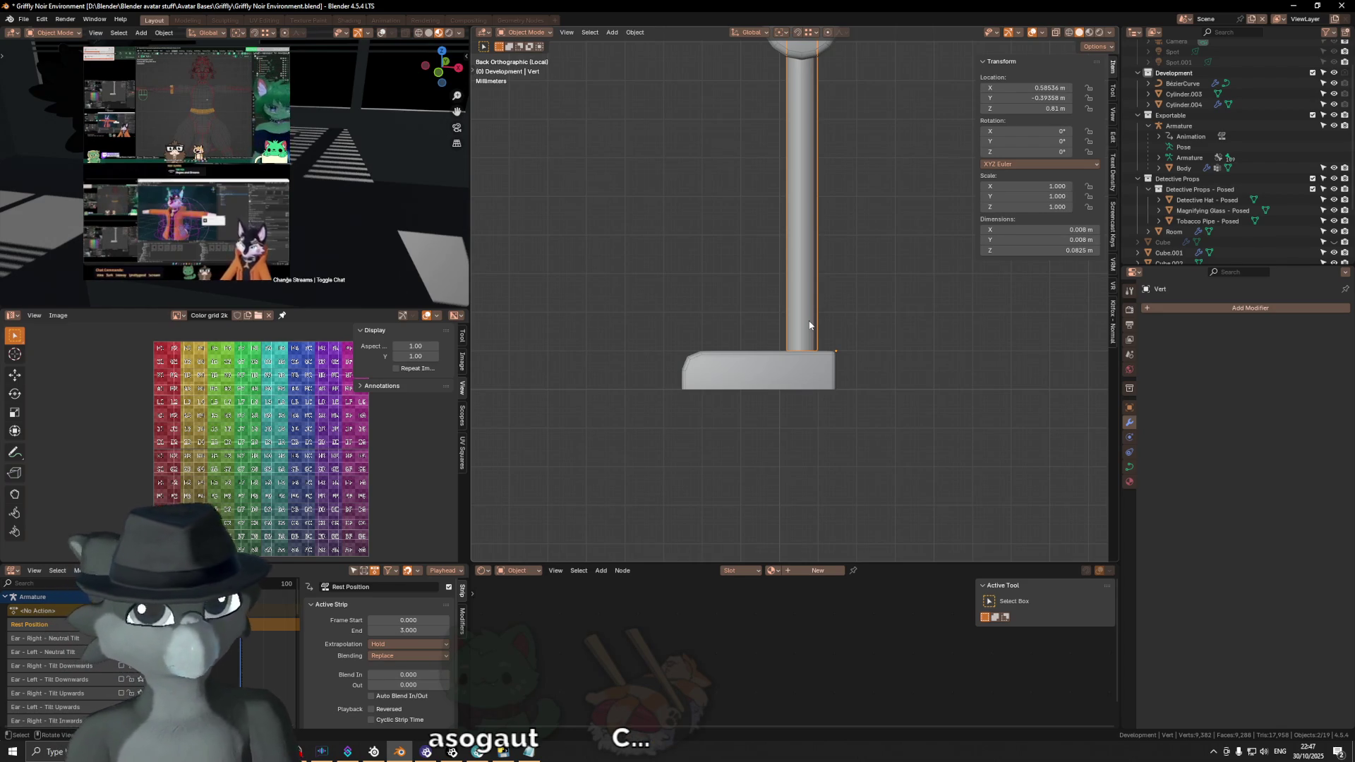
pyautogui.scroll(1, 811, 325)
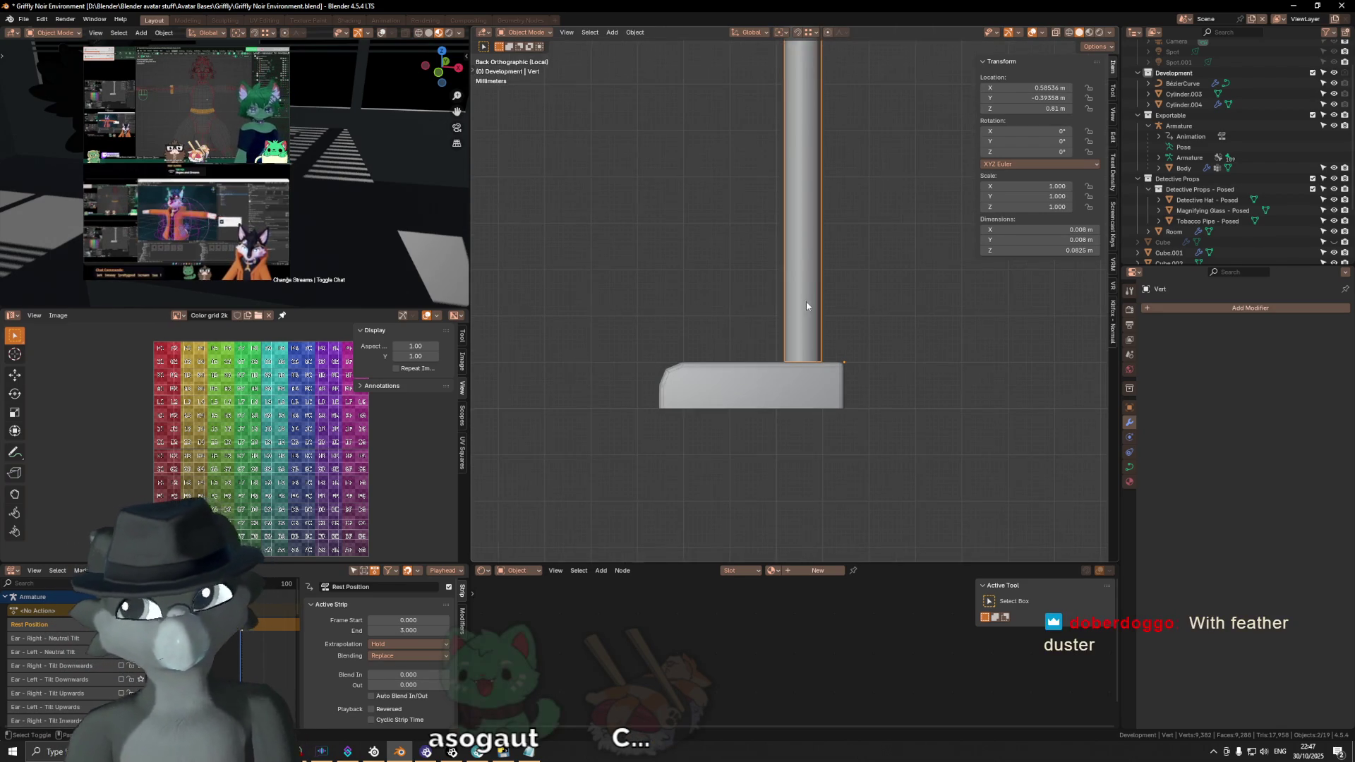
pyautogui.scroll(1, 814, 320)
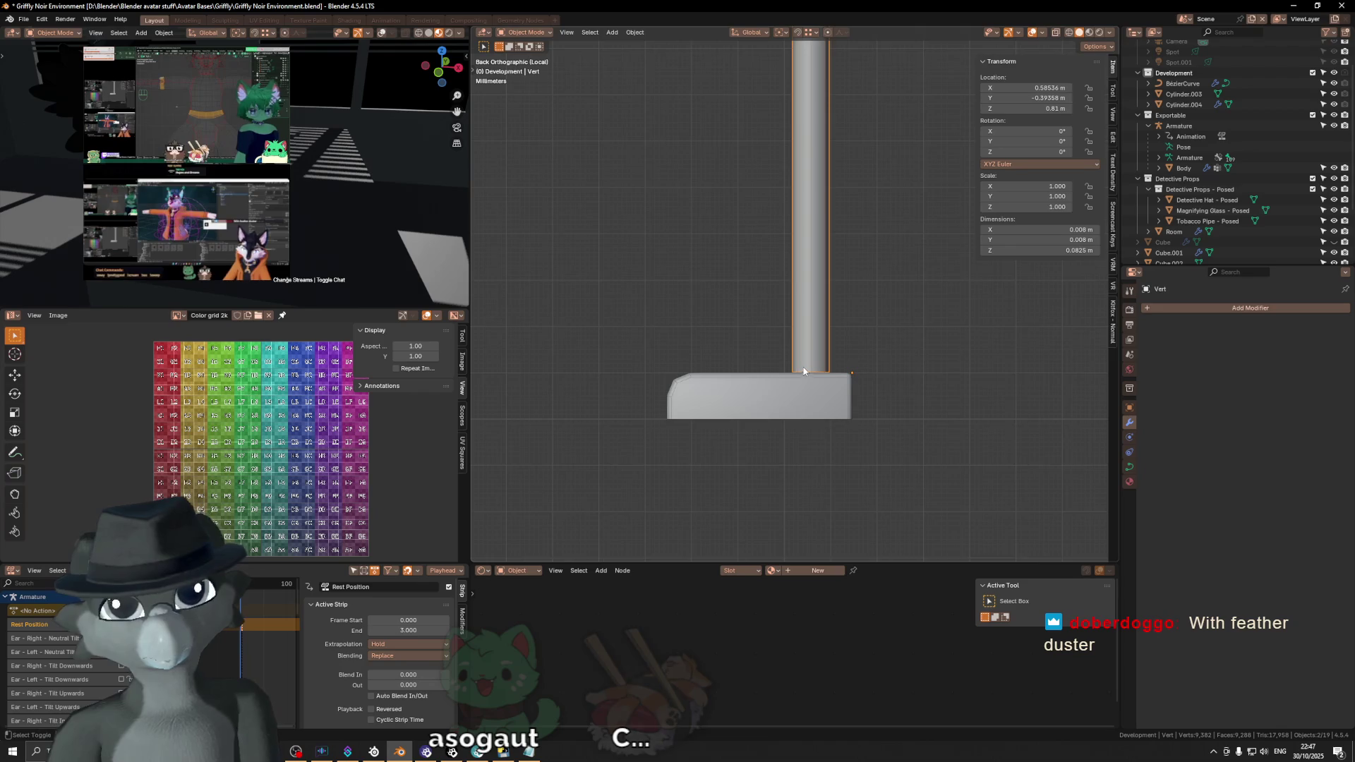
pyautogui.moveTo(793, 335); pyautogui.dragTo(860, 372, button='middle')
pyautogui.press('Tab')
pyautogui.press('Tab')
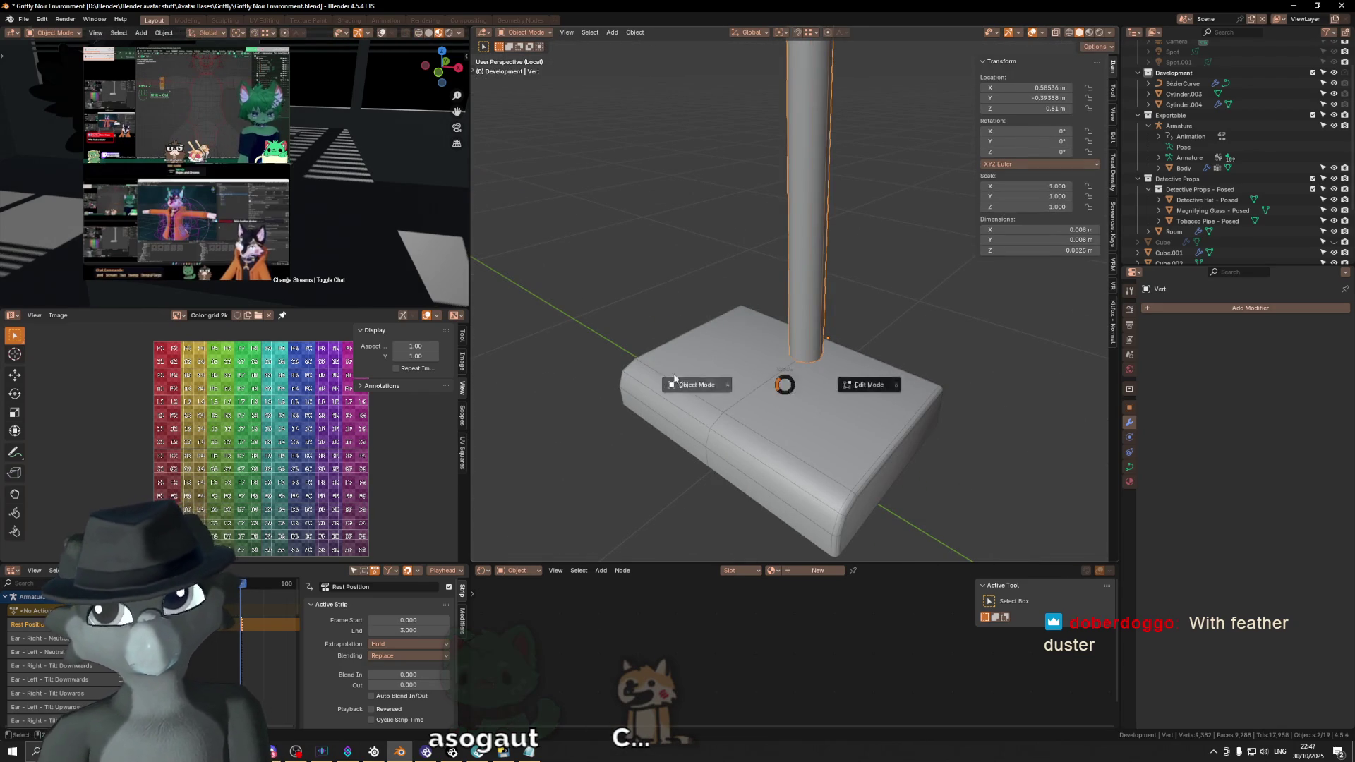
# Step: Dissolve the extra edge loop from the base with Ctrl+X and return to Object Mode
pyautogui.click(747, 388)
pyautogui.press('Tab')
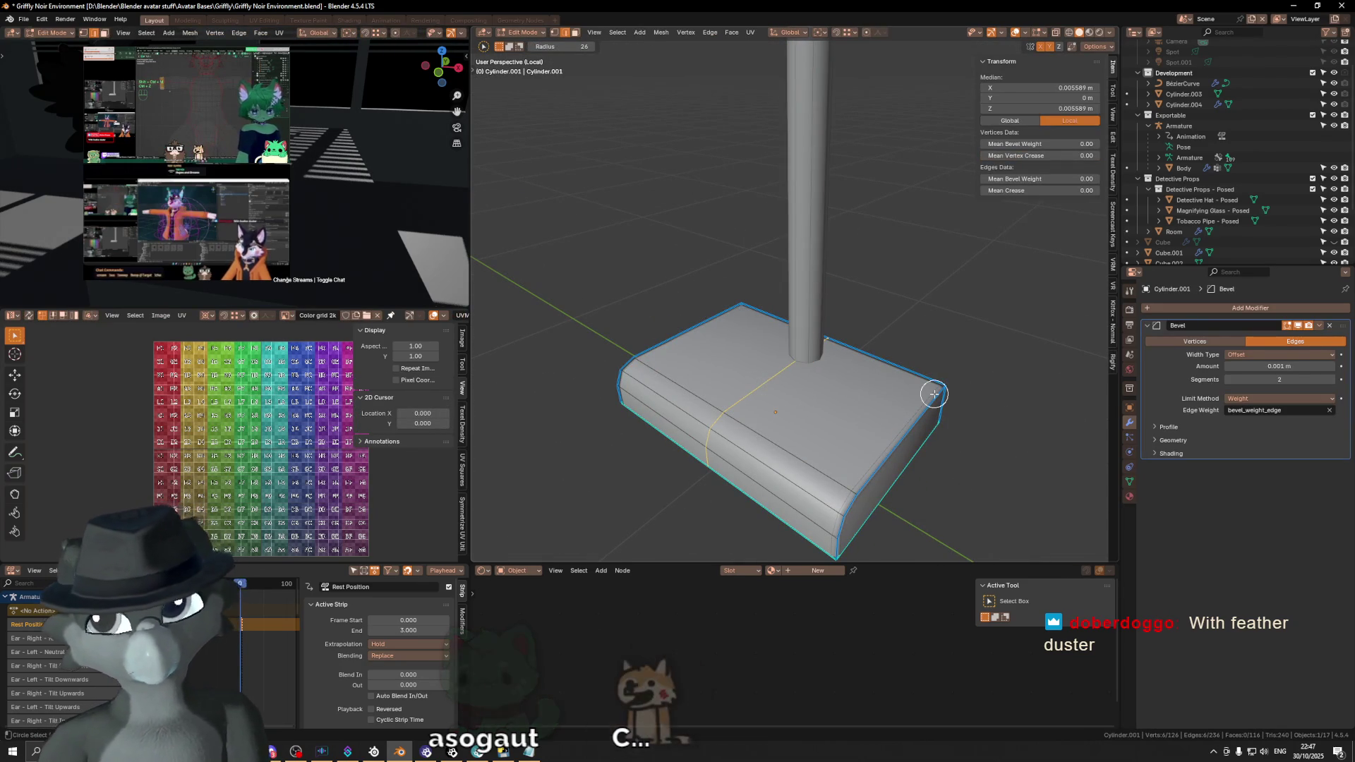
pyautogui.hotkey('ctrl', 'x')
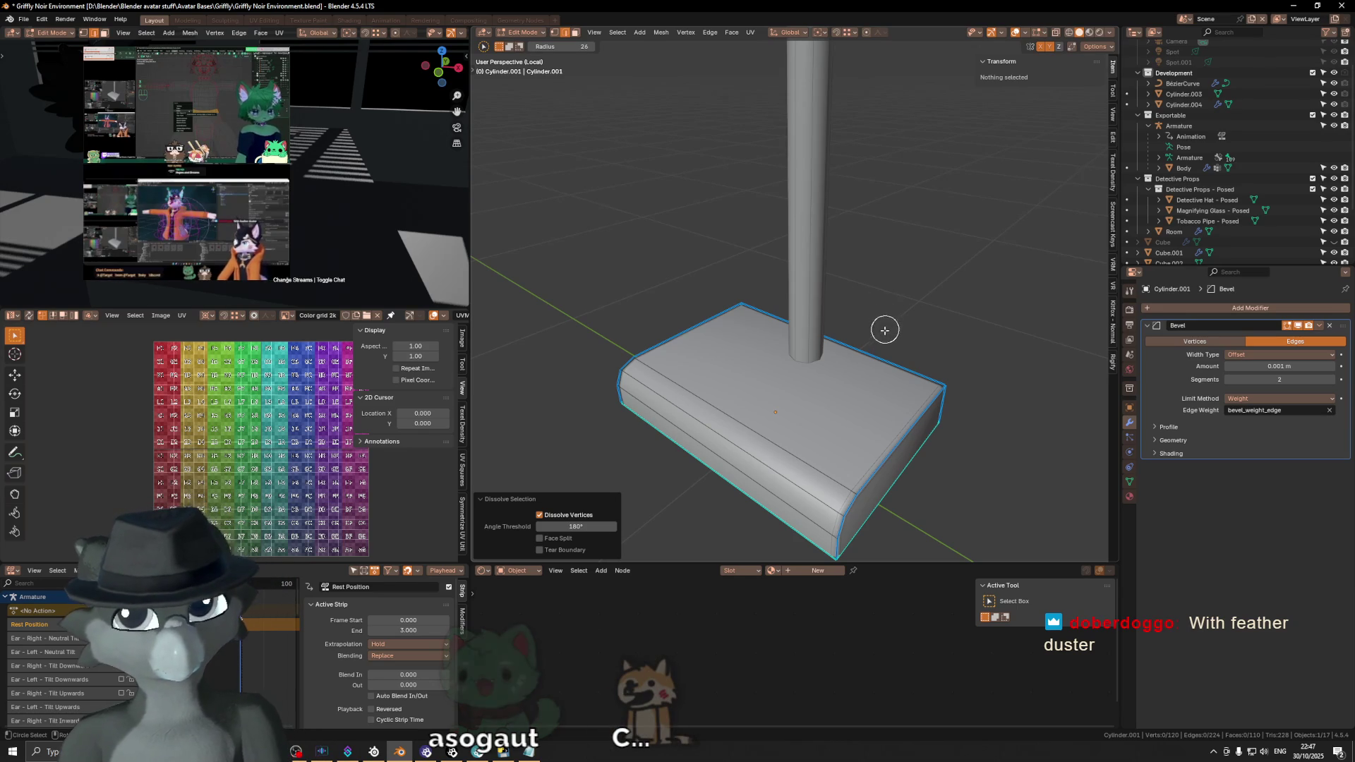
pyautogui.press('Tab')
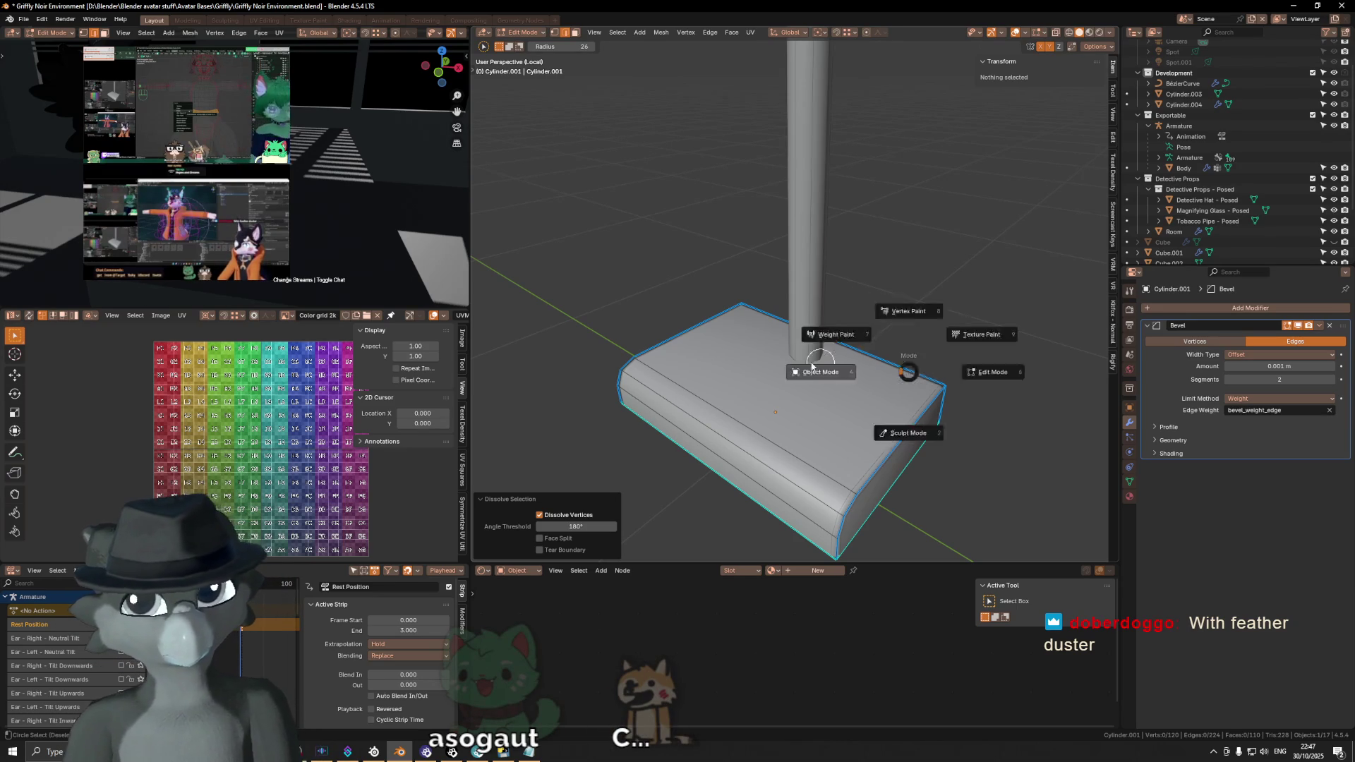
pyautogui.click(828, 348)
pyautogui.moveTo(846, 350)
pyautogui.mouseDown(button='middle')
pyautogui.moveTo(819, 330)
pyautogui.moveTo(791, 355)
pyautogui.mouseUp(button='middle')
# Step: Snap the 3D cursor to the stem's bottom point and set the stem's origin there
pyautogui.press('Tab')
pyautogui.press('c')
pyautogui.click(918, 352)
pyautogui.press('Tab')
pyautogui.press('q')
pyautogui.click(912, 354)
pyautogui.moveTo(917, 354); pyautogui.dragTo(913, 336, button='middle')
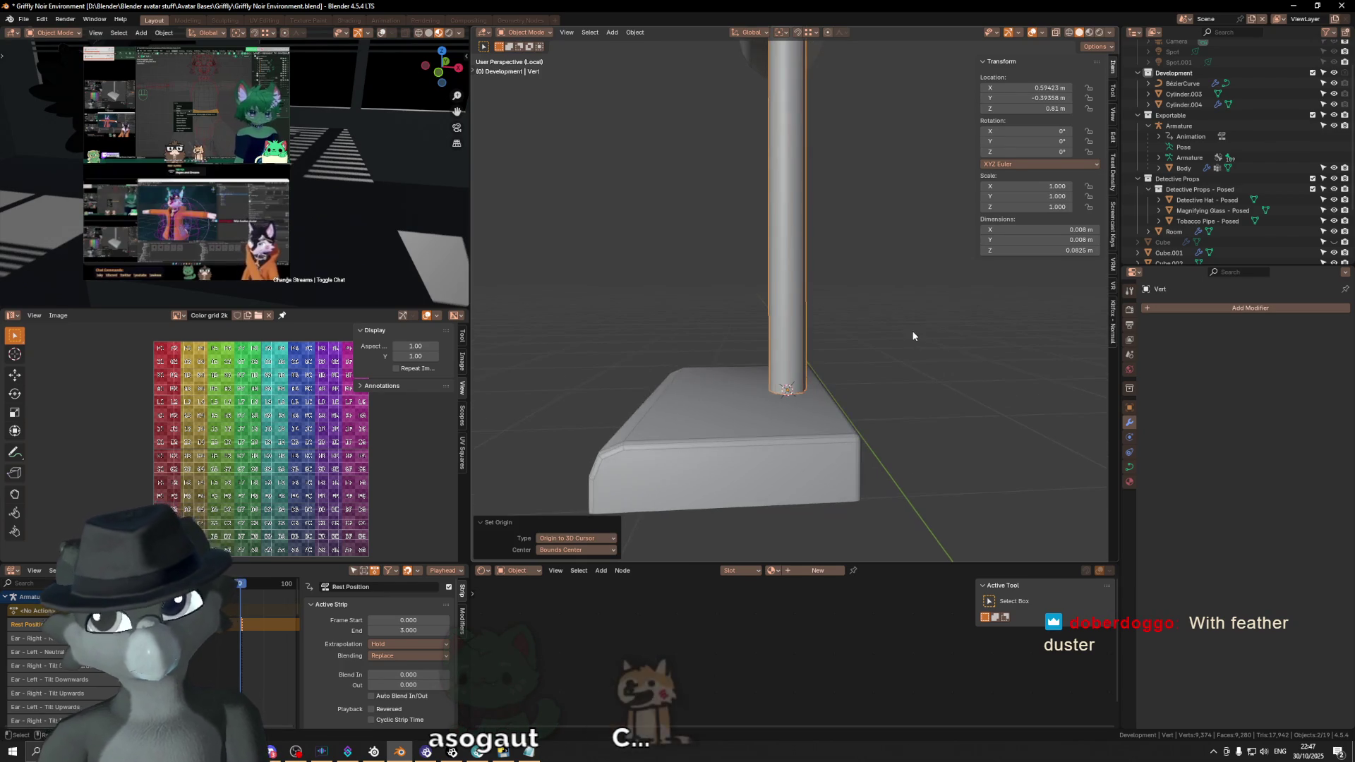
# Step: Frame the stem and base in Back Orthographic view and select the base
pyautogui.press('KP_1')
pyautogui.press('KP_3')
pyautogui.press('ctrl+KP_1')
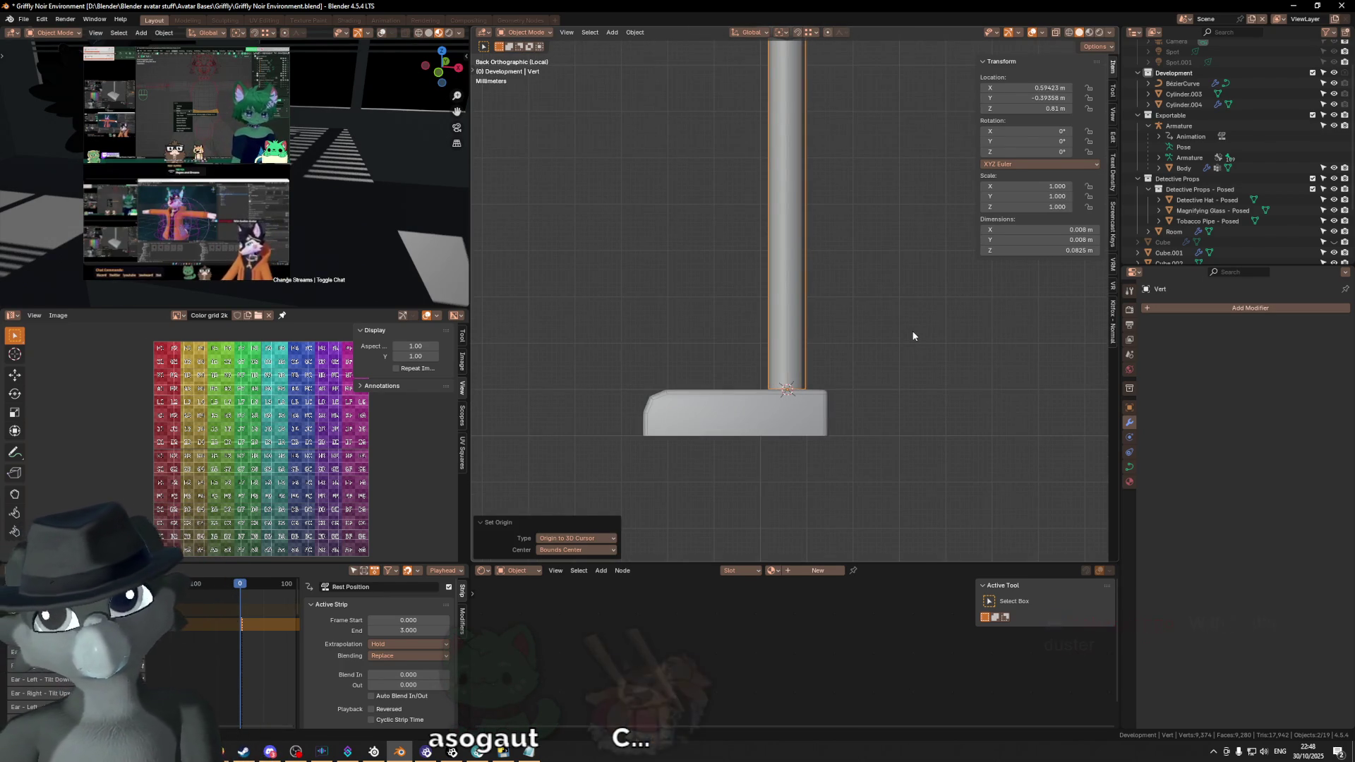
pyautogui.keyDown('shift'); pyautogui.moveTo(845, 408); pyautogui.dragTo(842, 392, button='middle'); pyautogui.keyUp('shift')
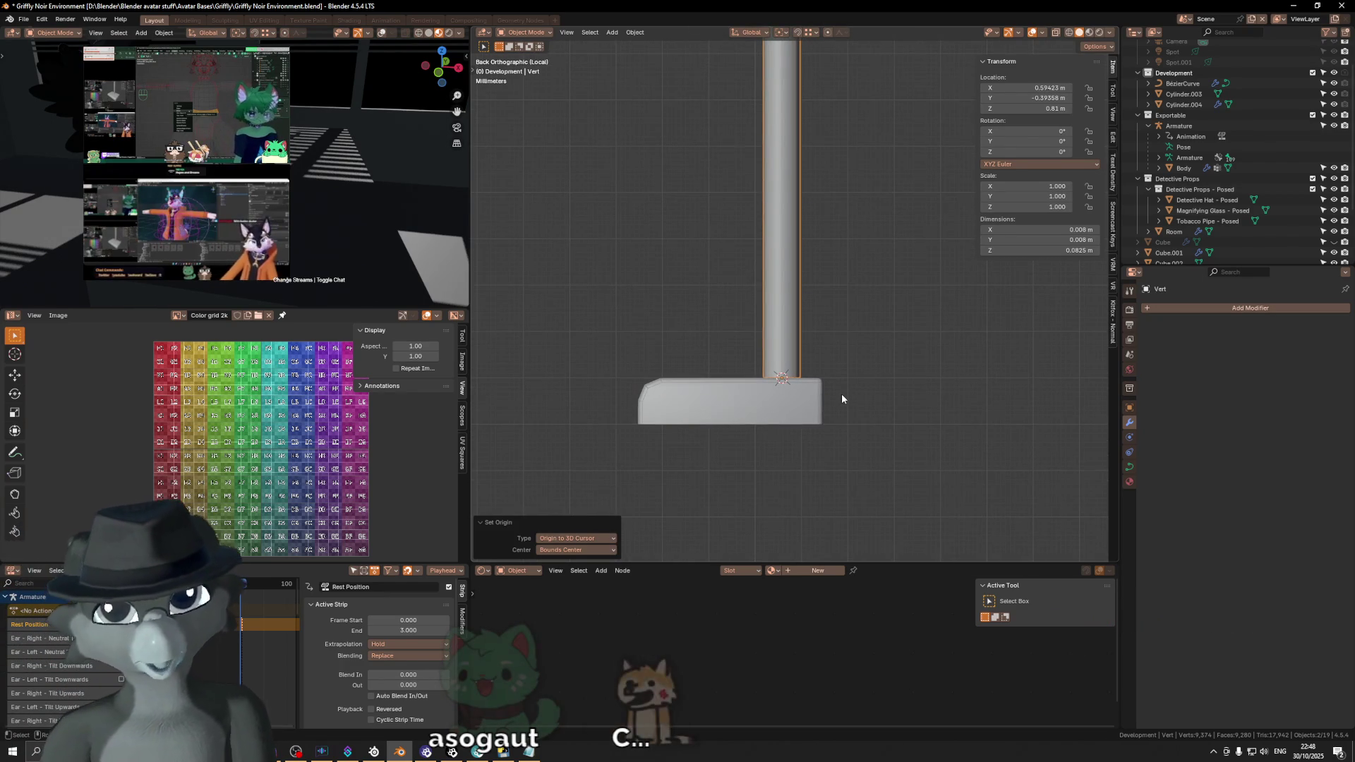
pyautogui.click(791, 411)
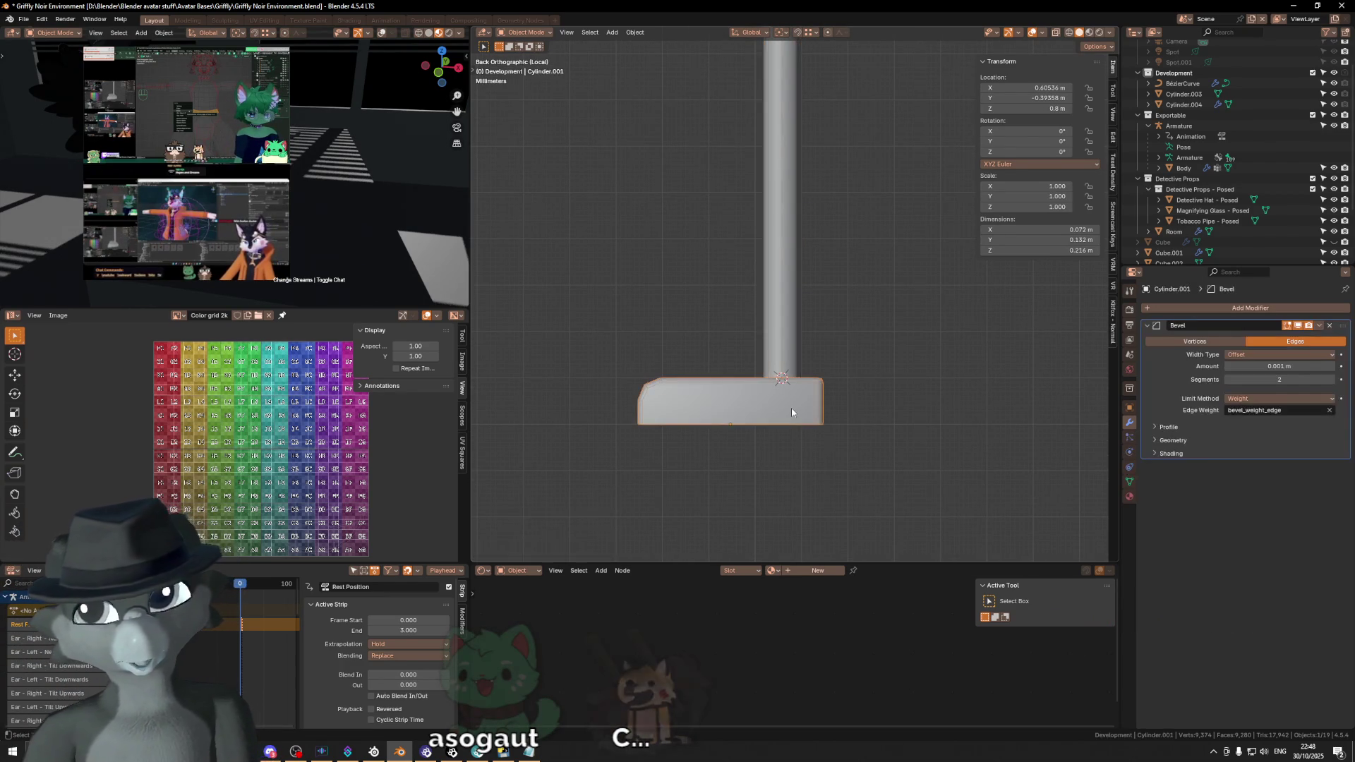
pyautogui.keyDown('shift'); pyautogui.moveTo(791, 410); pyautogui.dragTo(718, 386, button='middle'); pyautogui.keyUp('shift')
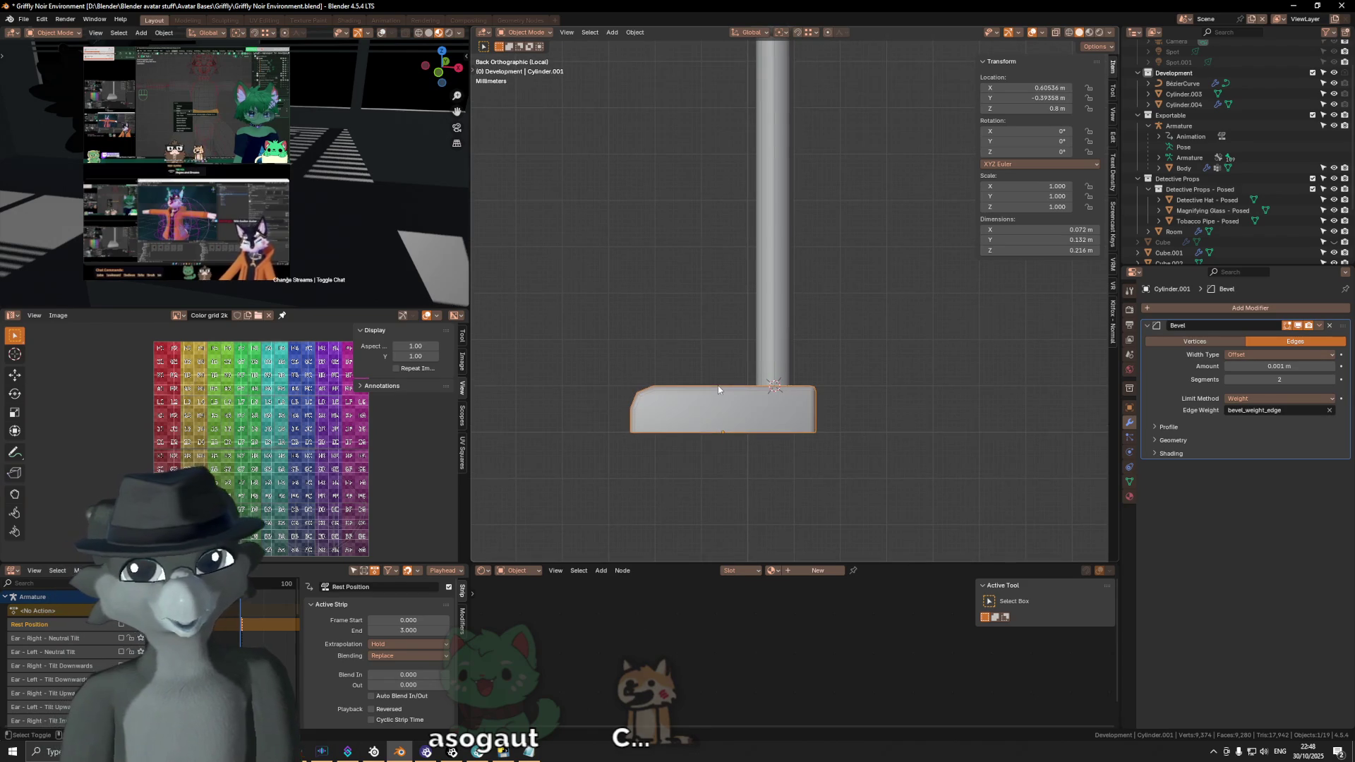
pyautogui.scroll(1, 779, 411)
pyautogui.scroll(1, 778, 413)
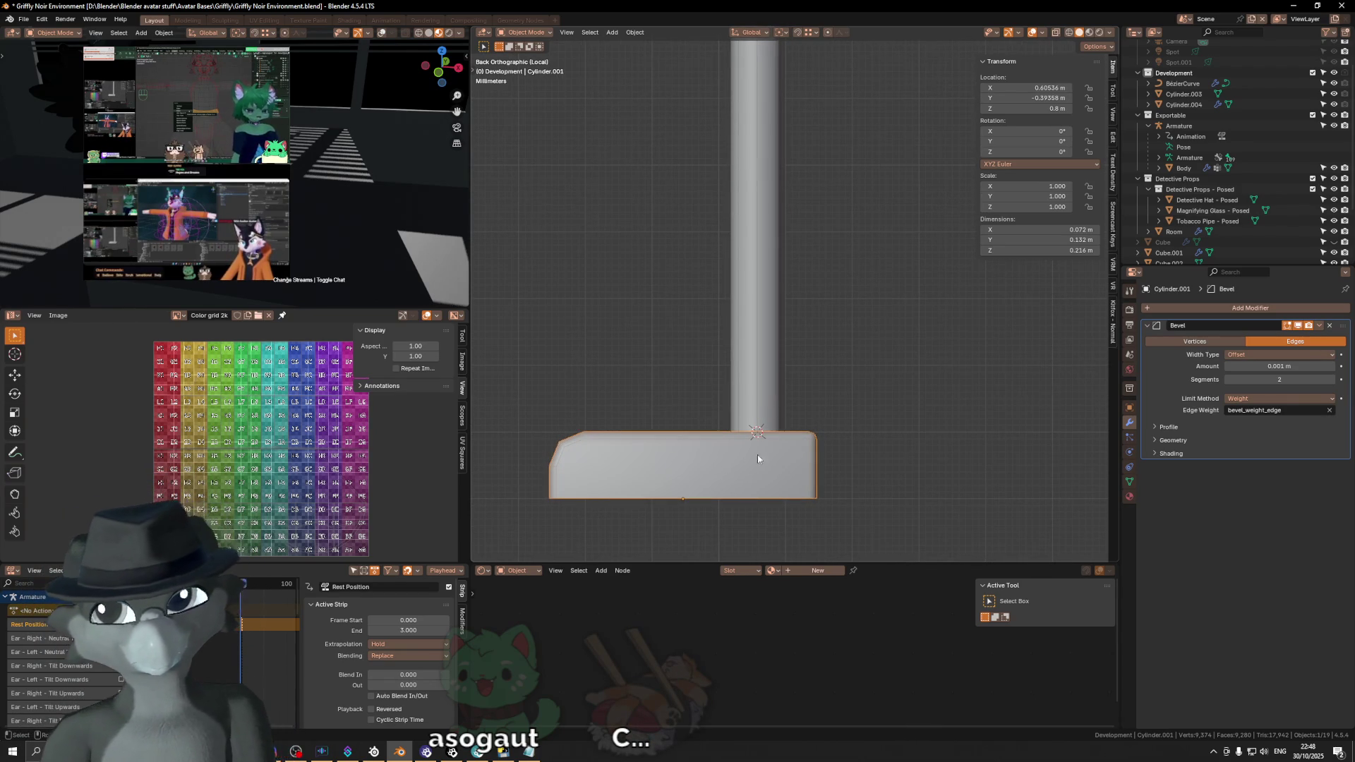
# Step: Enter mesh editing on the base and start a cut constrained straight down along Z
pyautogui.press('Tab')
pyautogui.press('c')
pyautogui.press('Escape')
pyautogui.press('k')
pyautogui.click(754, 424)
pyautogui.press('z')
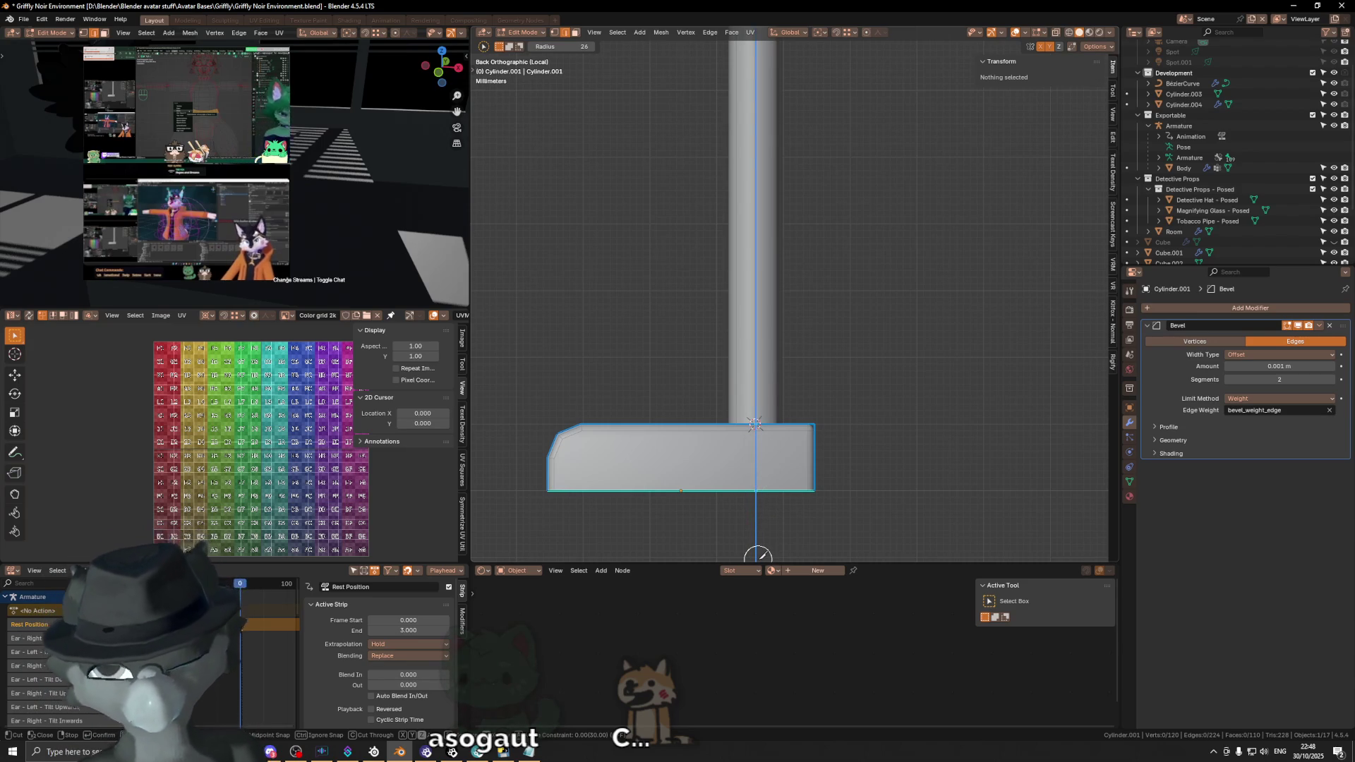
# Step: Confirm the knife cut through the base and switch snapping from vertices to edges
pyautogui.press('Return')
pyautogui.scroll(2, 766, 445)
pyautogui.scroll(1, 726, 460)
pyautogui.press('Escape')
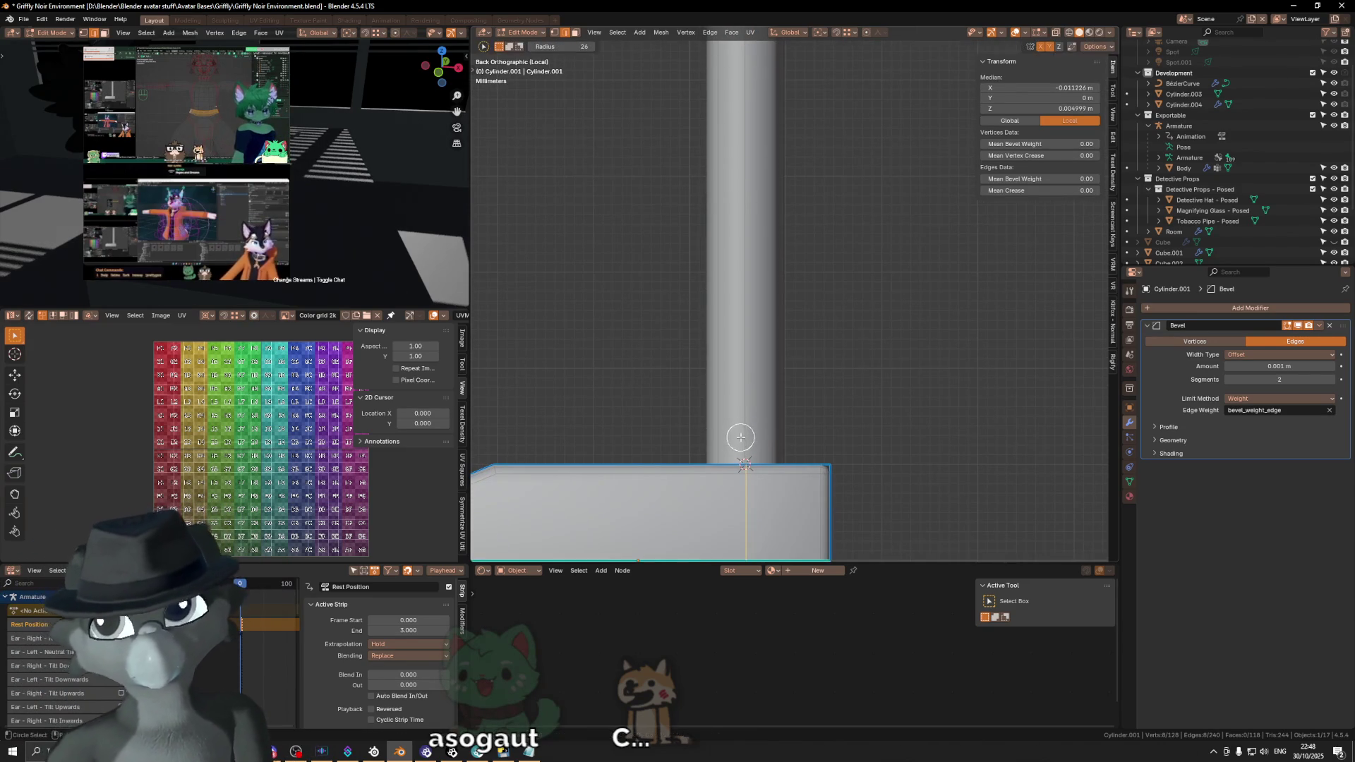
pyautogui.click(848, 32)
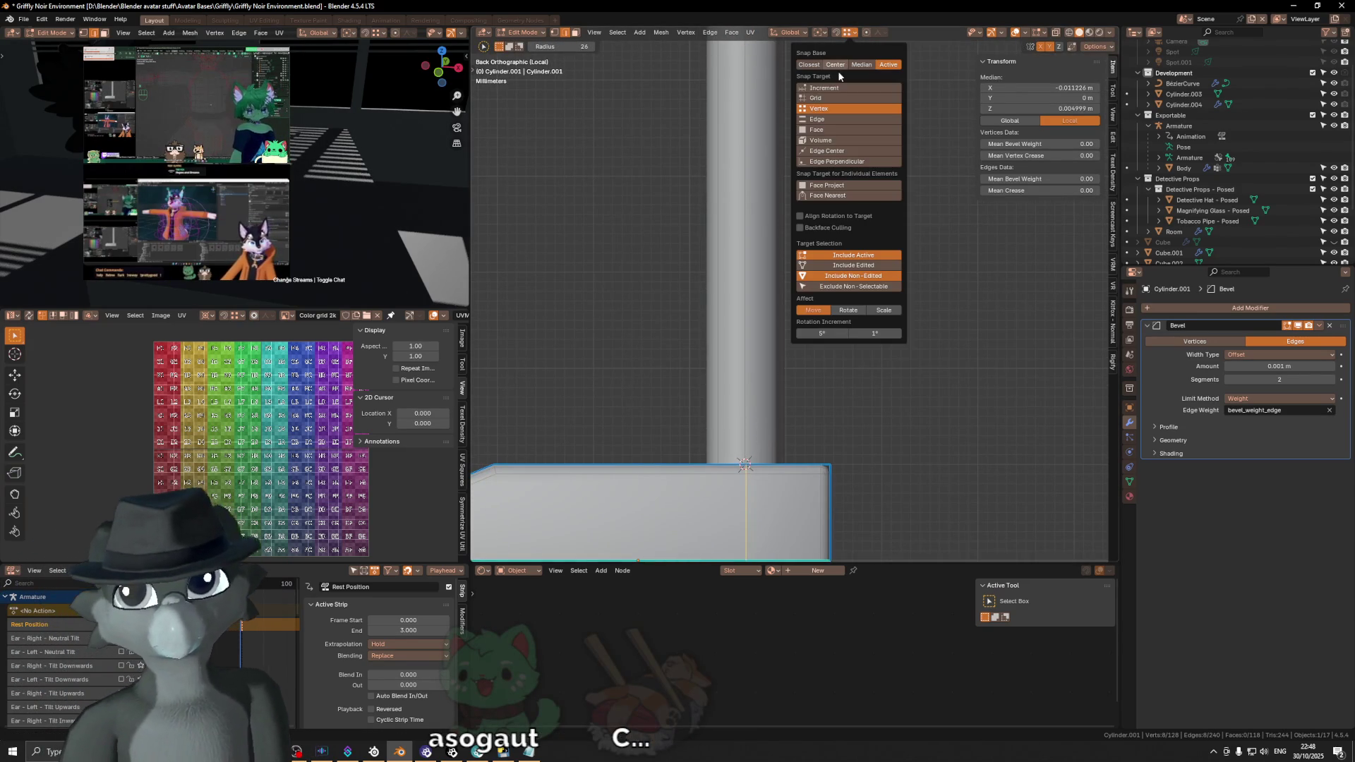
pyautogui.click(836, 118)
# Step: Slide the base's top edge along Y with edge snapping to give the block a sloped top
pyautogui.press('g')
pyautogui.press('y')
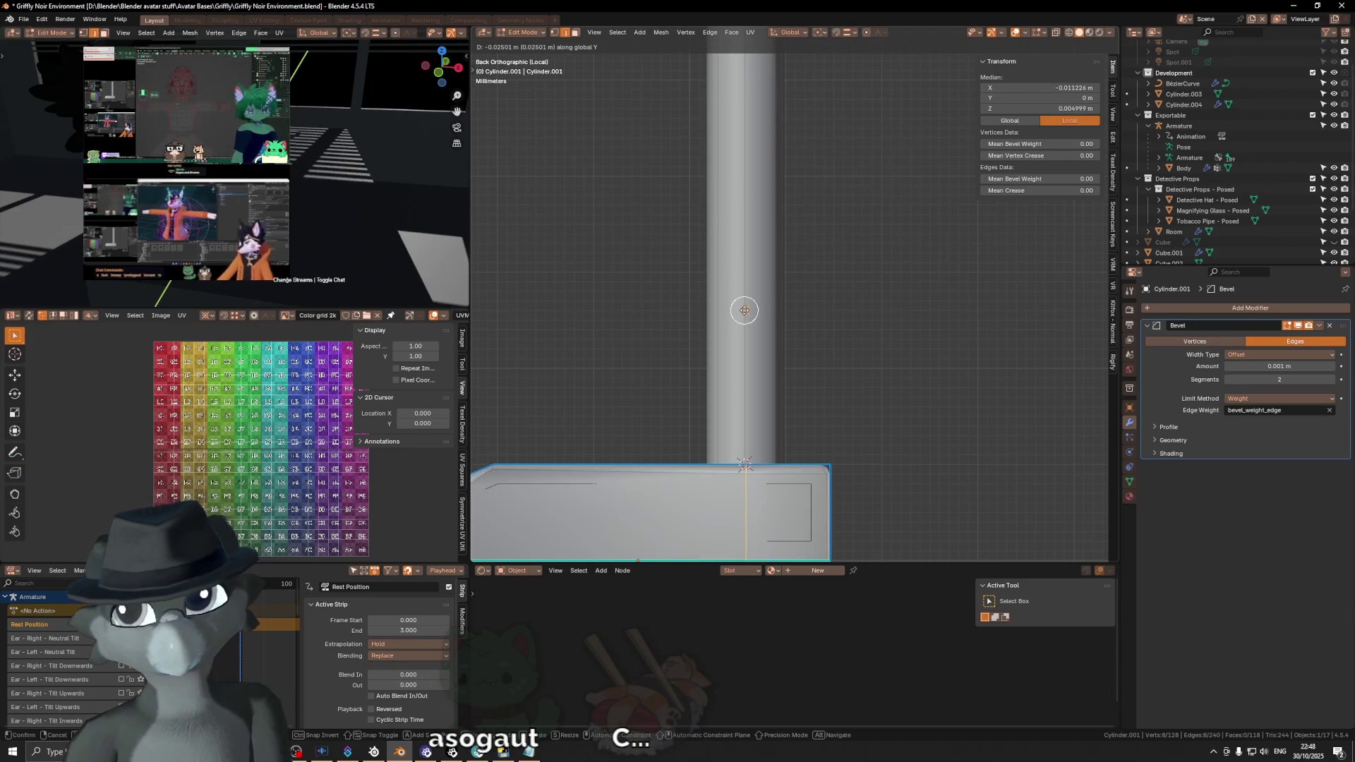
pyautogui.rightClick(750, 320)
pyautogui.click(851, 33)
pyautogui.scroll(-5, 699, 257)
pyautogui.scroll(3, 768, 324)
pyautogui.press('g')
pyautogui.press('y')
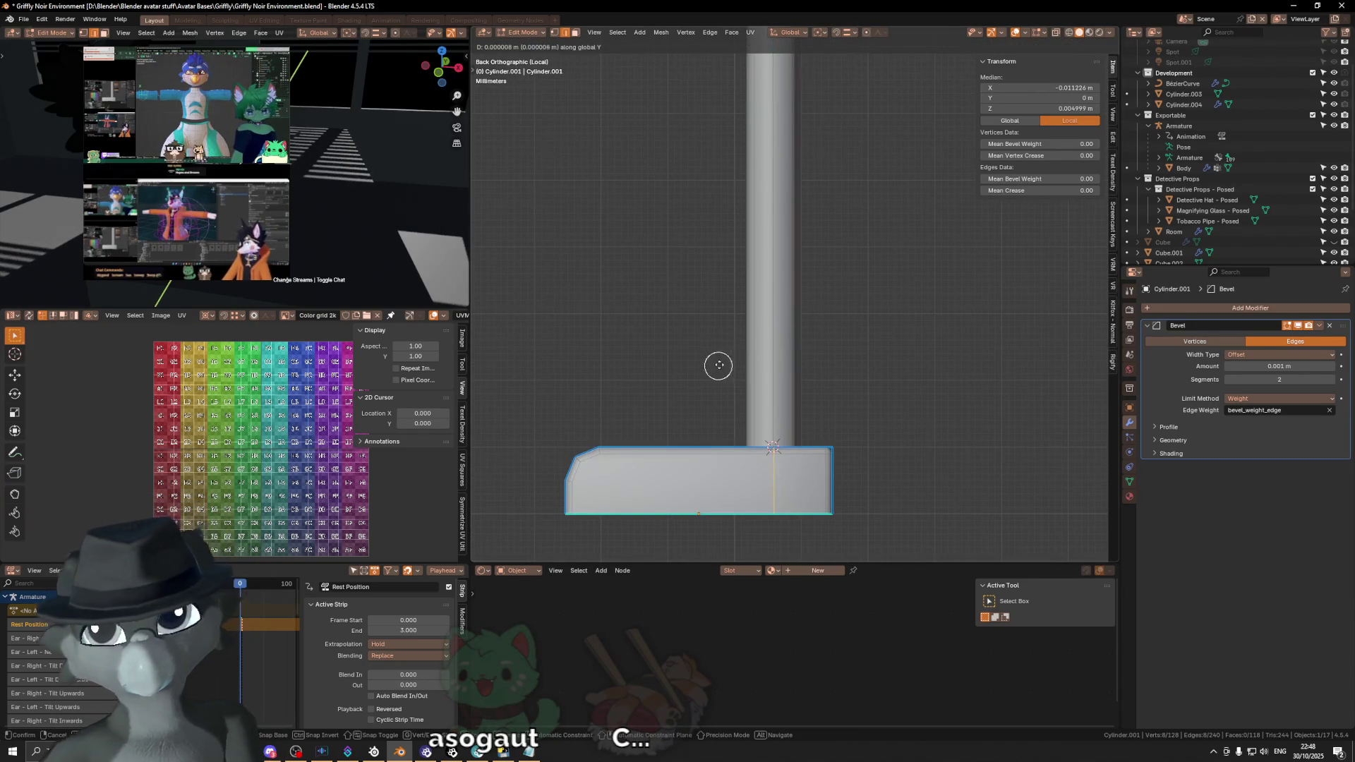
pyautogui.click(770, 363)
pyautogui.scroll(2, 770, 364)
# Step: Add an extra loop cut across the block and move its origin to the 3D cursor
pyautogui.moveTo(763, 417)
pyautogui.mouseDown(button='middle')
pyautogui.moveTo(842, 265)
pyautogui.moveTo(863, 332)
pyautogui.moveTo(848, 347)
pyautogui.moveTo(807, 255)
pyautogui.moveTo(780, 300)
pyautogui.moveTo(812, 314)
pyautogui.mouseUp(button='middle')
pyautogui.scroll(-4, 875, 303)
pyautogui.hotkey('ctrl', 'r')
pyautogui.click(812, 313)
pyautogui.press('c')
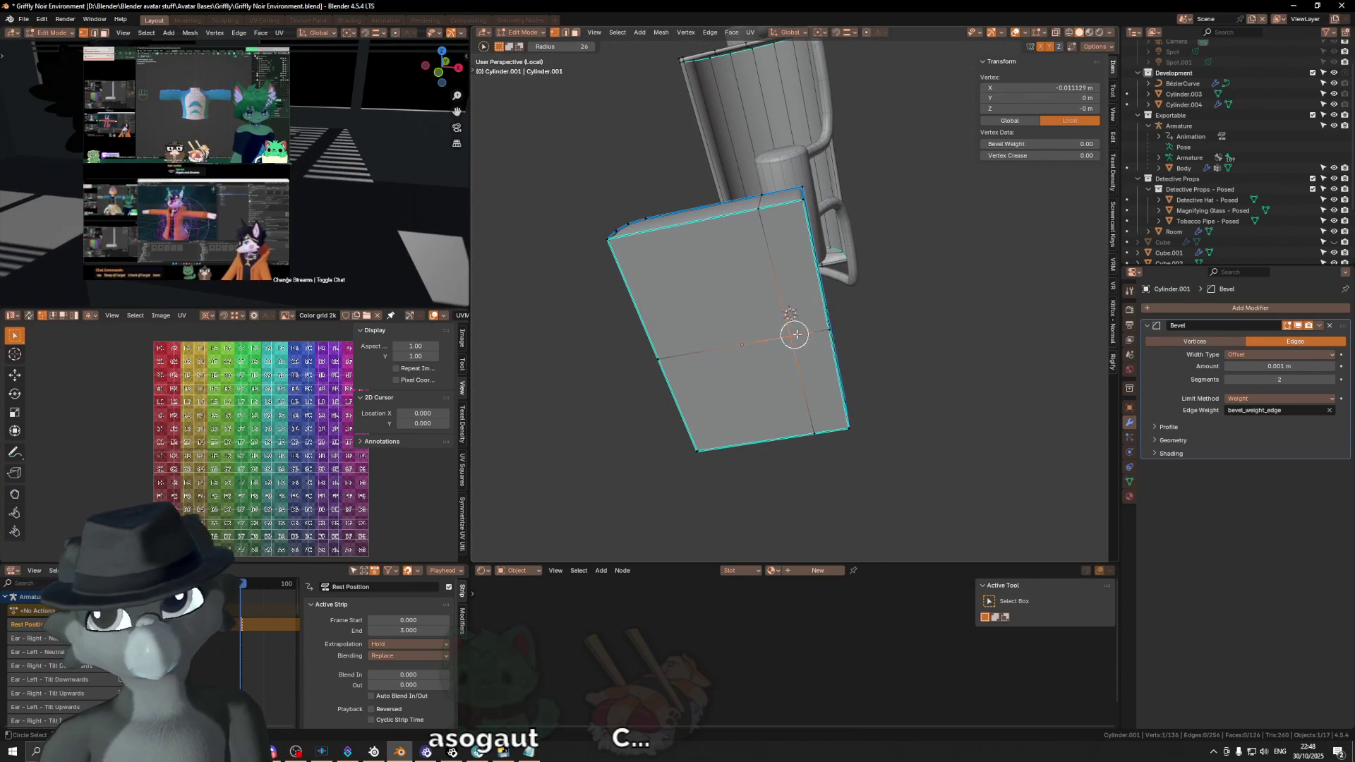
pyautogui.click(870, 325)
pyautogui.press('Tab')
pyautogui.press('q')
pyautogui.click(907, 337)
# Step: Check the block's front edge, leave mesh editing, and start editing the lamp pole curve instead
pyautogui.moveTo(905, 341)
pyautogui.mouseDown(button='middle')
pyautogui.moveTo(798, 253)
pyautogui.moveTo(779, 359)
pyautogui.moveTo(767, 331)
pyautogui.moveTo(774, 345)
pyautogui.moveTo(934, 365)
pyautogui.moveTo(952, 321)
pyautogui.moveTo(925, 336)
pyautogui.moveTo(855, 303)
pyautogui.moveTo(833, 384)
pyautogui.moveTo(769, 350)
pyautogui.moveTo(748, 360)
pyautogui.moveTo(756, 378)
pyautogui.moveTo(737, 370)
pyautogui.mouseUp(button='middle')
pyautogui.press('Tab')
pyautogui.press('c')
pyautogui.click(775, 357)
pyautogui.press('Escape')
pyautogui.press('Tab')
pyautogui.click(791, 330)
pyautogui.click(952, 321)
pyautogui.click(749, 359)
pyautogui.press('Tab')
pyautogui.press('c')
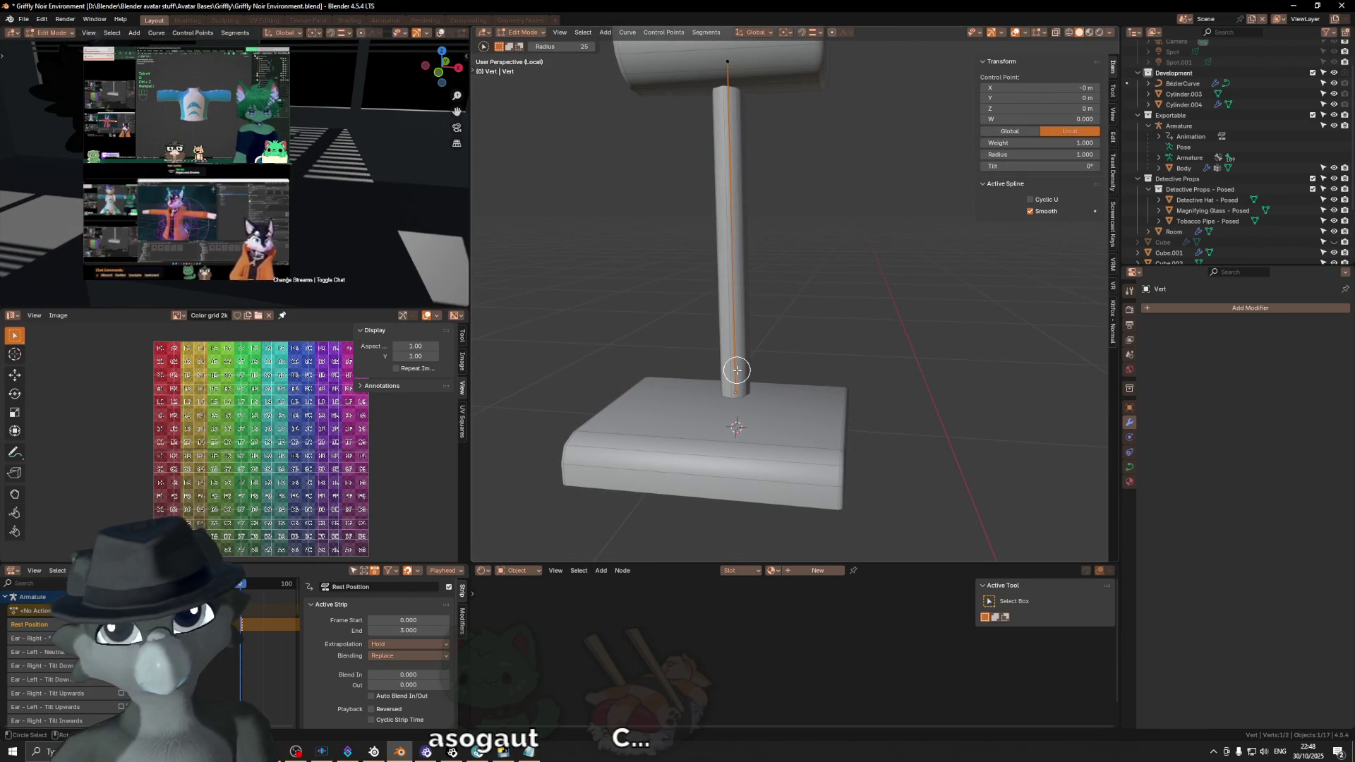
# Step: Inspect the pole against the base from front and right ortho views, ending in Object Mode
pyautogui.press('KP_1')
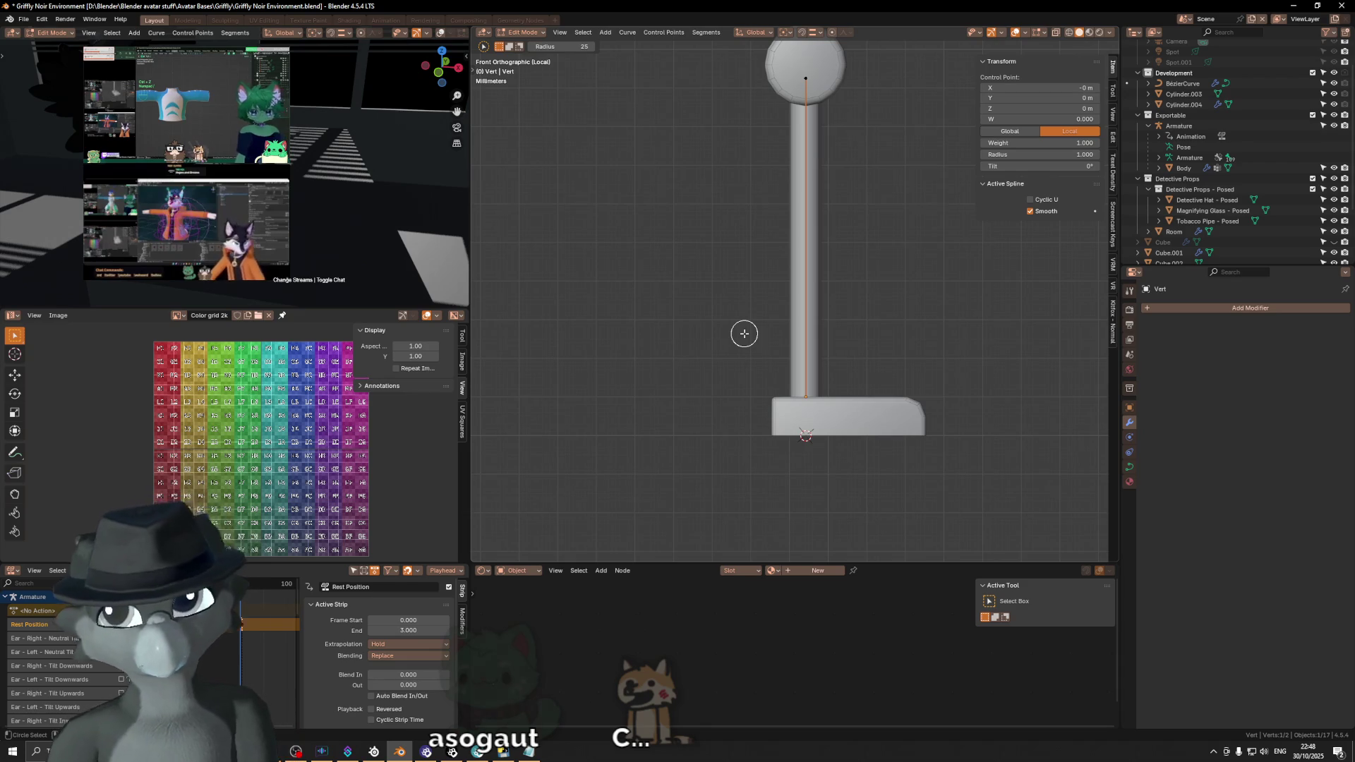
pyautogui.press('KP_3')
pyautogui.scroll(4, 730, 343)
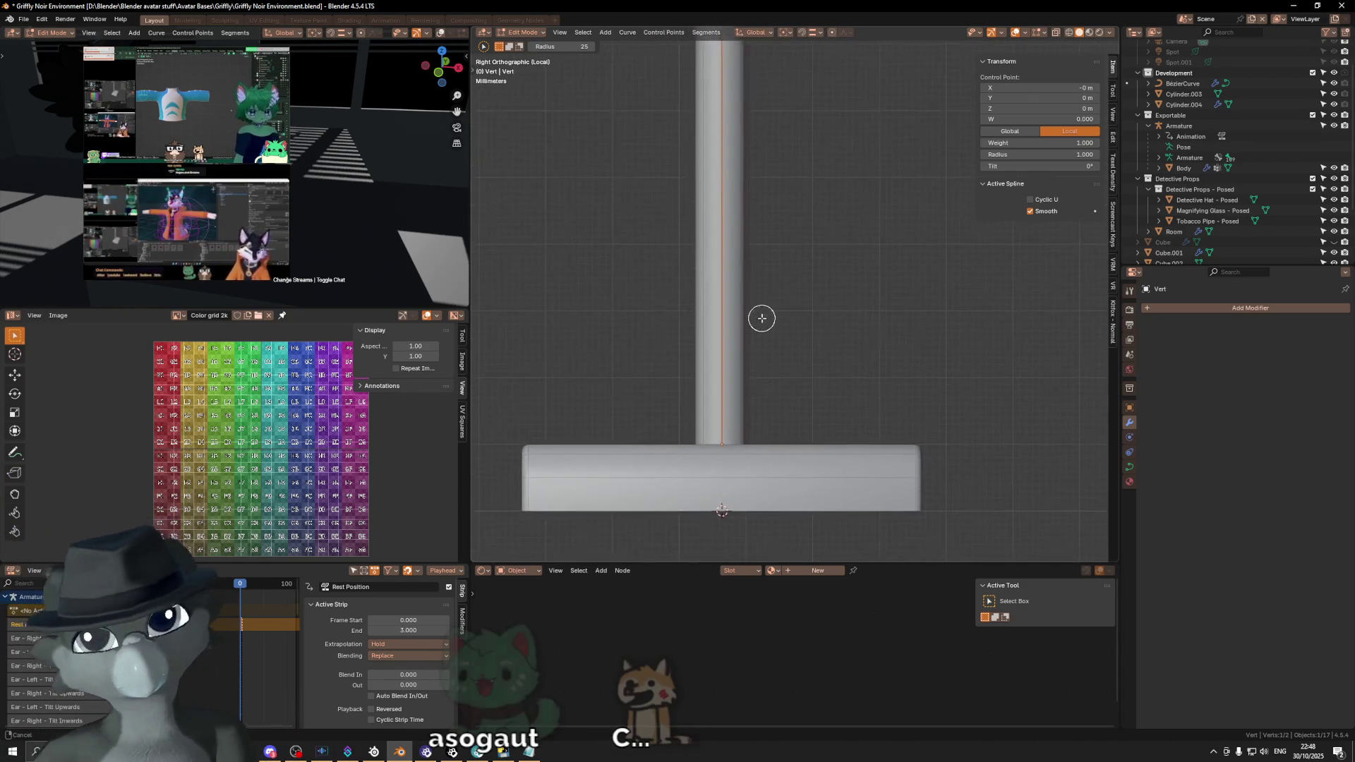
pyautogui.keyDown('shift'); pyautogui.moveTo(730, 343); pyautogui.dragTo(772, 293, button='middle'); pyautogui.keyUp('shift')
pyautogui.press('Tab')
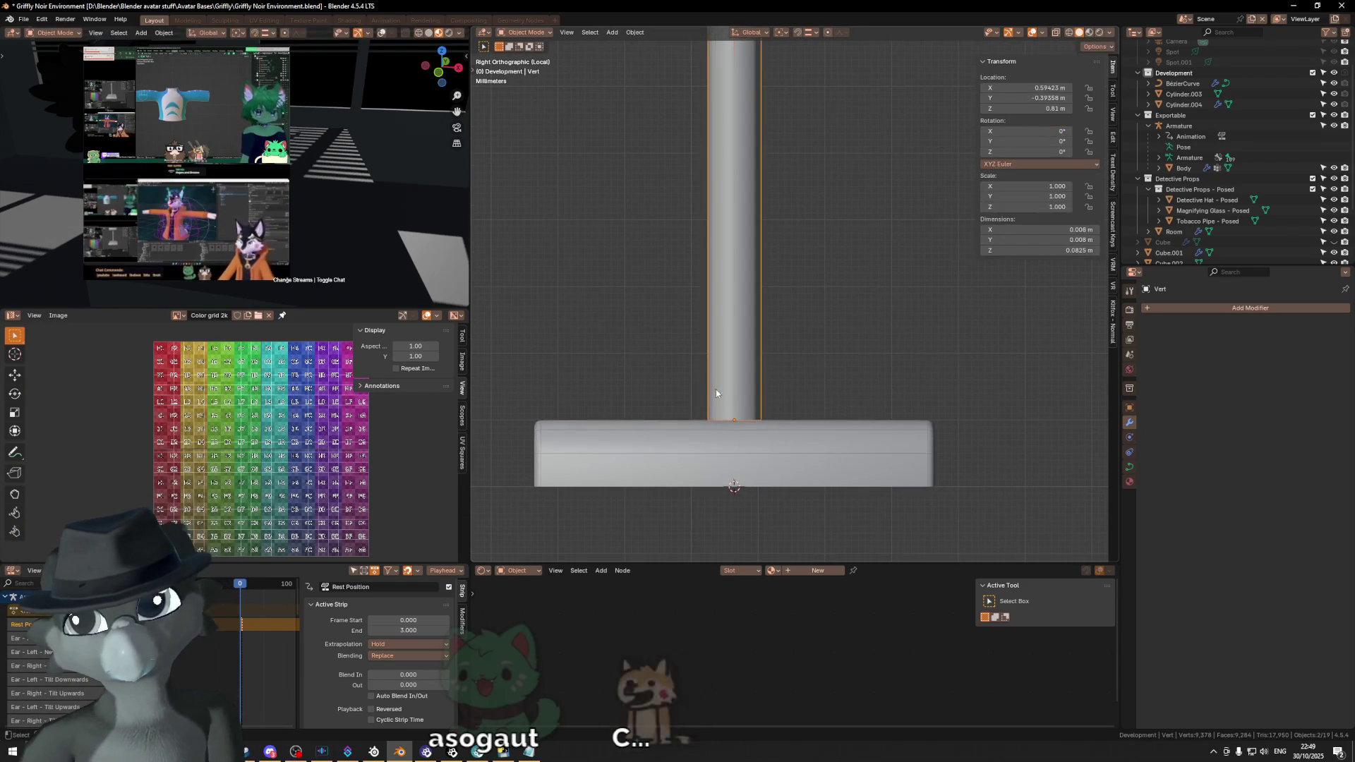
pyautogui.moveTo(696, 403); pyautogui.dragTo(640, 399, button='middle')
pyautogui.press('Tab')
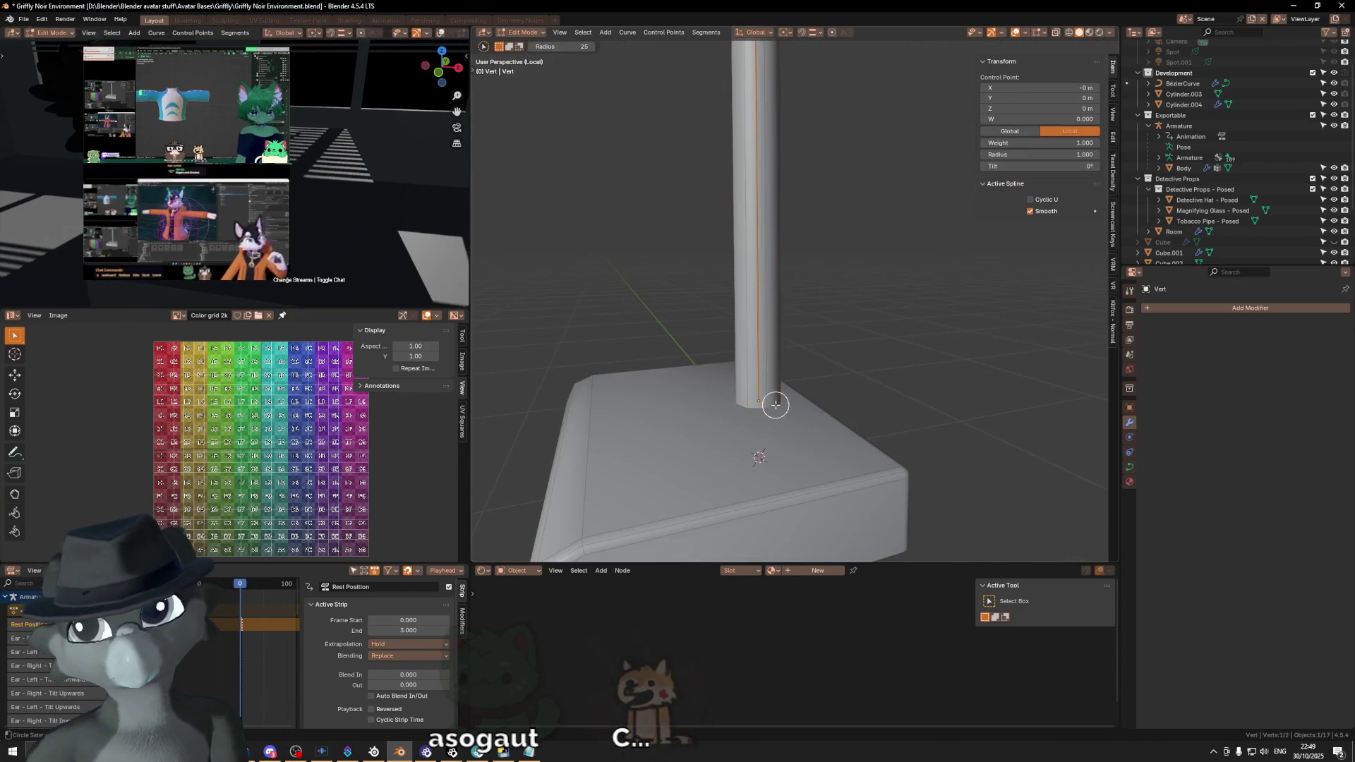
pyautogui.press('Tab')
pyautogui.press('Tab')
pyautogui.press('c')
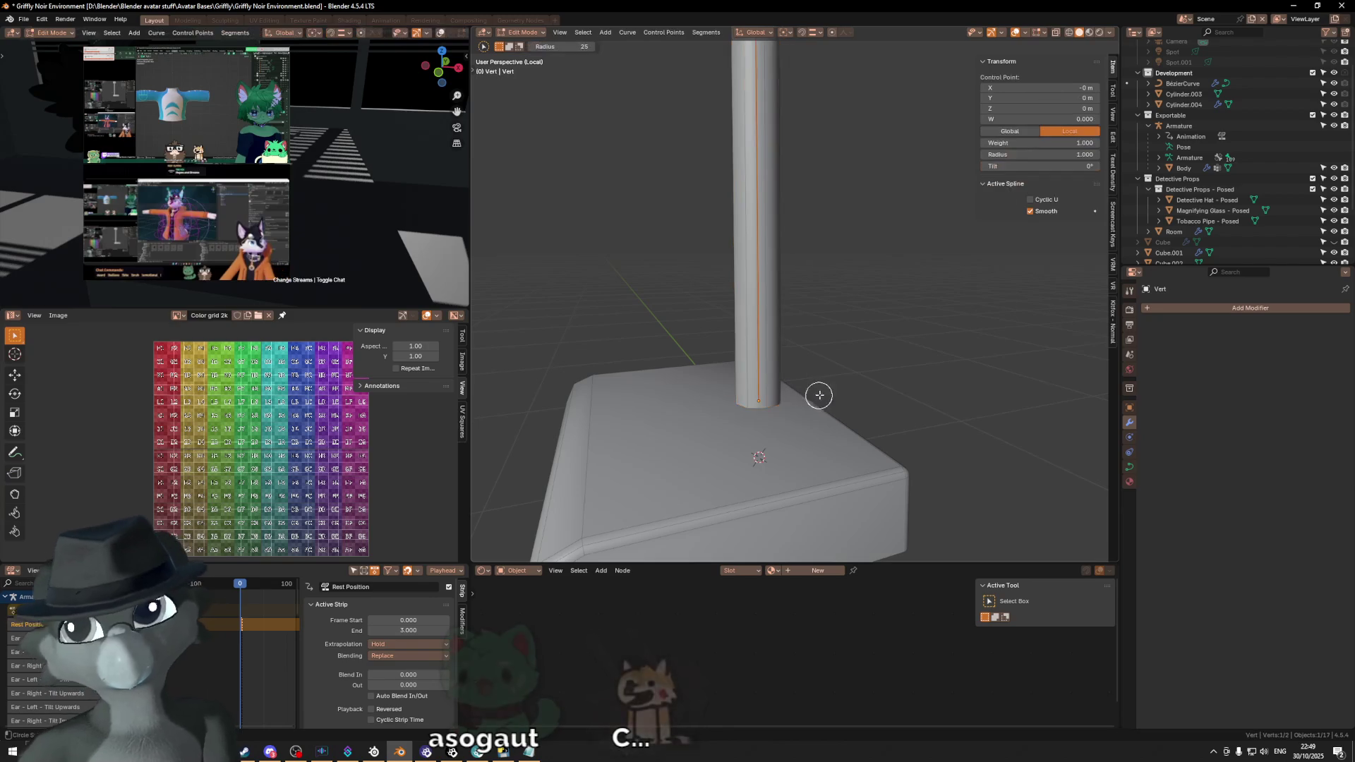
pyautogui.press('Escape')
pyautogui.press('Tab')
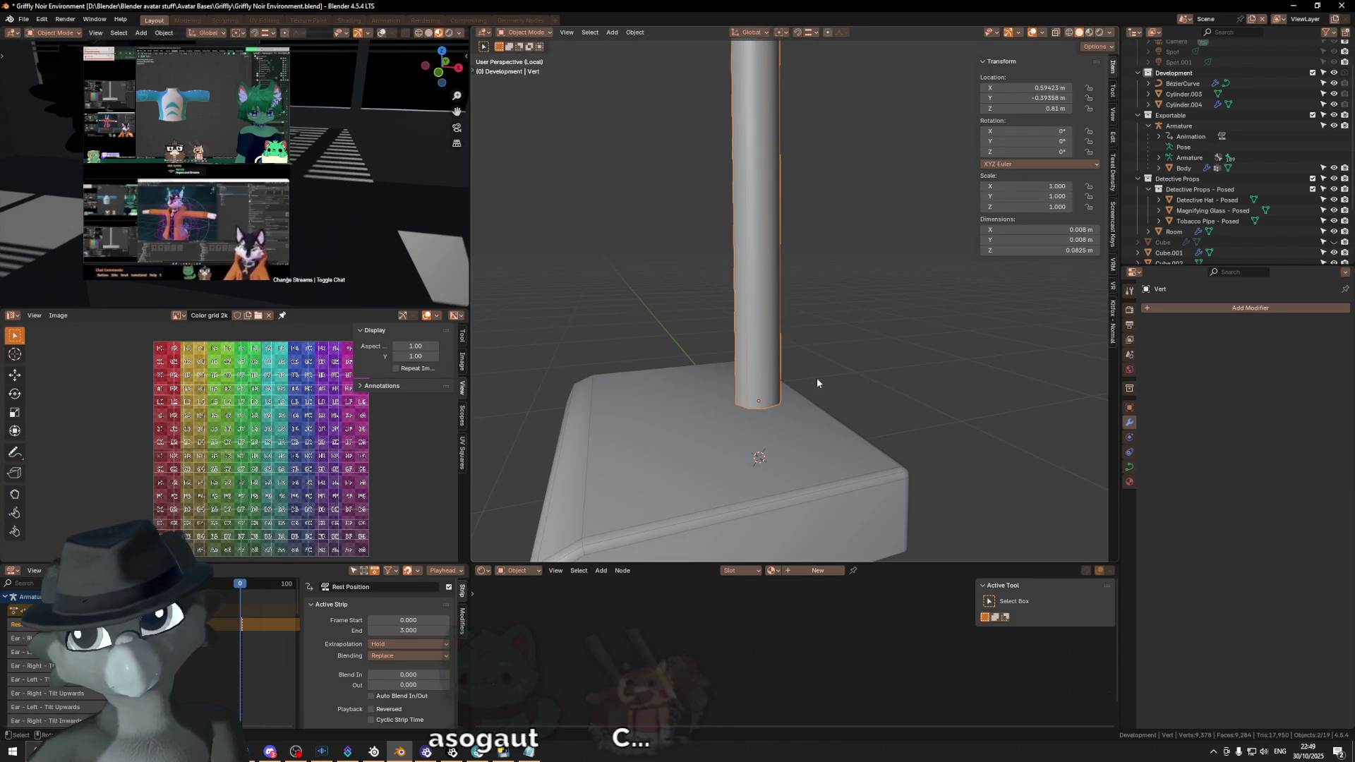
# Step: Undo an accidental Selection to Cursor and snap the 3D cursor to the pole's origin instead
pyautogui.press('q')
pyautogui.click(868, 383)
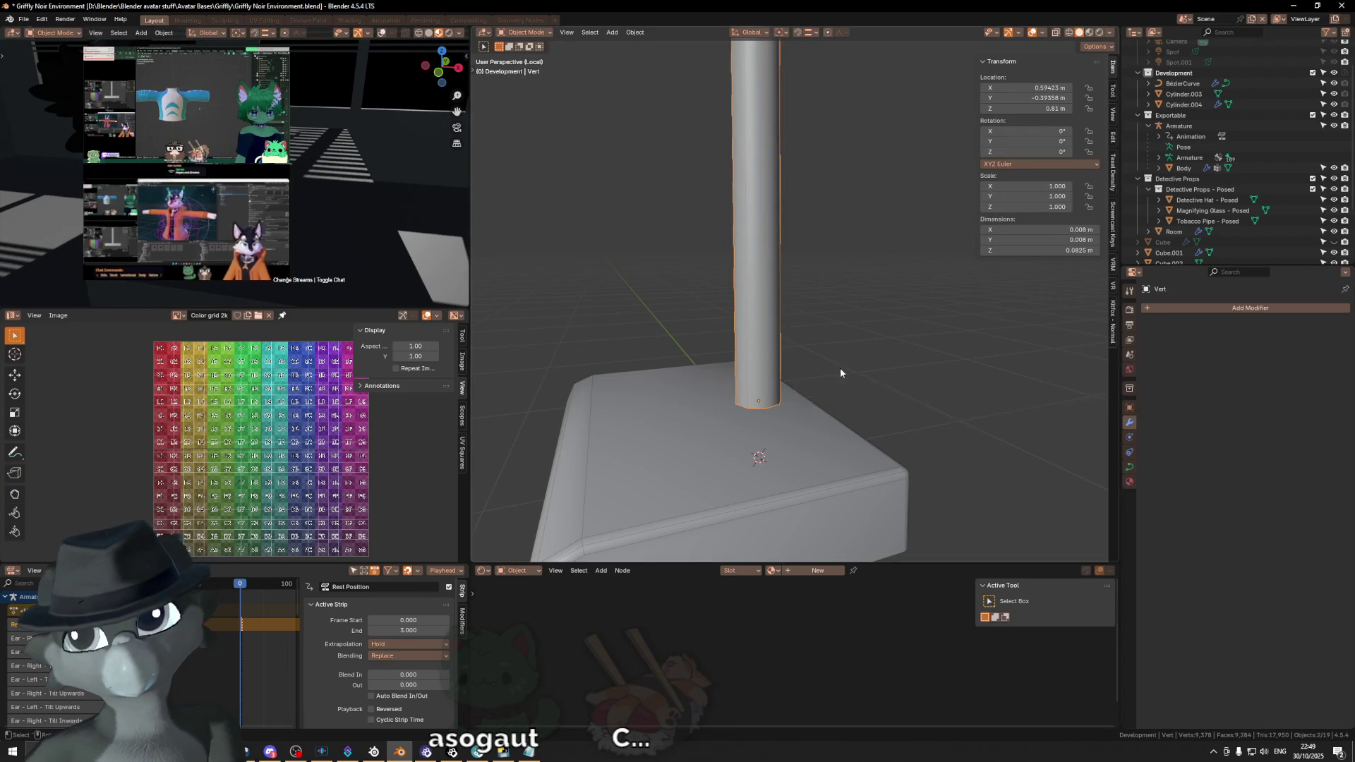
pyautogui.hotkey('shift', 's')
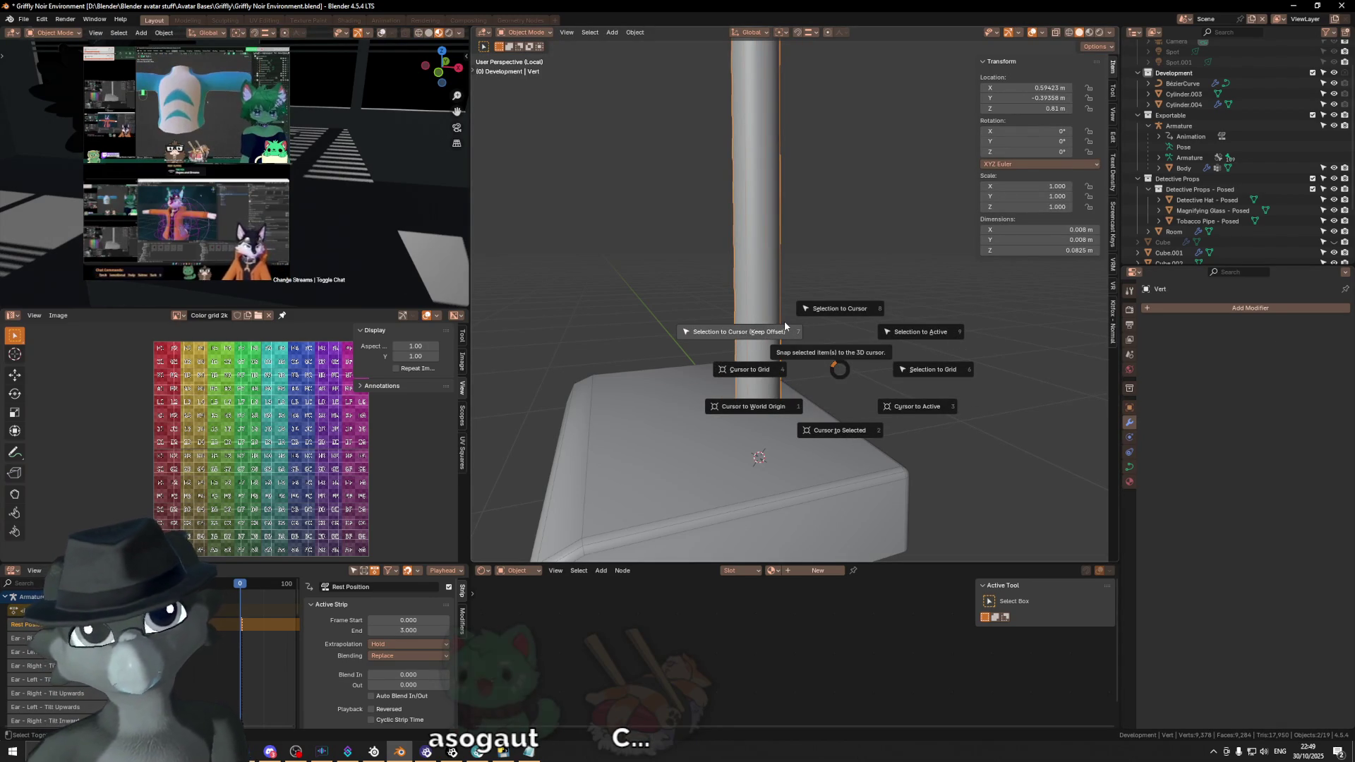
pyautogui.click(785, 323)
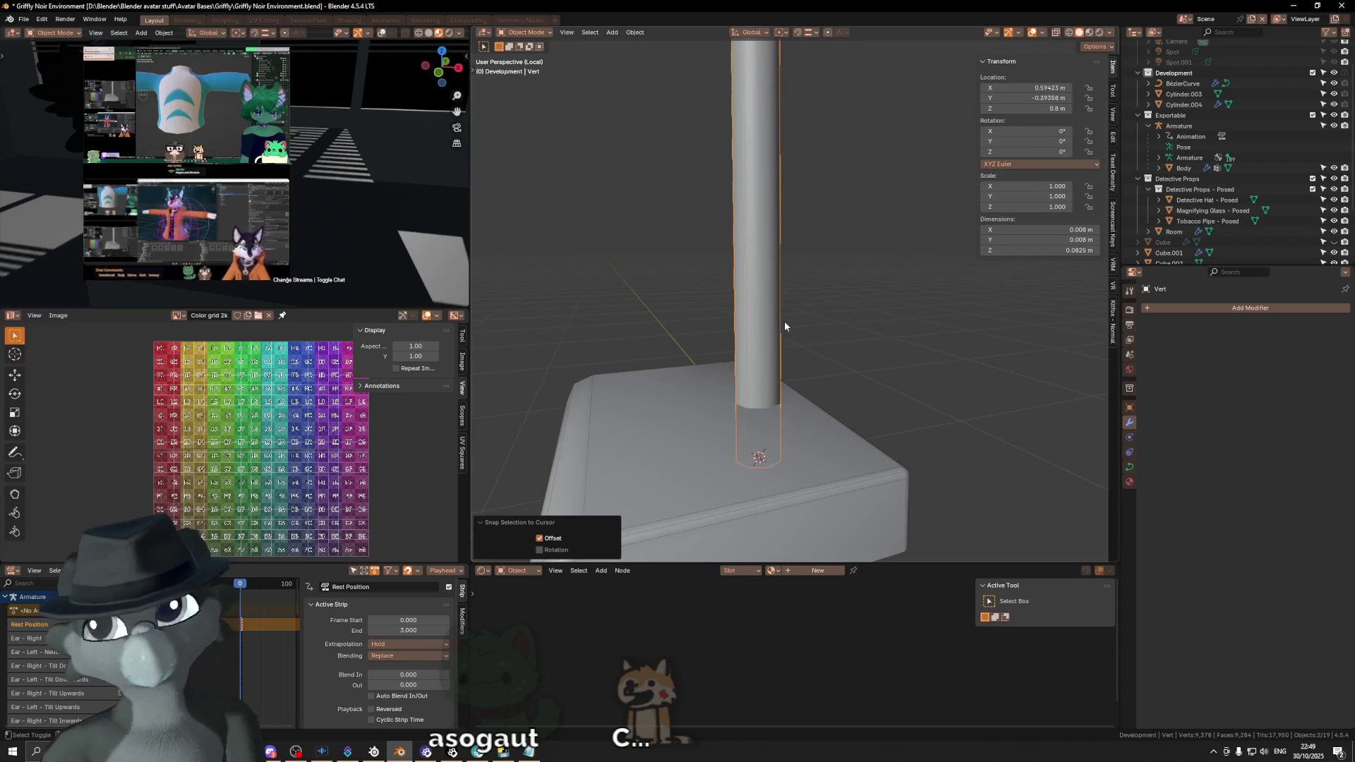
pyautogui.hotkey('ctrl', 'z')
pyautogui.hotkey('shift', 's')
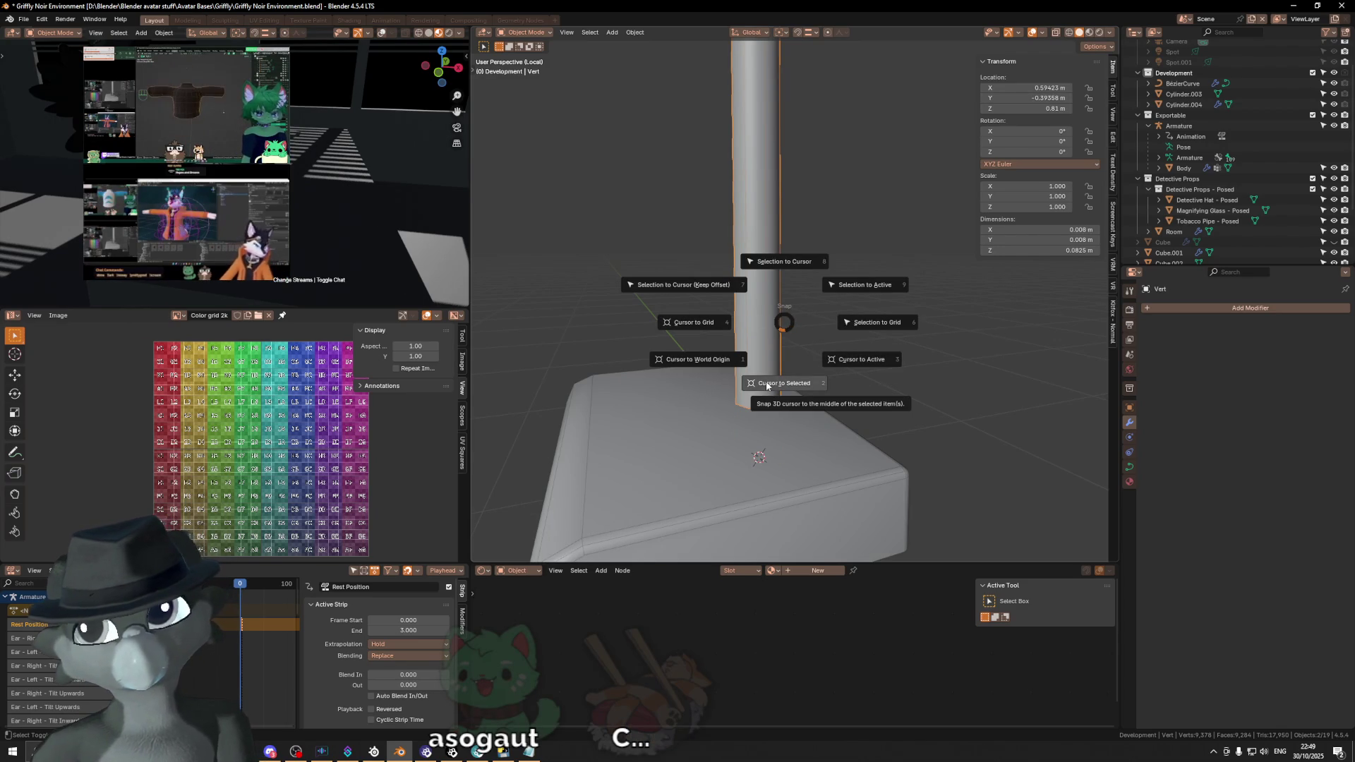
pyautogui.click(837, 361)
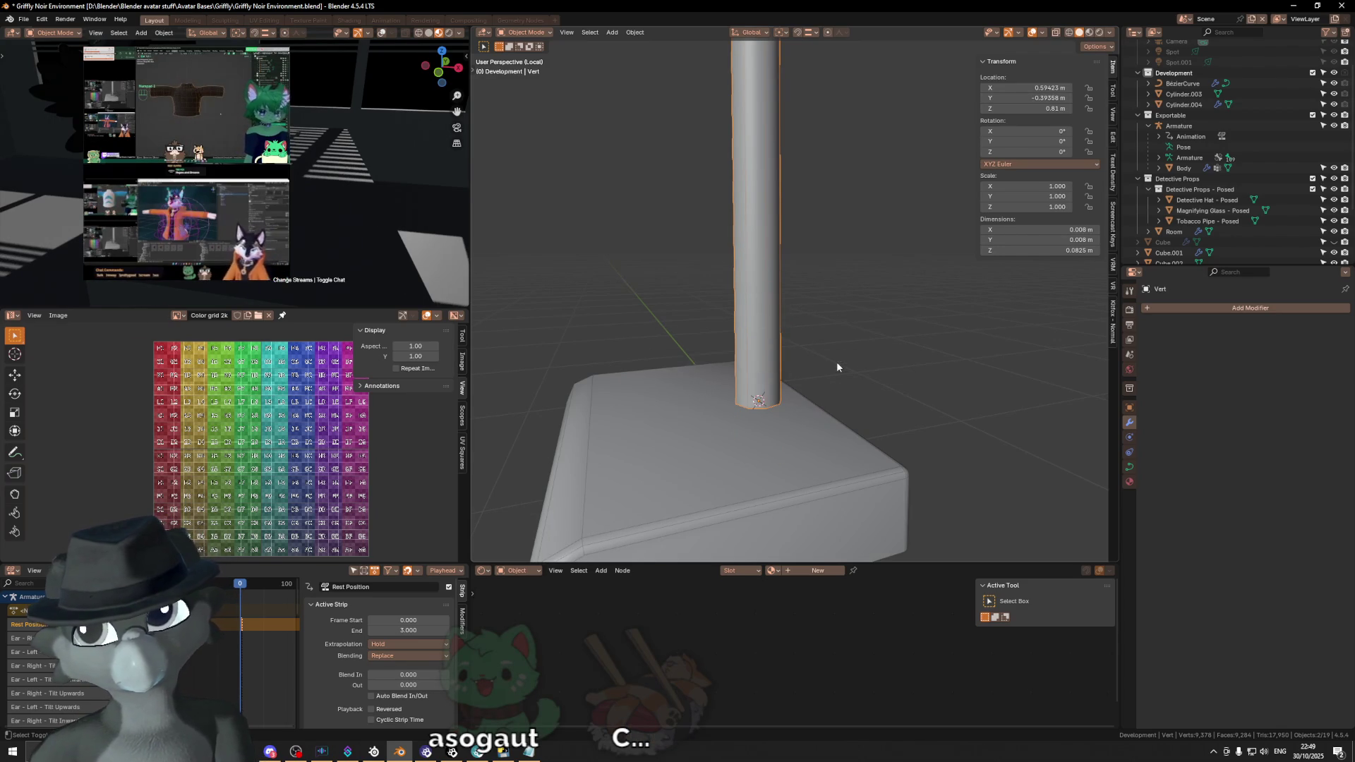
# Step: Add an 8-vertex cylinder at the cursor and start scaling it radially (S Shift+Z) into a collar
pyautogui.hotkey('shift', 'a')
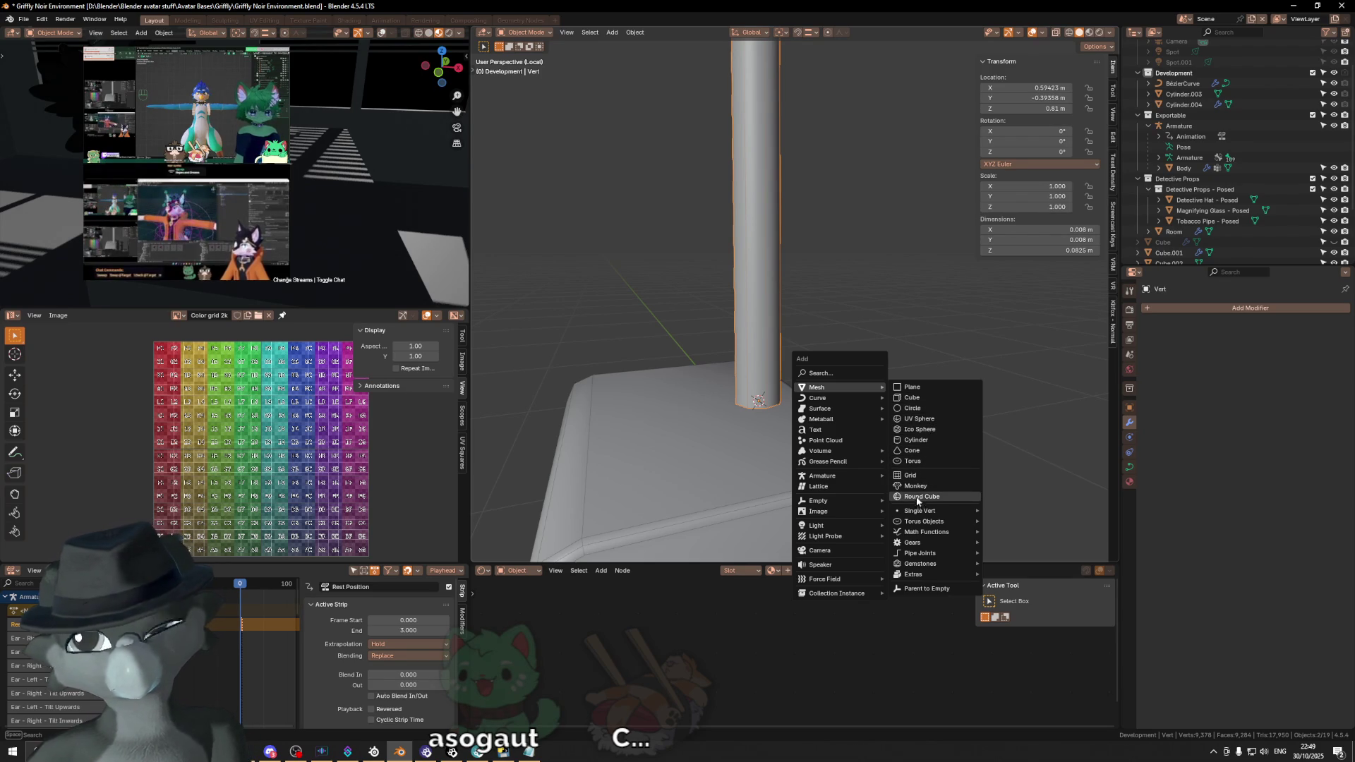
pyautogui.click(925, 443)
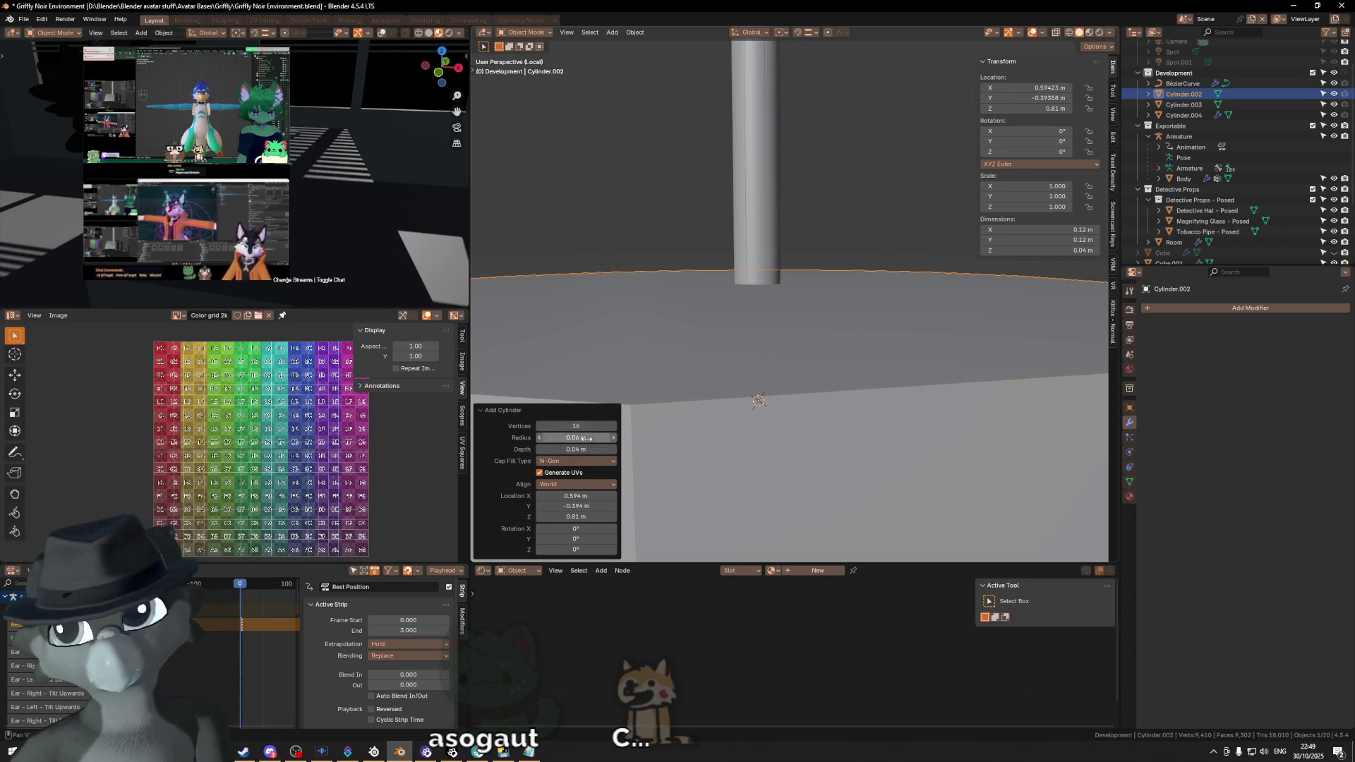
pyautogui.write('8')
pyautogui.press('Return')
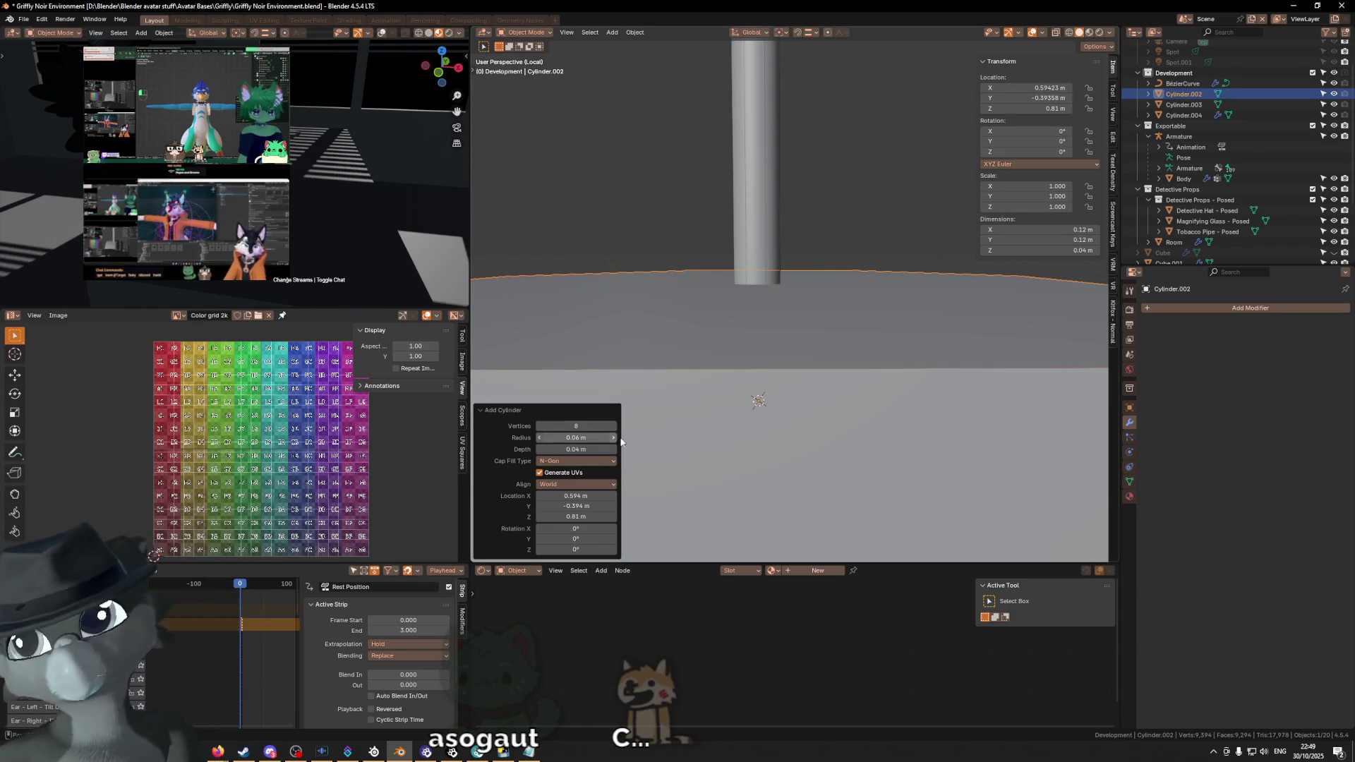
pyautogui.scroll(-3, 710, 431)
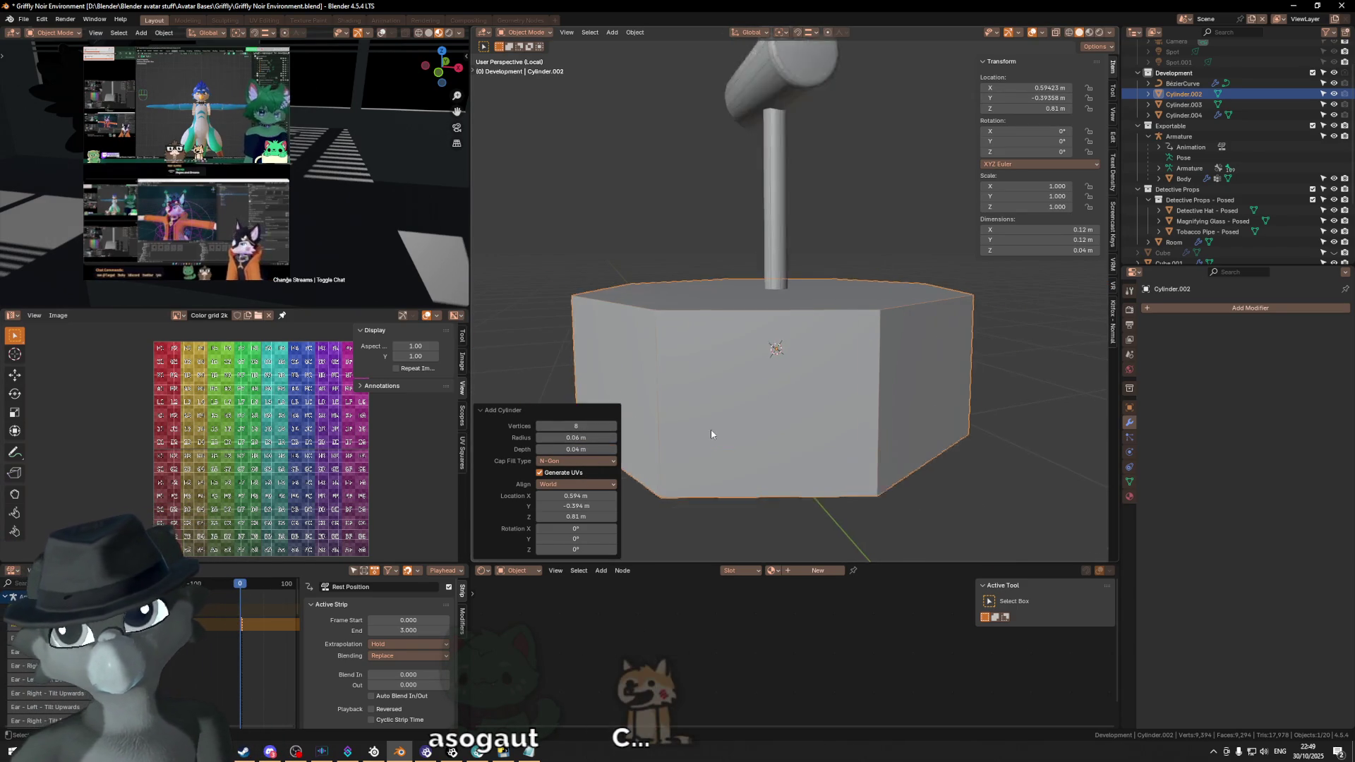
pyautogui.scroll(4, 710, 431)
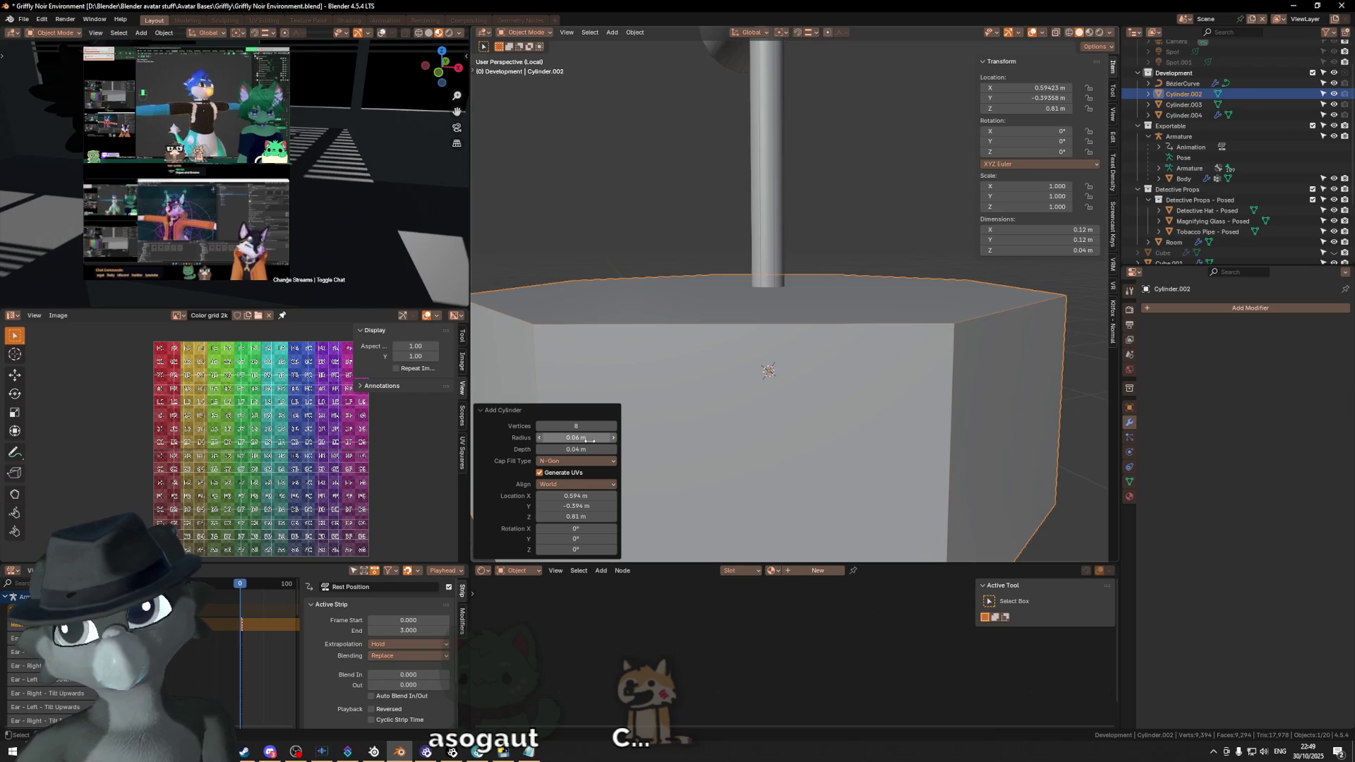
pyautogui.press('s')
pyautogui.hotkey('shift', 'z')
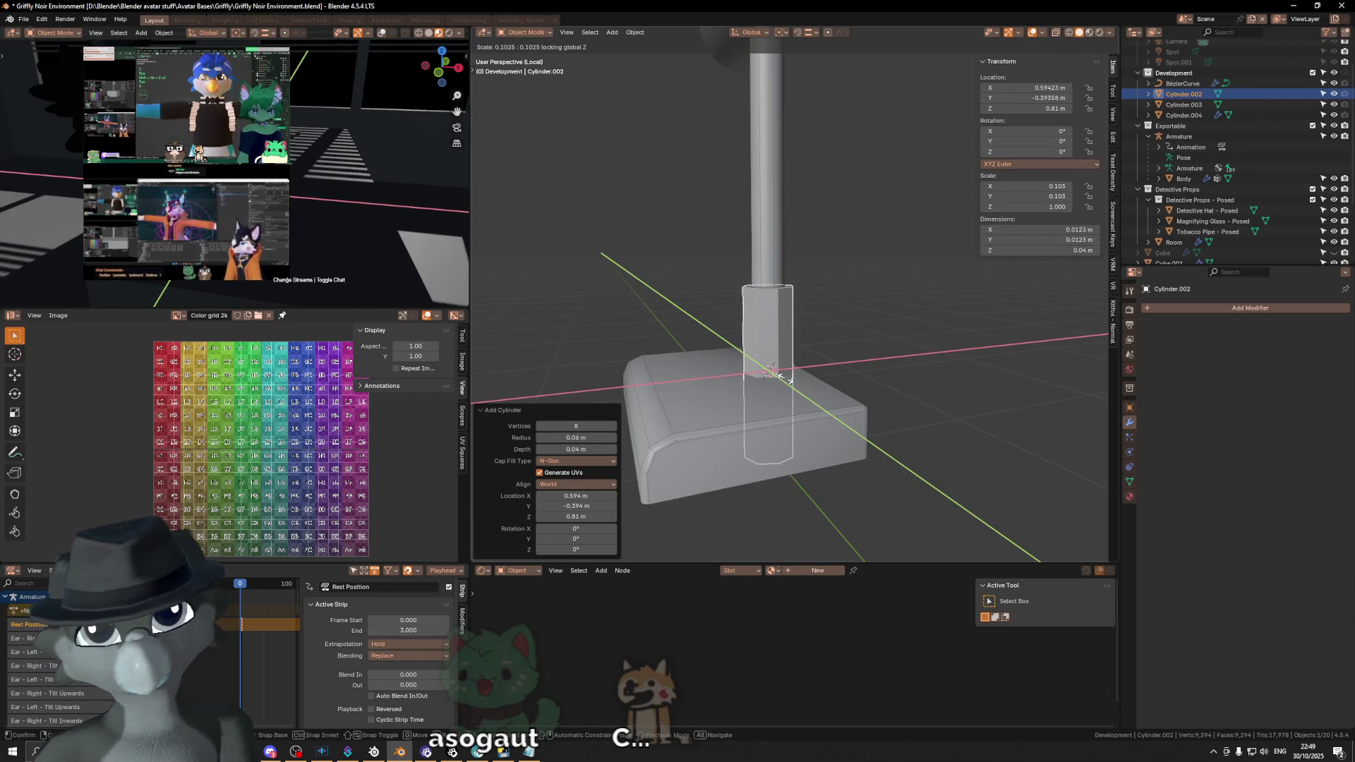
# Step: Confirm the collar's narrow radius and lower its top face along Z
pyautogui.click(770, 370)
pyautogui.moveTo(783, 378)
pyautogui.mouseDown(button='middle')
pyautogui.moveTo(769, 301)
pyautogui.moveTo(850, 317)
pyautogui.moveTo(833, 340)
pyautogui.moveTo(816, 330)
pyautogui.mouseUp(button='middle')
pyautogui.press('Tab')
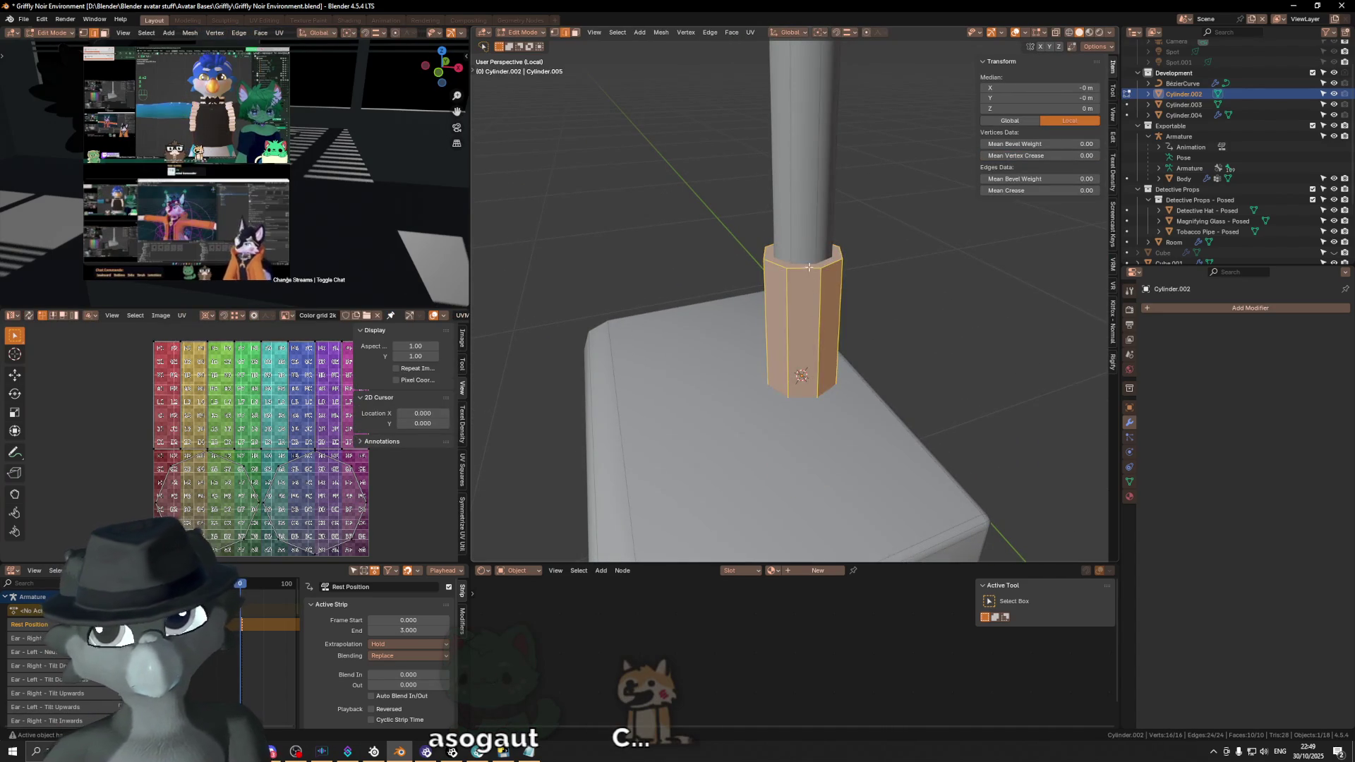
pyautogui.click(809, 265)
pyautogui.press('g')
pyautogui.press('z')
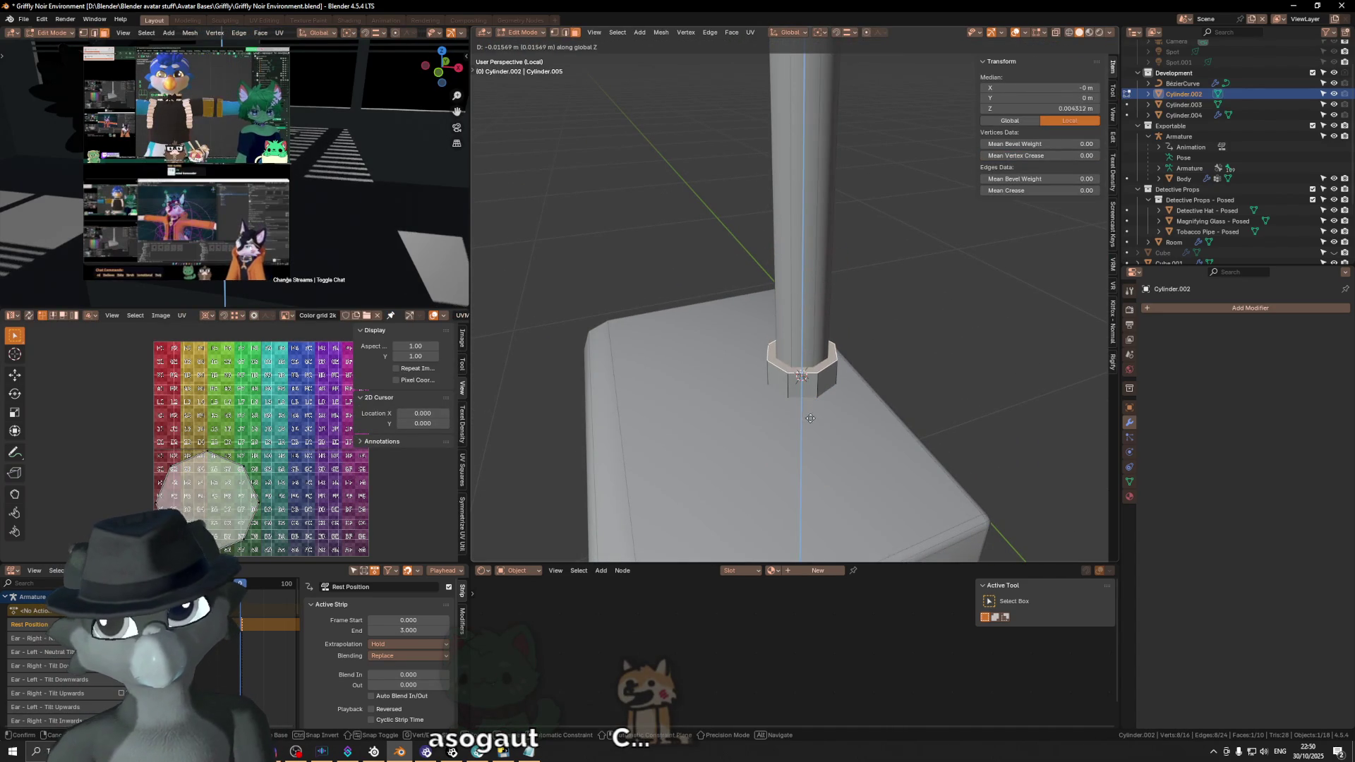
pyautogui.click(809, 417)
# Step: Raise the collar's bottom face along Z, using see-through display to pick it
pyautogui.moveTo(810, 418)
pyautogui.mouseDown(button='middle')
pyautogui.moveTo(830, 391)
pyautogui.moveTo(804, 465)
pyautogui.moveTo(804, 424)
pyautogui.mouseUp(button='middle')
pyautogui.hotkey('alt', 'z')
pyautogui.click(796, 498)
pyautogui.press('g')
pyautogui.press('Escape')
pyautogui.click(856, 35)
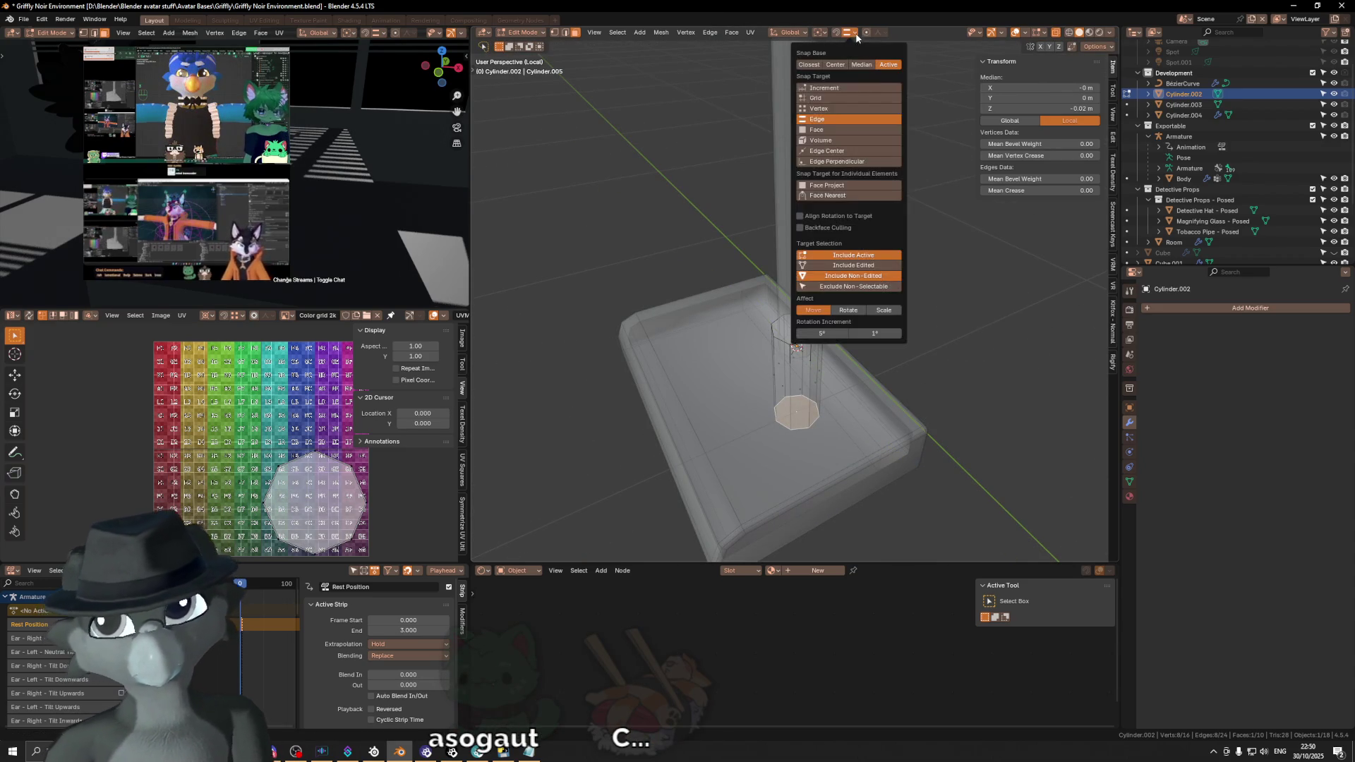
pyautogui.moveTo(735, 227); pyautogui.dragTo(794, 340, button='middle')
pyautogui.hotkey('alt', 'z')
pyautogui.press('g')
pyautogui.press('z')
pyautogui.click(780, 332)
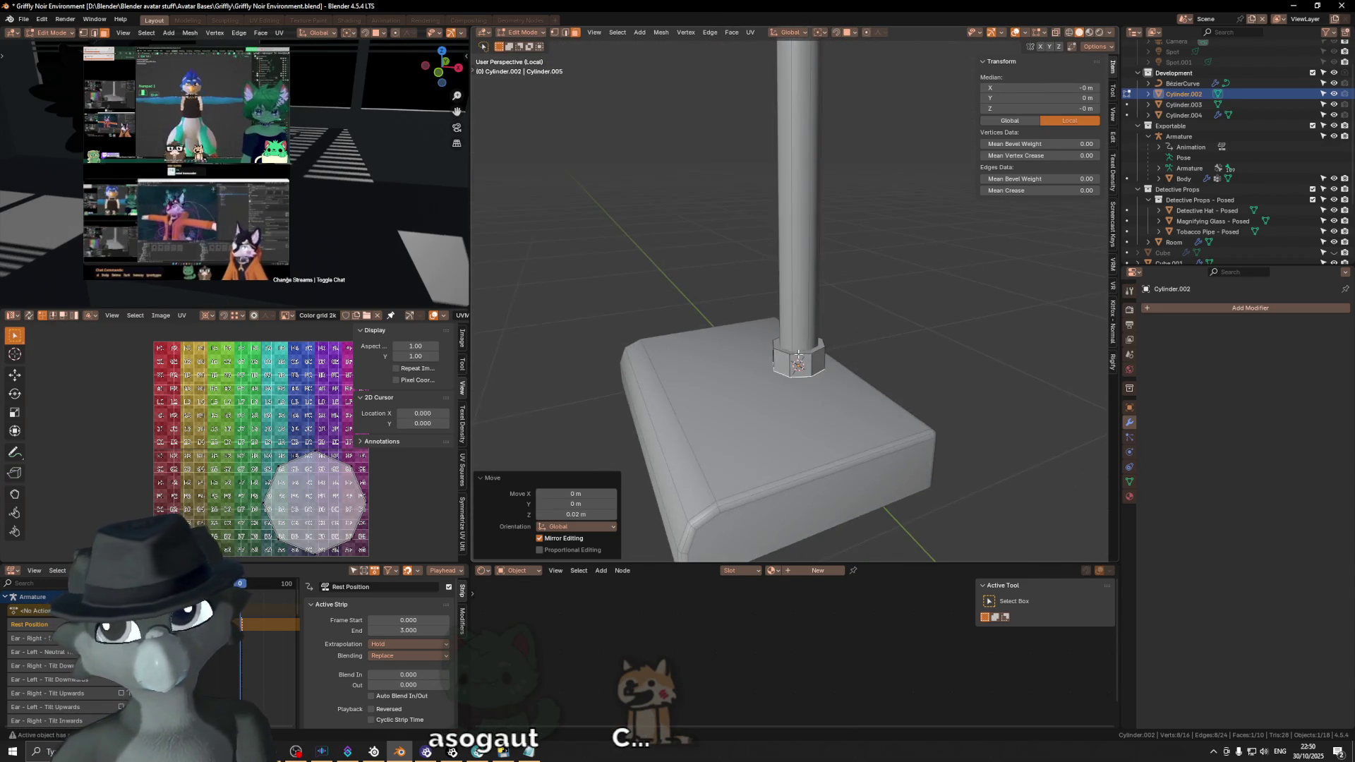
pyautogui.scroll(2, 806, 343)
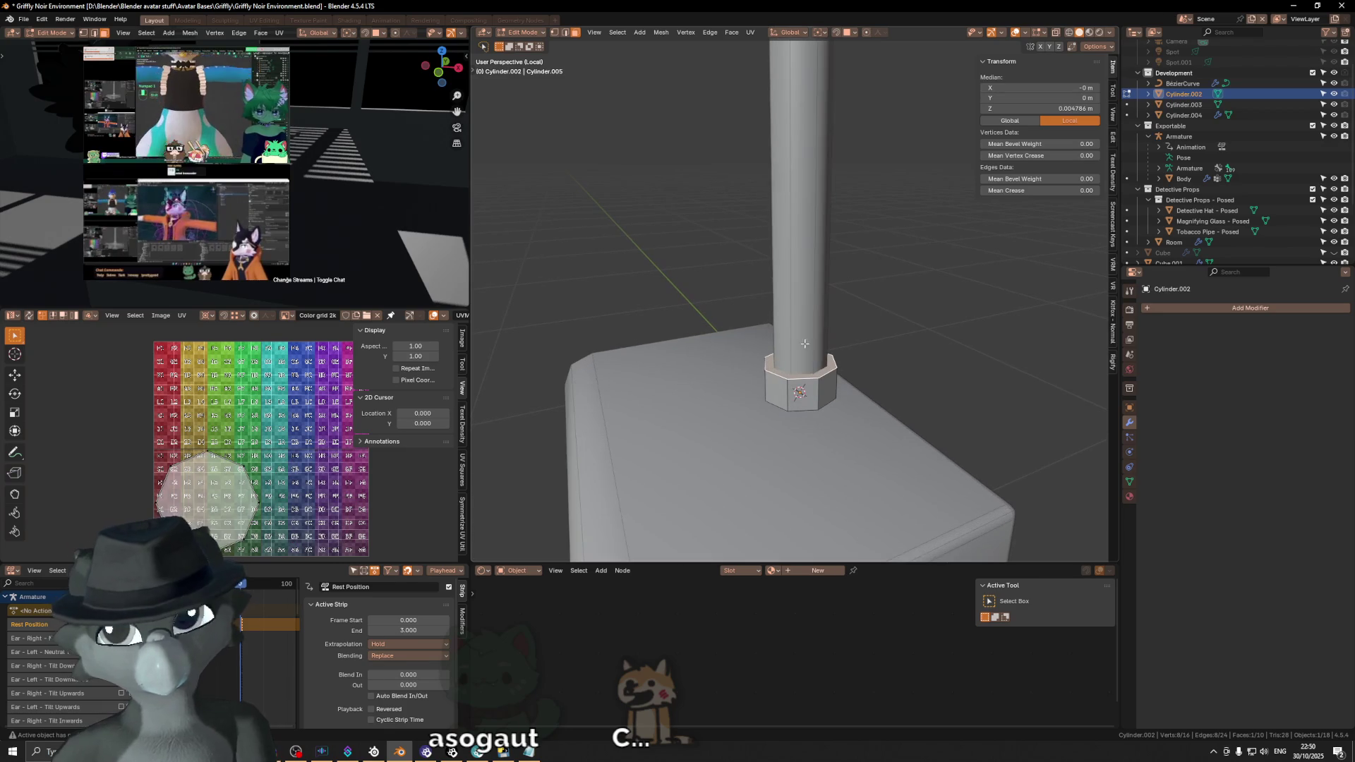
# Step: Adjust the collar faces along Z so the collar ends up .006 (6 mm) tall
pyautogui.press('g')
pyautogui.press('z')
pyautogui.click(787, 429)
pyautogui.press('g')
pyautogui.press('z')
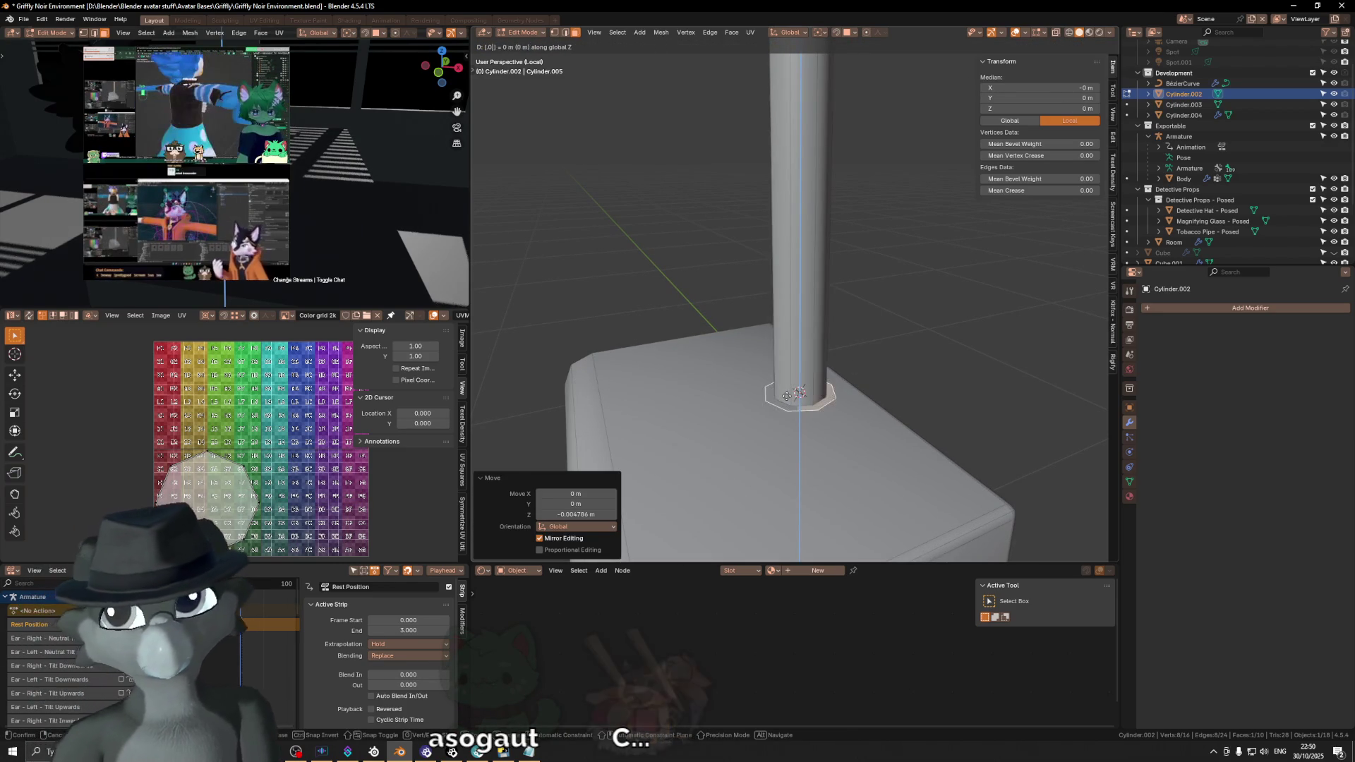
pyautogui.write('0')
pyautogui.write('02')
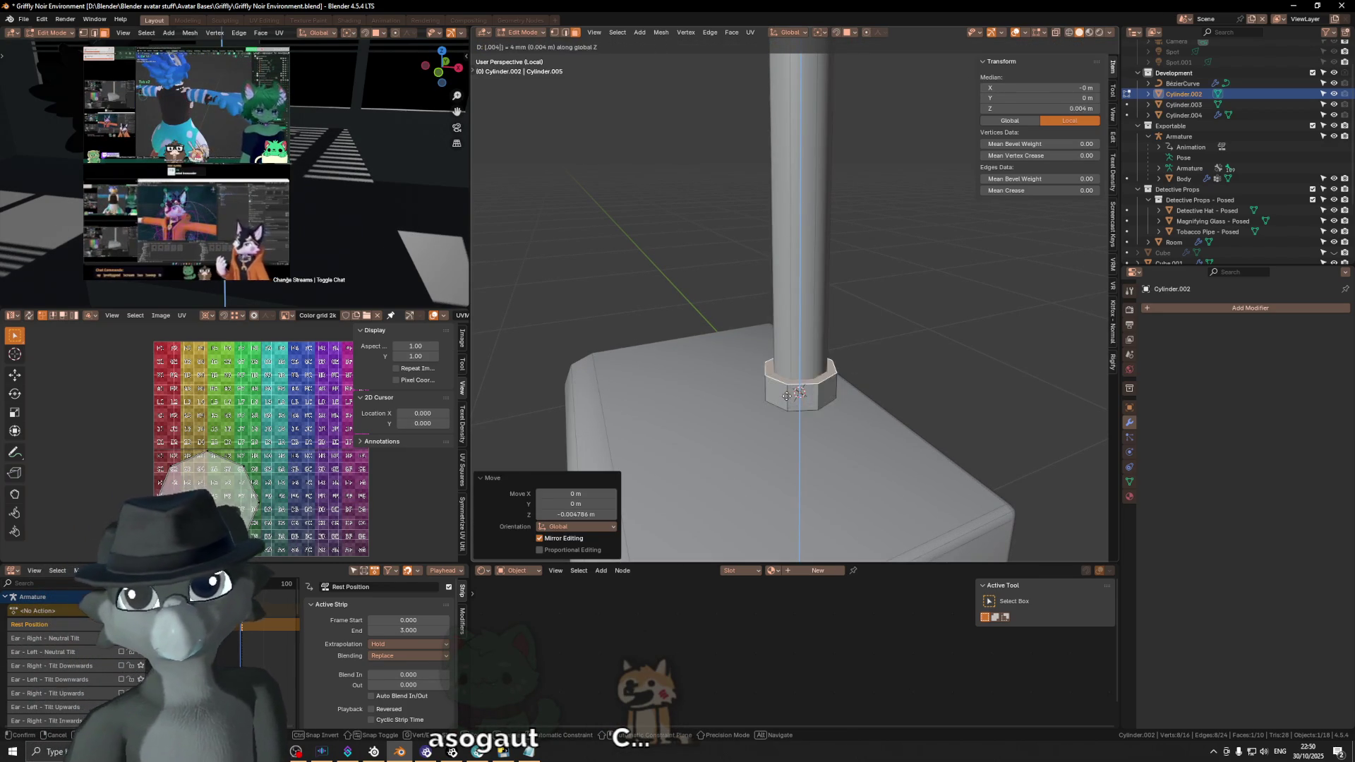
pyautogui.press('BackSpace')
pyautogui.write('6')
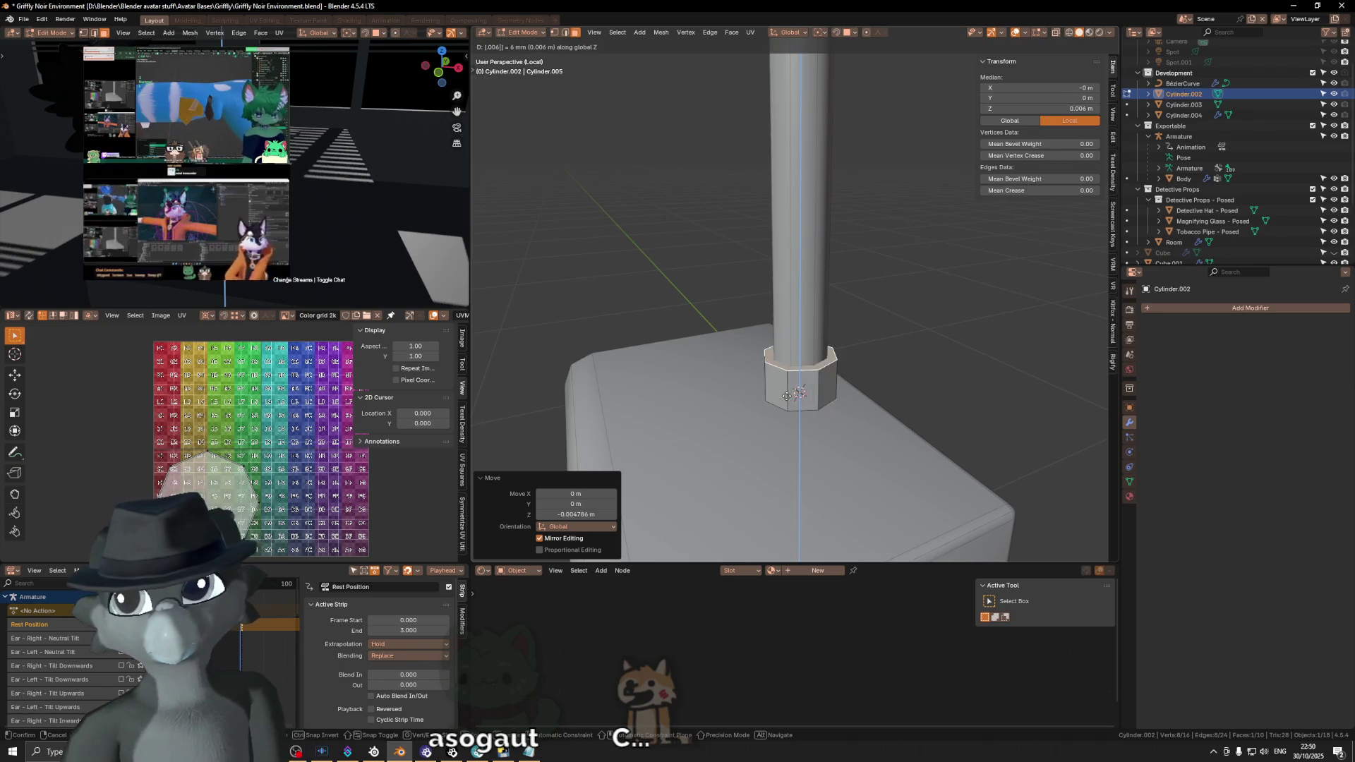
pyautogui.press('Return')
# Step: Cancel a stray bevel, return to Object Mode and bring up the Apply transform options
pyautogui.hotkey('ctrl', 'b')
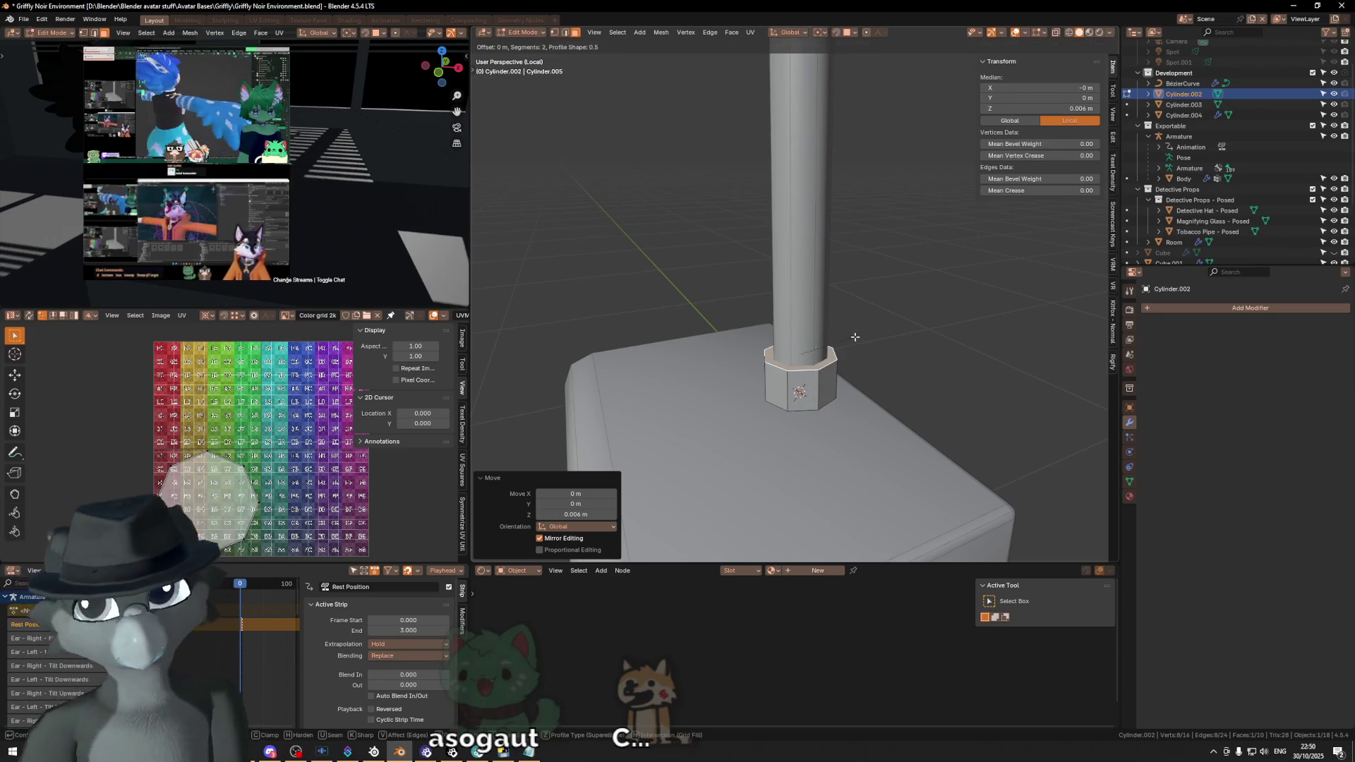
pyautogui.press('Escape')
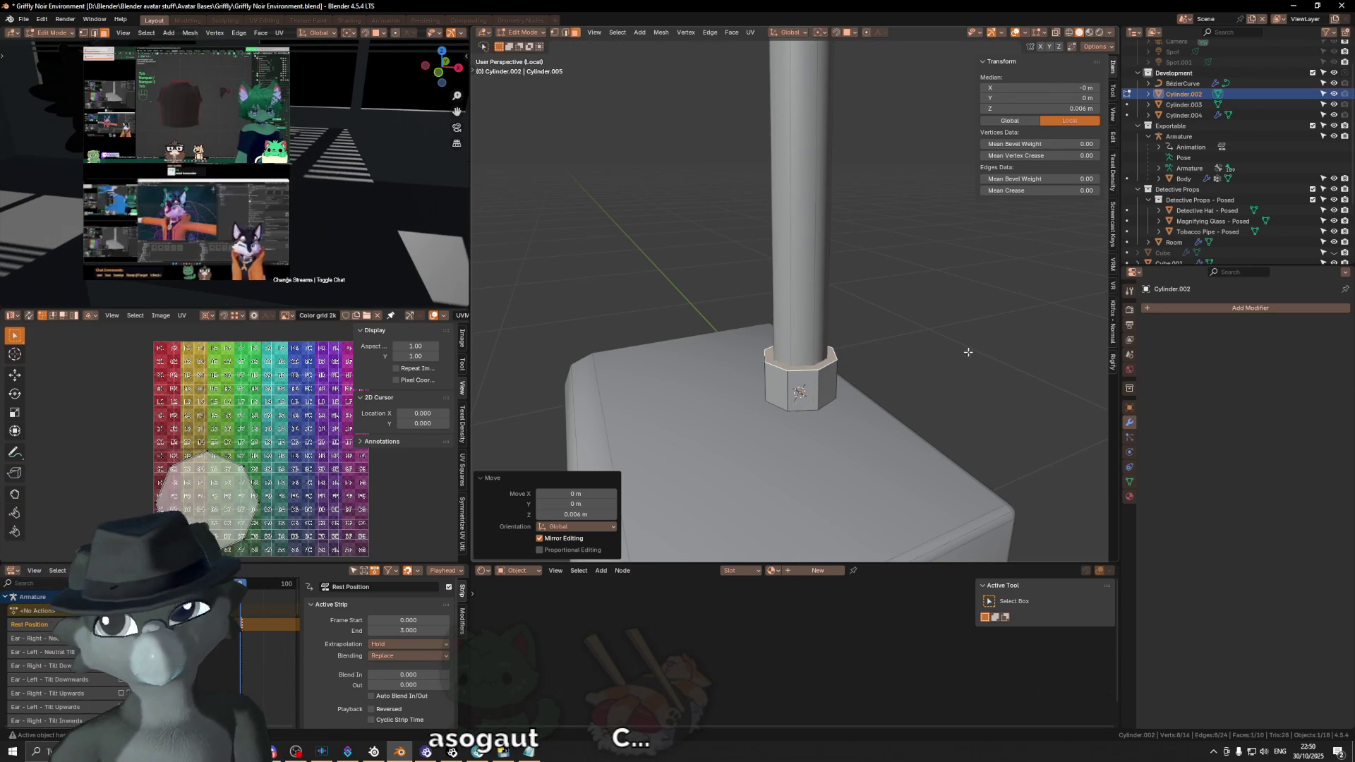
pyautogui.press('Tab')
pyautogui.hotkey('ctrl', 'a')
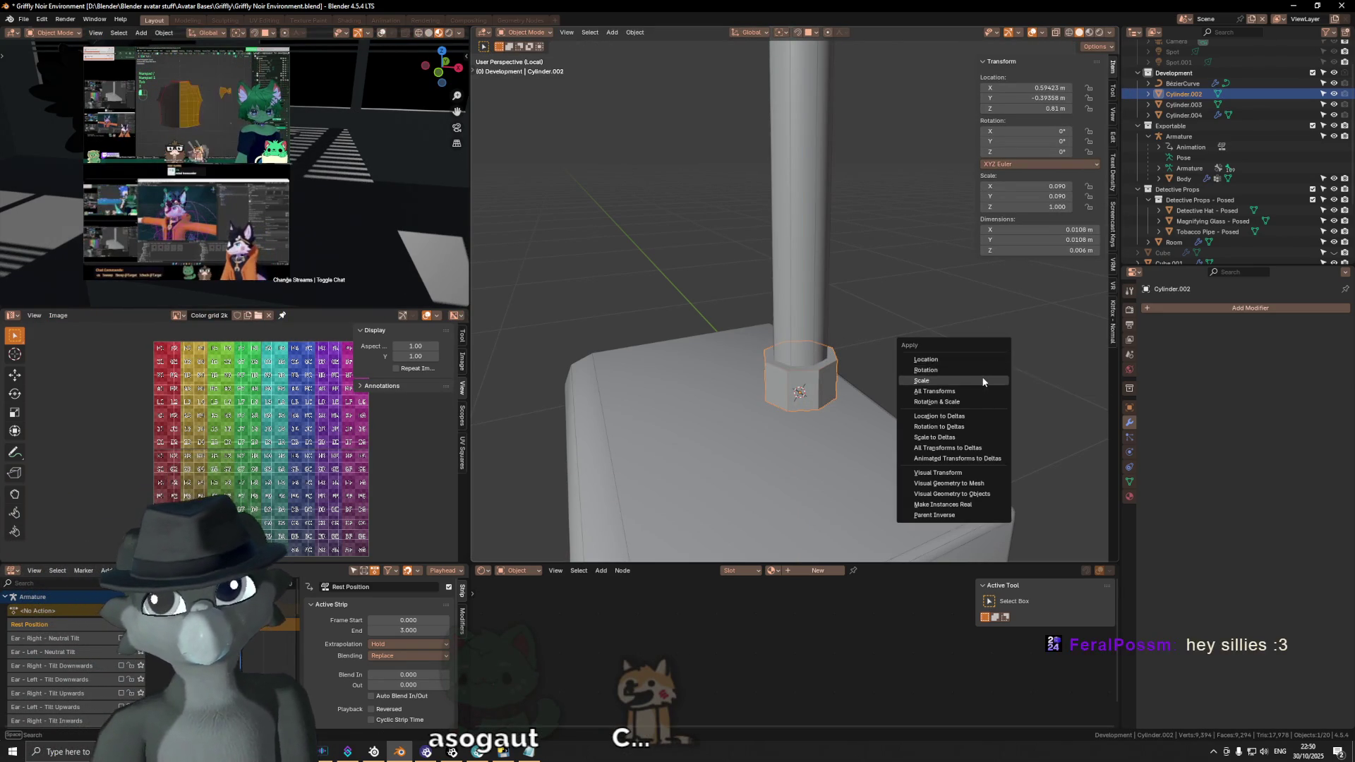
# Step: Apply the collar's scale and bevel its top edge loop with a 0.0004 offset
pyautogui.click(983, 381)
pyautogui.press('Tab')
pyautogui.scroll(1, 832, 403)
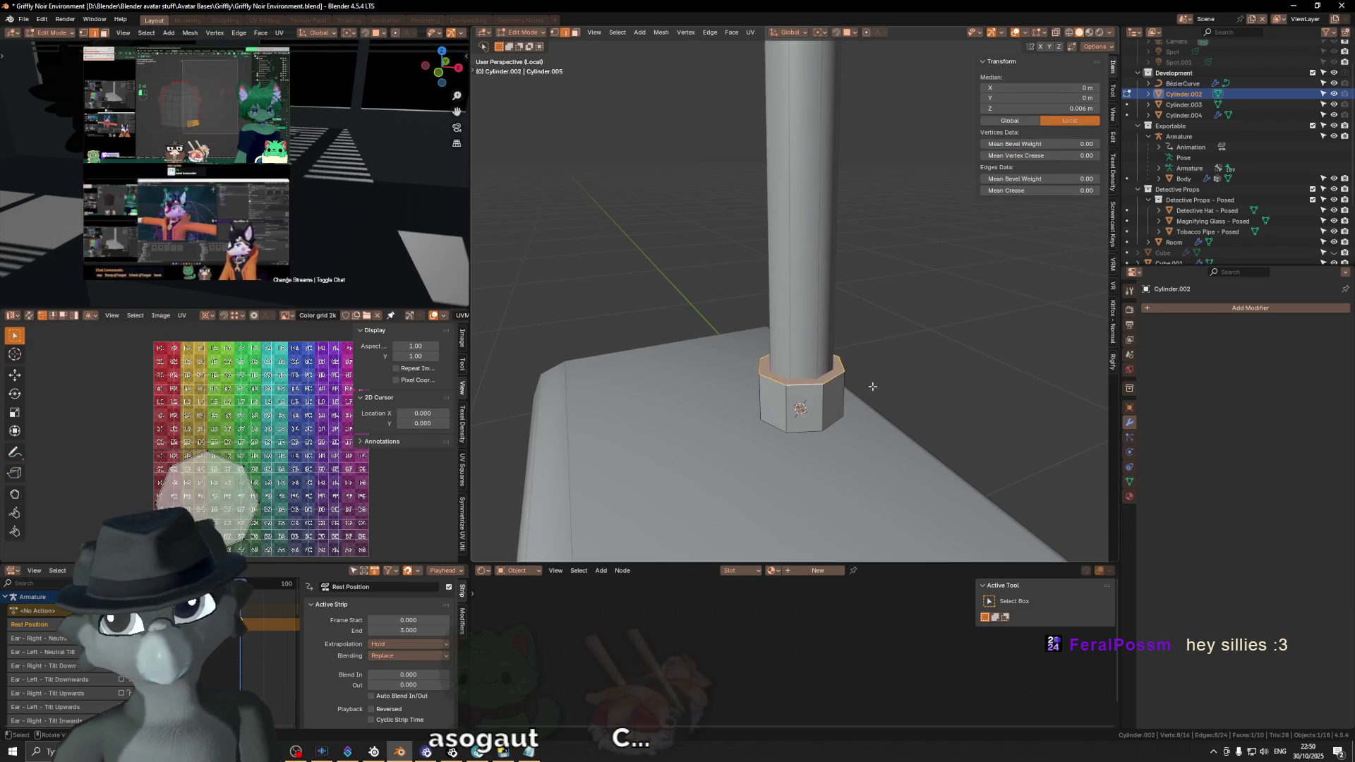
pyautogui.hotkey('ctrl', 'b')
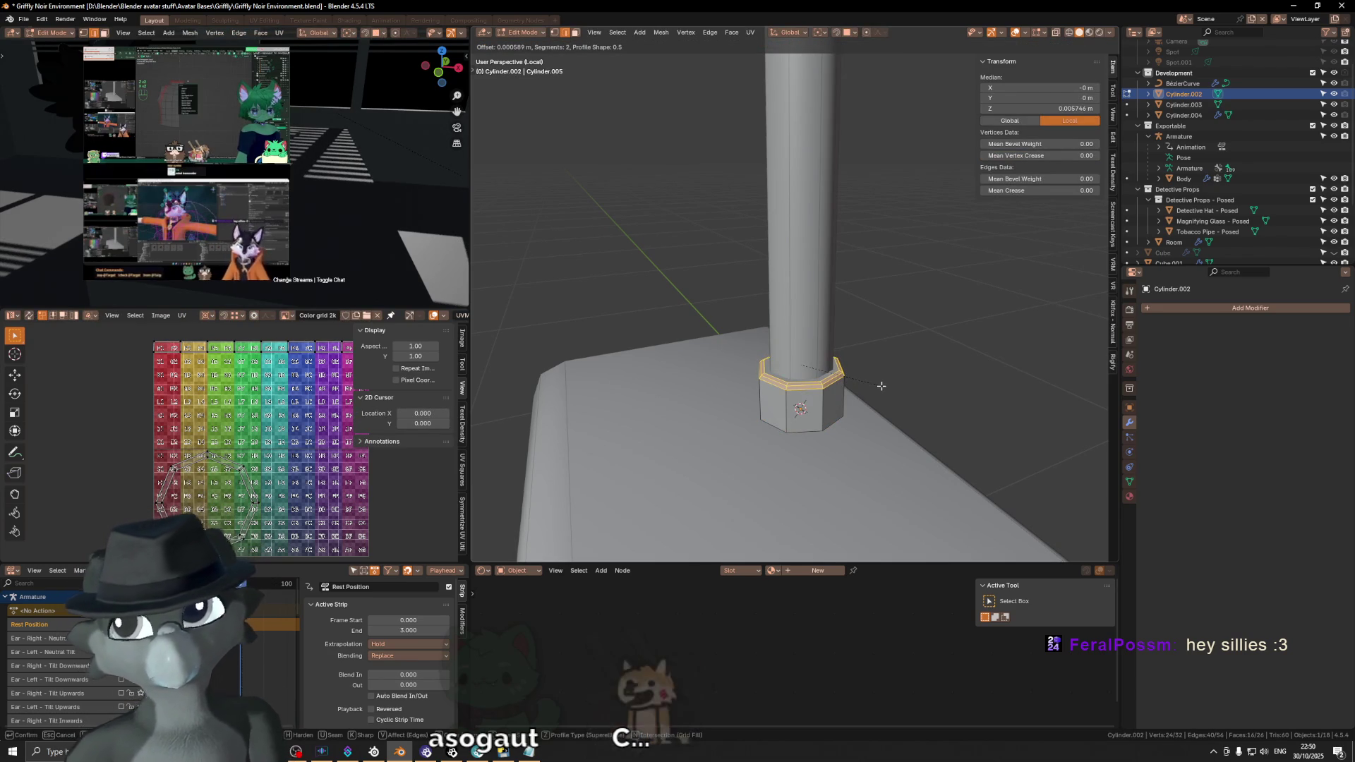
pyautogui.write('0.002')
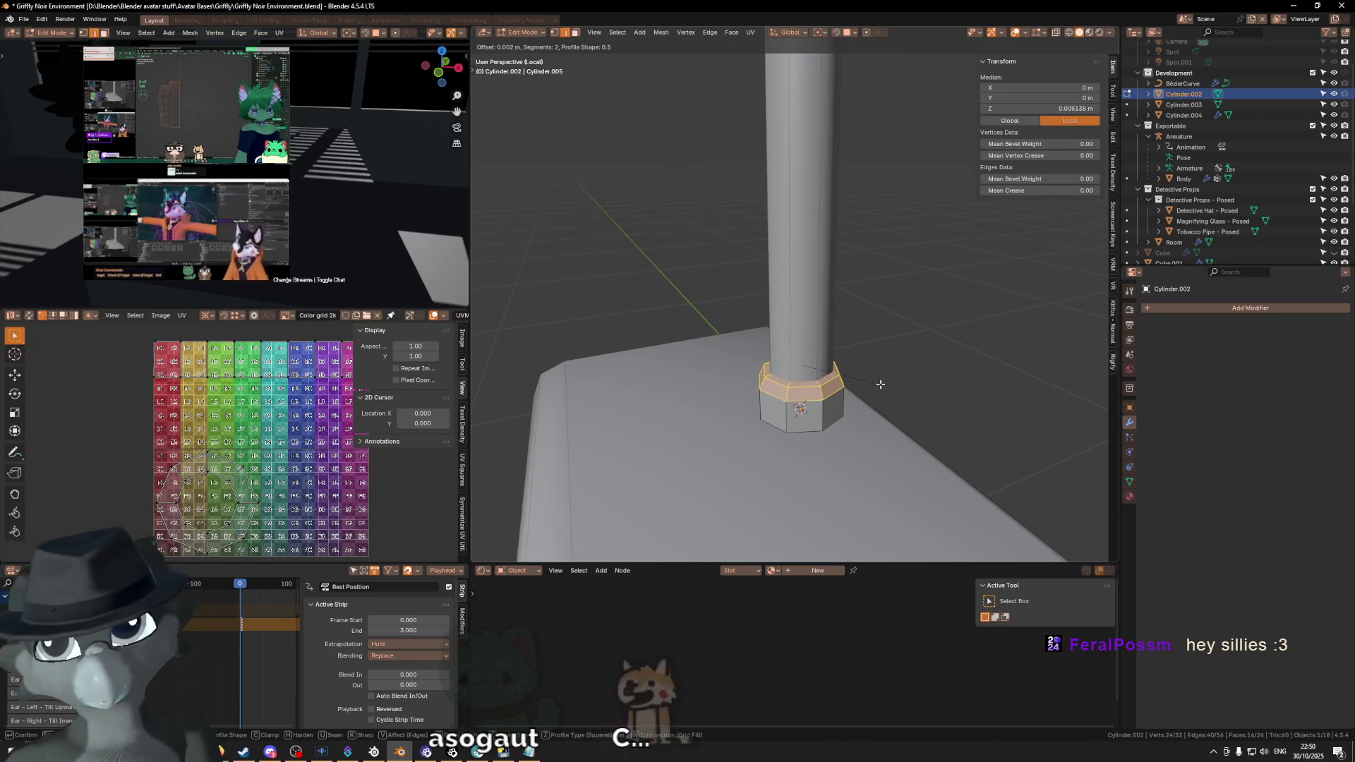
pyautogui.press('BackSpace')
pyautogui.write('02')
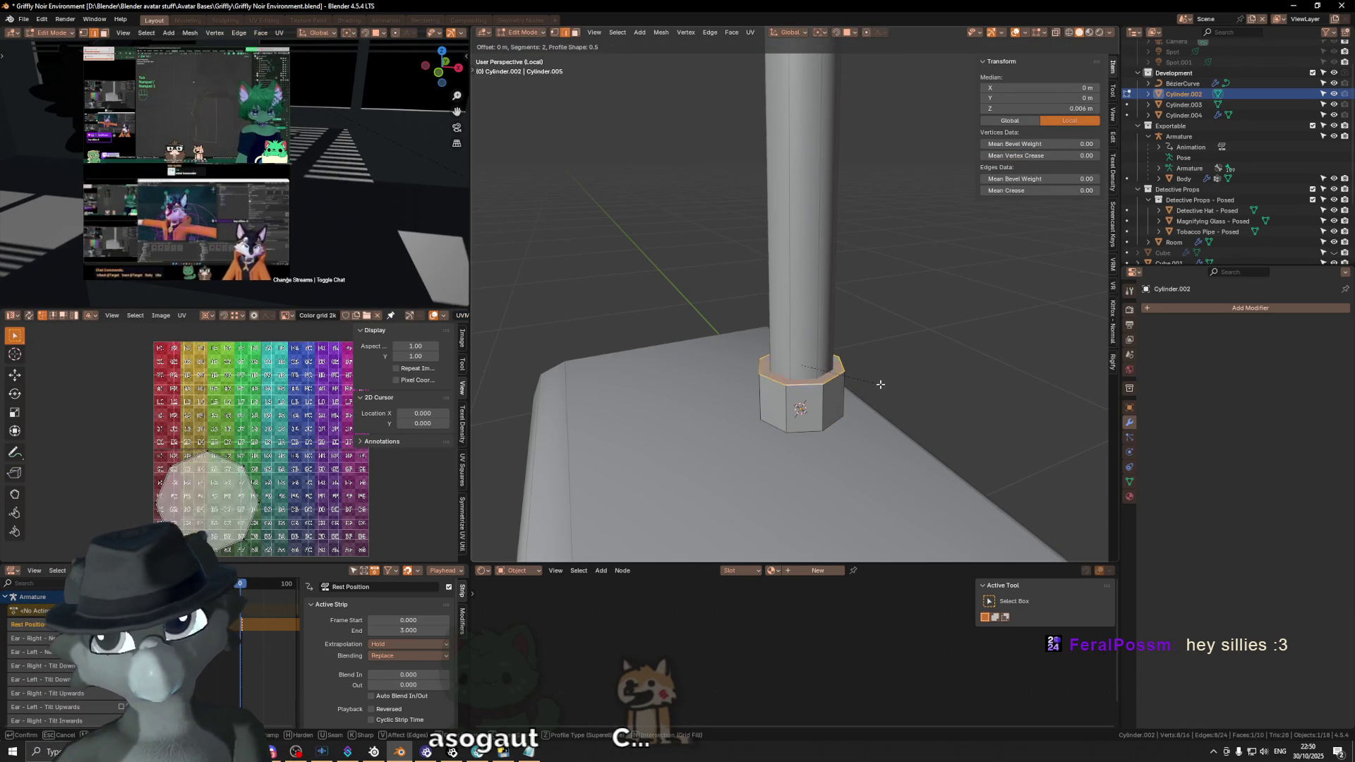
pyautogui.press('BackSpace')
pyautogui.write('4')
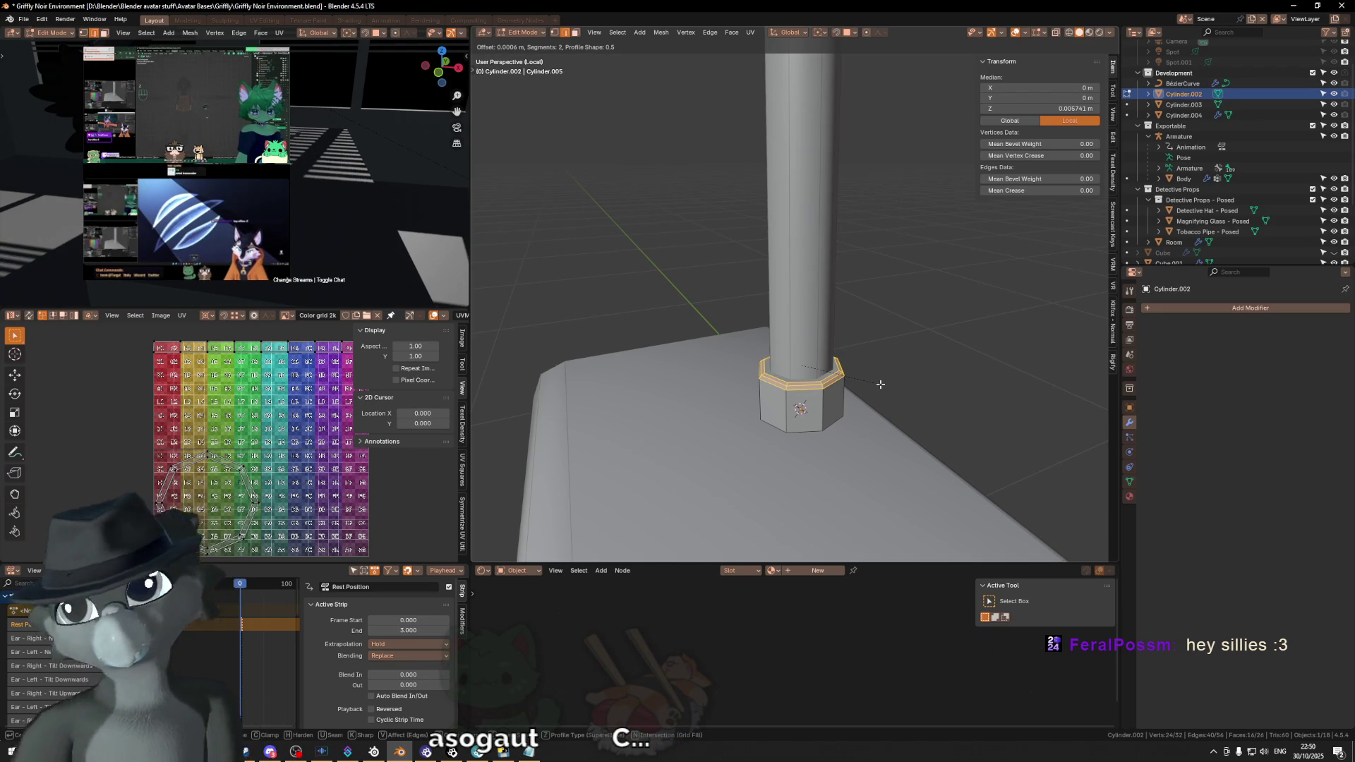
pyautogui.press('Return')
# Step: Give the collar smooth shading and look down on it from above
pyautogui.press('Tab')
pyautogui.rightClick(937, 365)
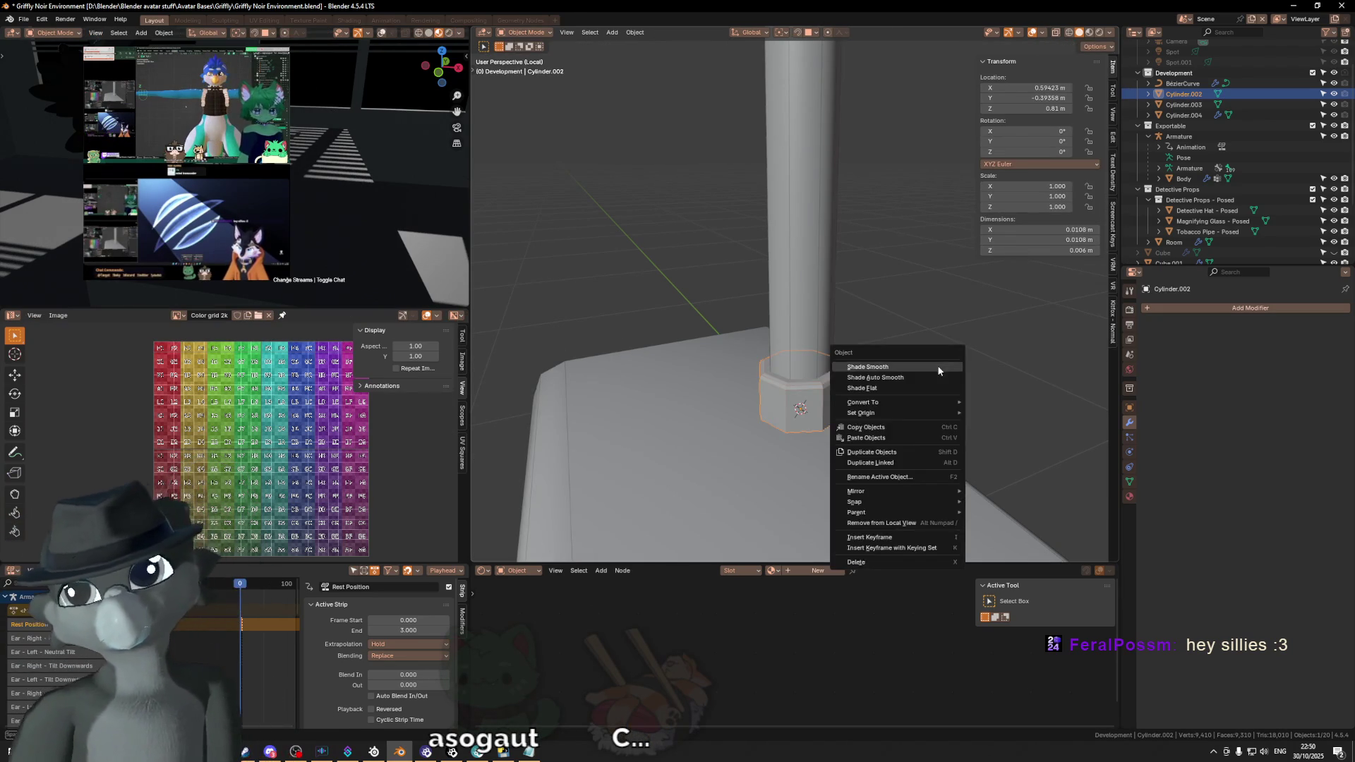
pyautogui.click(938, 370)
pyautogui.moveTo(717, 320)
pyautogui.mouseDown(button='middle')
pyautogui.moveTo(797, 314)
pyautogui.moveTo(805, 414)
pyautogui.moveTo(847, 418)
pyautogui.mouseUp(button='middle')
pyautogui.hotkey('alt', 'z')
pyautogui.hotkey('alt', 'z')
# Step: Delete the collar's bottom face and return to a frontal view with overlays shown
pyautogui.press('Tab')
pyautogui.hotkey('alt', 'z')
pyautogui.click(802, 419)
pyautogui.press('x')
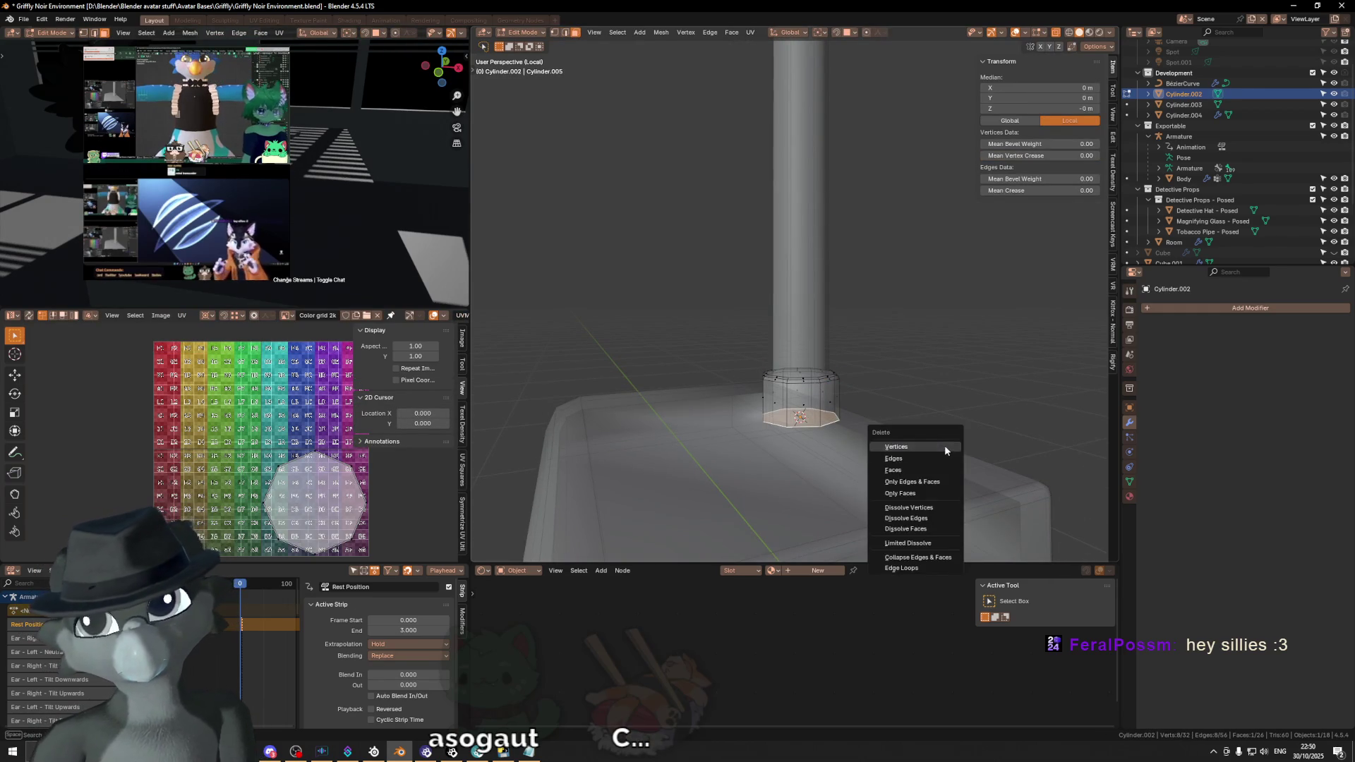
pyautogui.click(938, 470)
pyautogui.press('Tab')
pyautogui.hotkey('alt', 'z')
pyautogui.moveTo(893, 421)
pyautogui.mouseDown(button='middle')
pyautogui.moveTo(973, 416)
pyautogui.moveTo(864, 343)
pyautogui.mouseUp(button='middle')
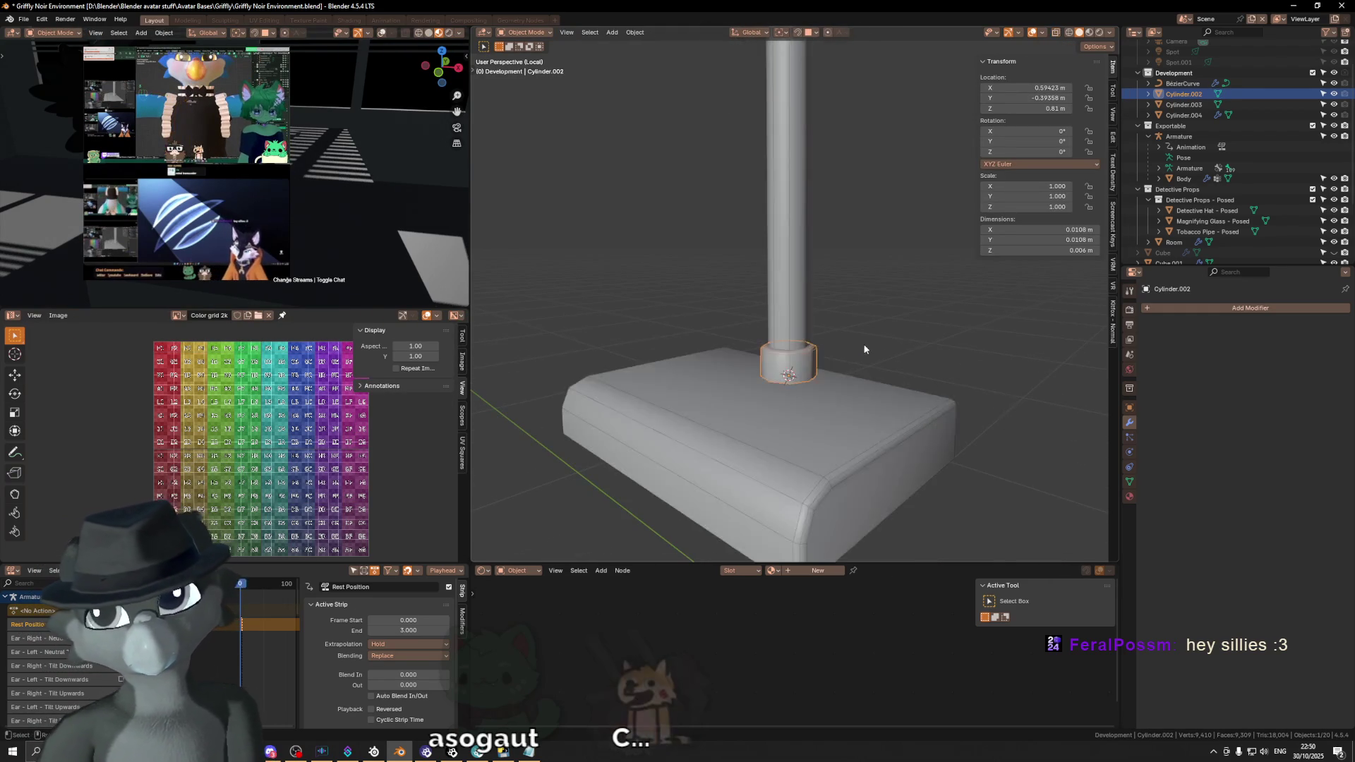
pyautogui.scroll(-3, 864, 343)
pyautogui.moveTo(801, 388)
pyautogui.mouseDown(button='middle')
pyautogui.moveTo(843, 369)
pyautogui.moveTo(849, 279)
pyautogui.moveTo(773, 381)
pyautogui.mouseUp(button='middle')
pyautogui.scroll(-3, 844, 370)
pyautogui.scroll(3, 763, 395)
pyautogui.hotkey('shift', 'alt', 'z')
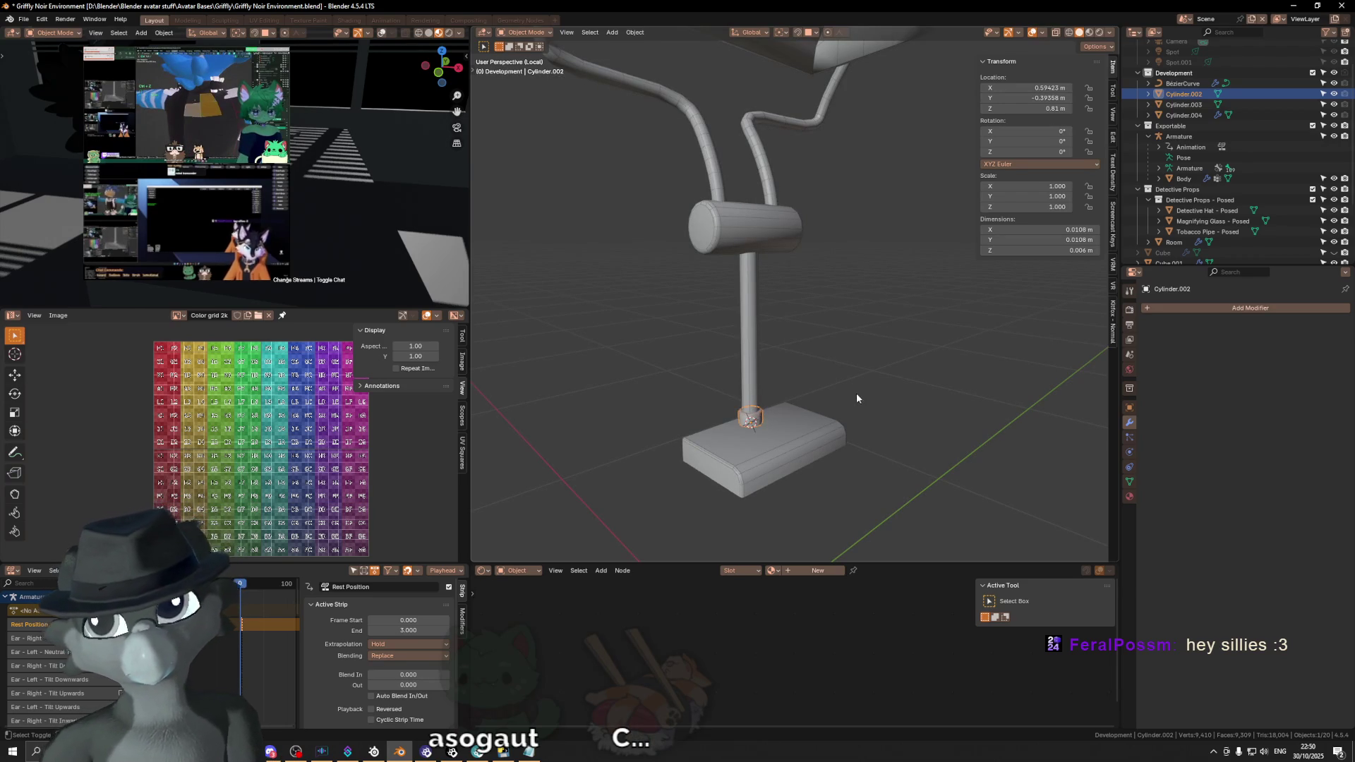
# Step: Place a linked copy of the collar up the stem, flipped -180° on X under the arm bracket, and save
pyautogui.hotkey('shift', 'd')
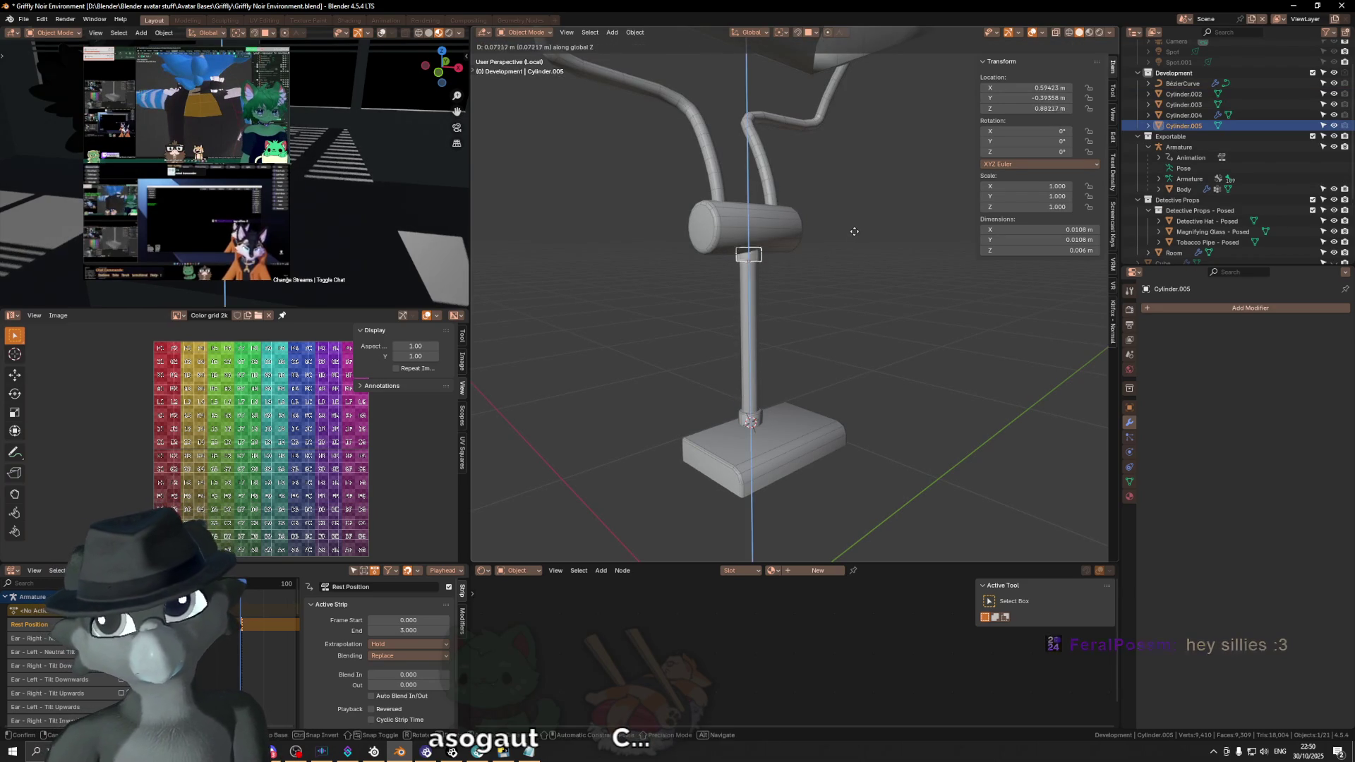
pyautogui.click(855, 232)
pyautogui.press('r')
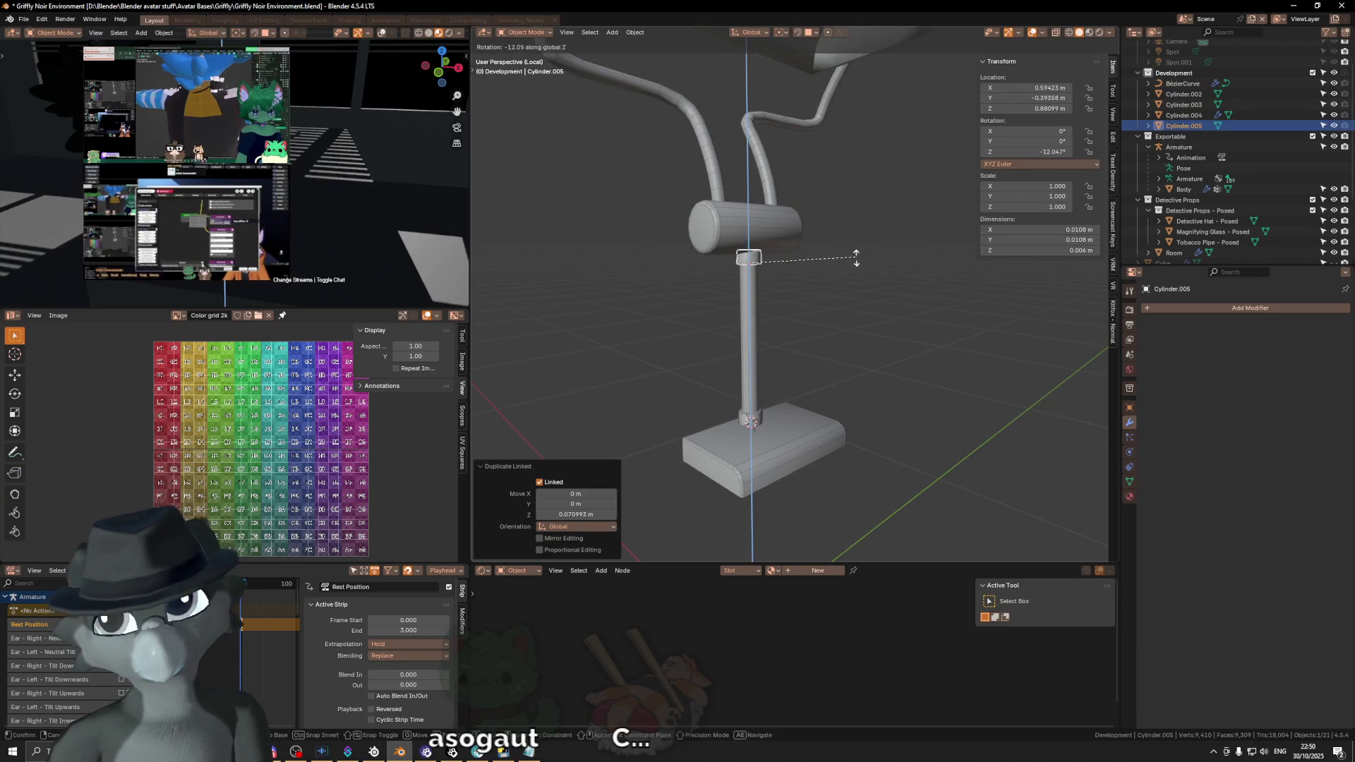
pyautogui.press('x')
pyautogui.press('x')
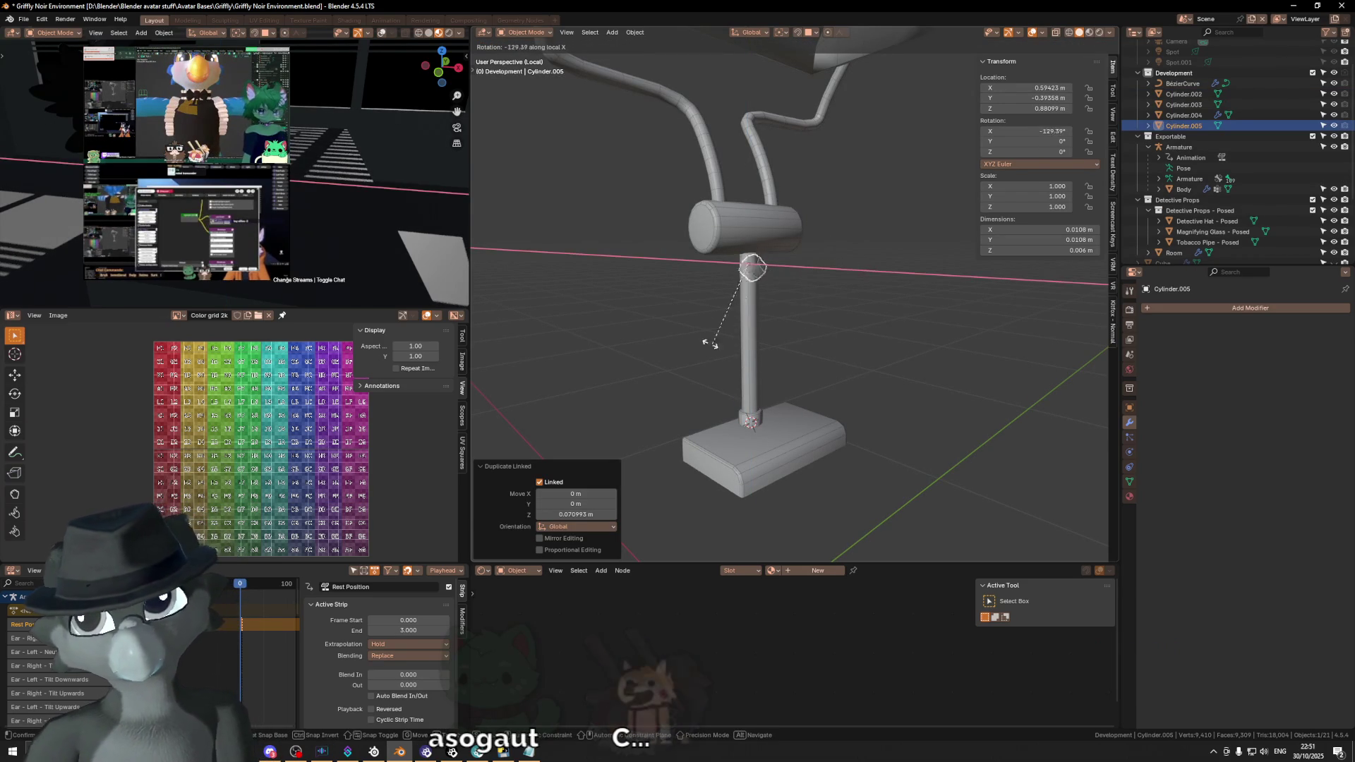
pyautogui.click(671, 283)
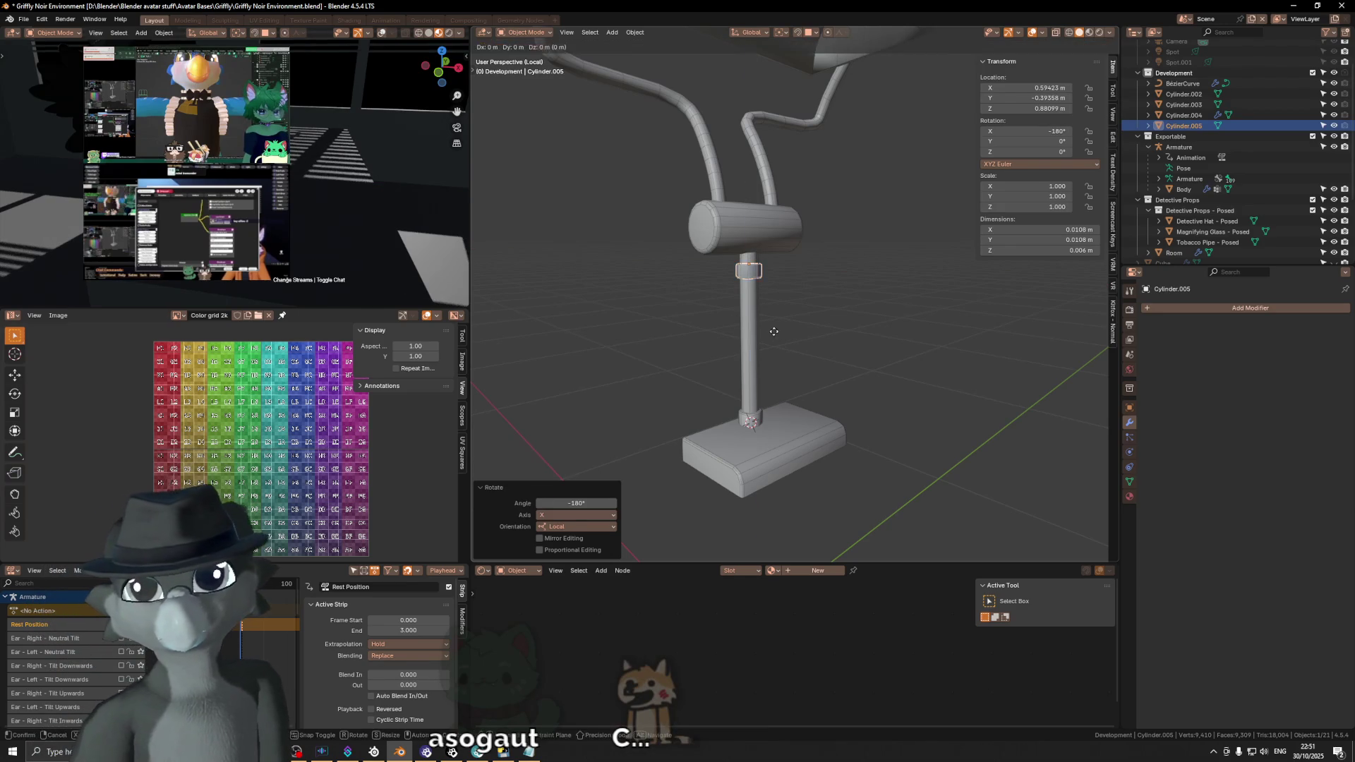
pyautogui.press('g')
pyautogui.press('z')
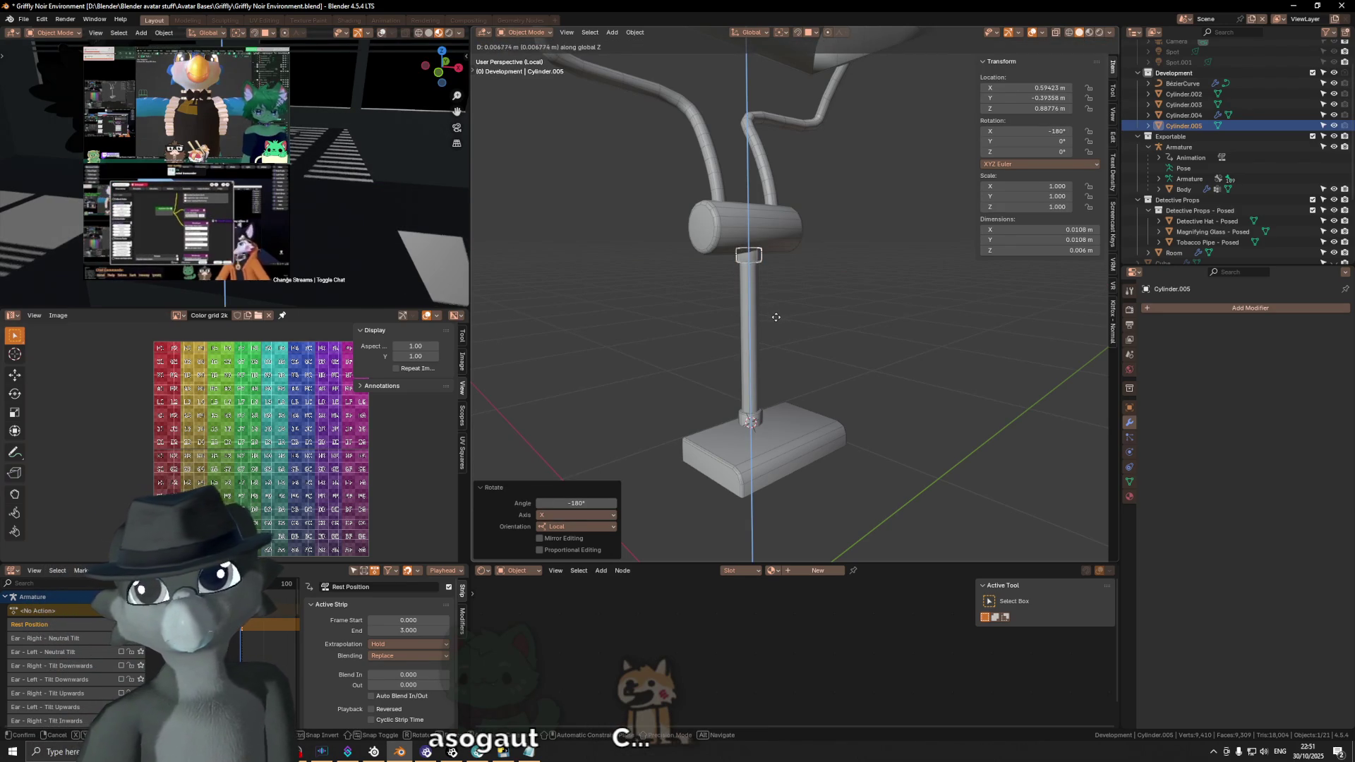
pyautogui.click(776, 317)
pyautogui.scroll(-2, 776, 319)
pyautogui.moveTo(801, 303)
pyautogui.mouseDown(button='middle')
pyautogui.moveTo(751, 287)
pyautogui.moveTo(902, 267)
pyautogui.moveTo(821, 272)
pyautogui.moveTo(907, 323)
pyautogui.mouseUp(button='middle')
pyautogui.hotkey('ctrl', 's')
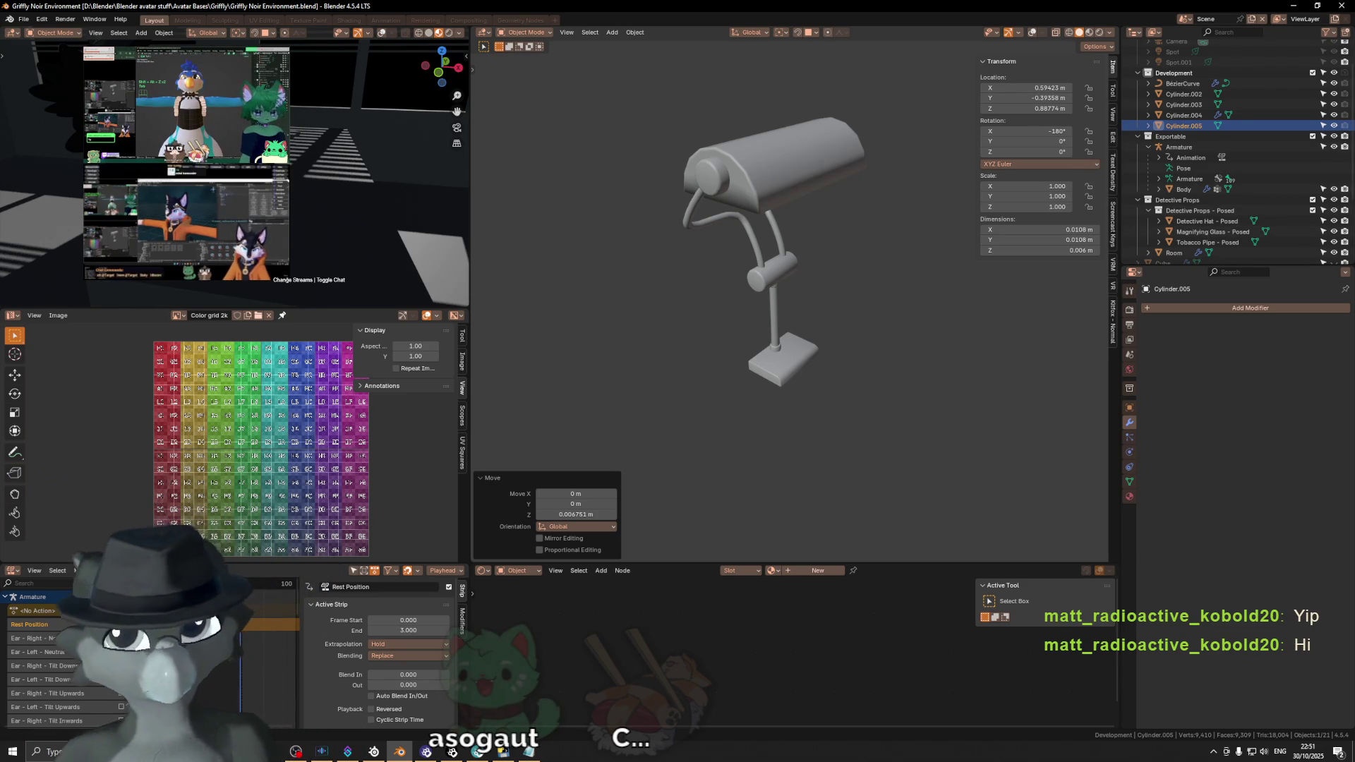
# Step: Save the lamp scene again and bring up the recent files list to open LumaLizard.blend
pyautogui.moveTo(741, 276); pyautogui.dragTo(772, 263, button='middle')
pyautogui.hotkey('ctrl', 's')
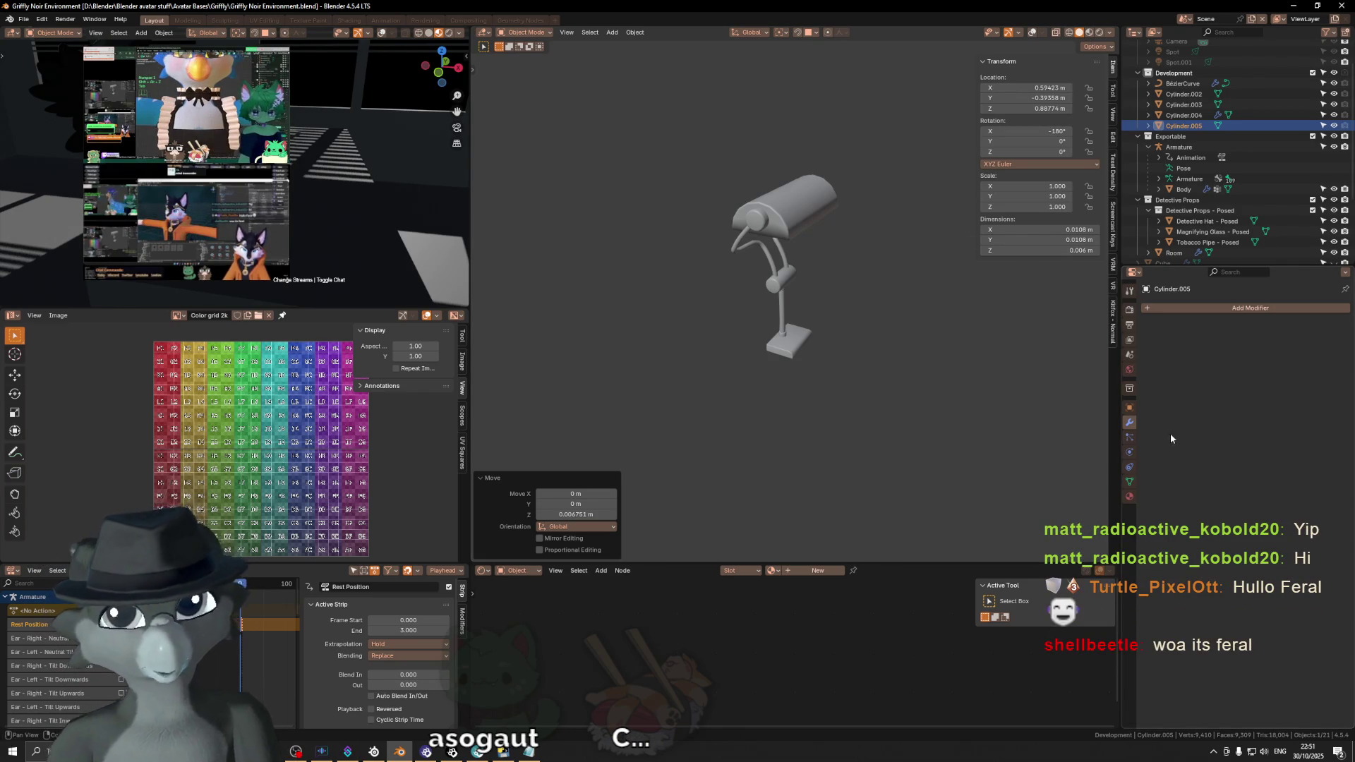
pyautogui.click(24, 19)
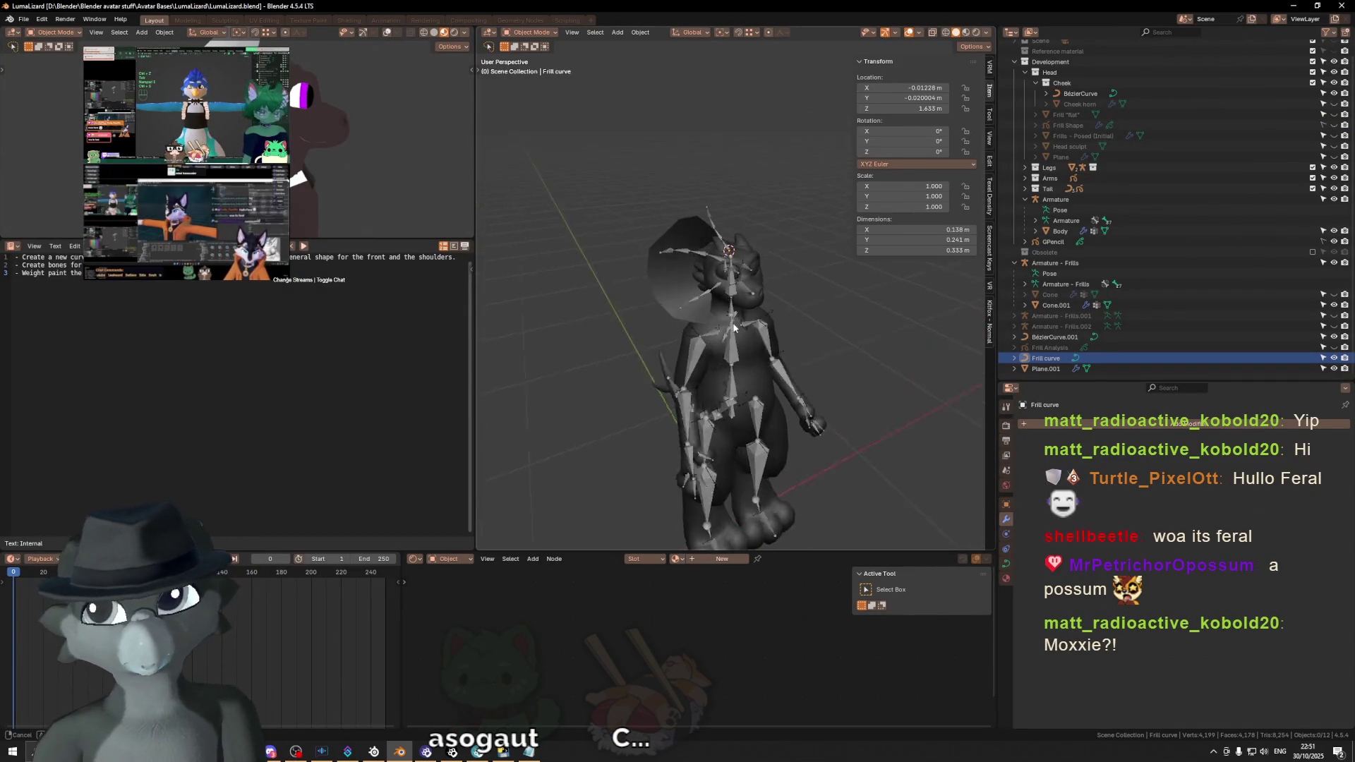
# Step: Hide the Plane.001 disc and the Cone.001 spike and turn off viewport overlays
pyautogui.press('h')
pyautogui.moveTo(860, 307)
pyautogui.mouseDown(button='middle')
pyautogui.moveTo(758, 302)
pyautogui.moveTo(853, 294)
pyautogui.moveTo(908, 354)
pyautogui.moveTo(817, 340)
pyautogui.moveTo(847, 357)
pyautogui.moveTo(788, 331)
pyautogui.mouseUp(button='middle')
pyautogui.hotkey('shift', 'alt', 'z')
pyautogui.click(672, 272)
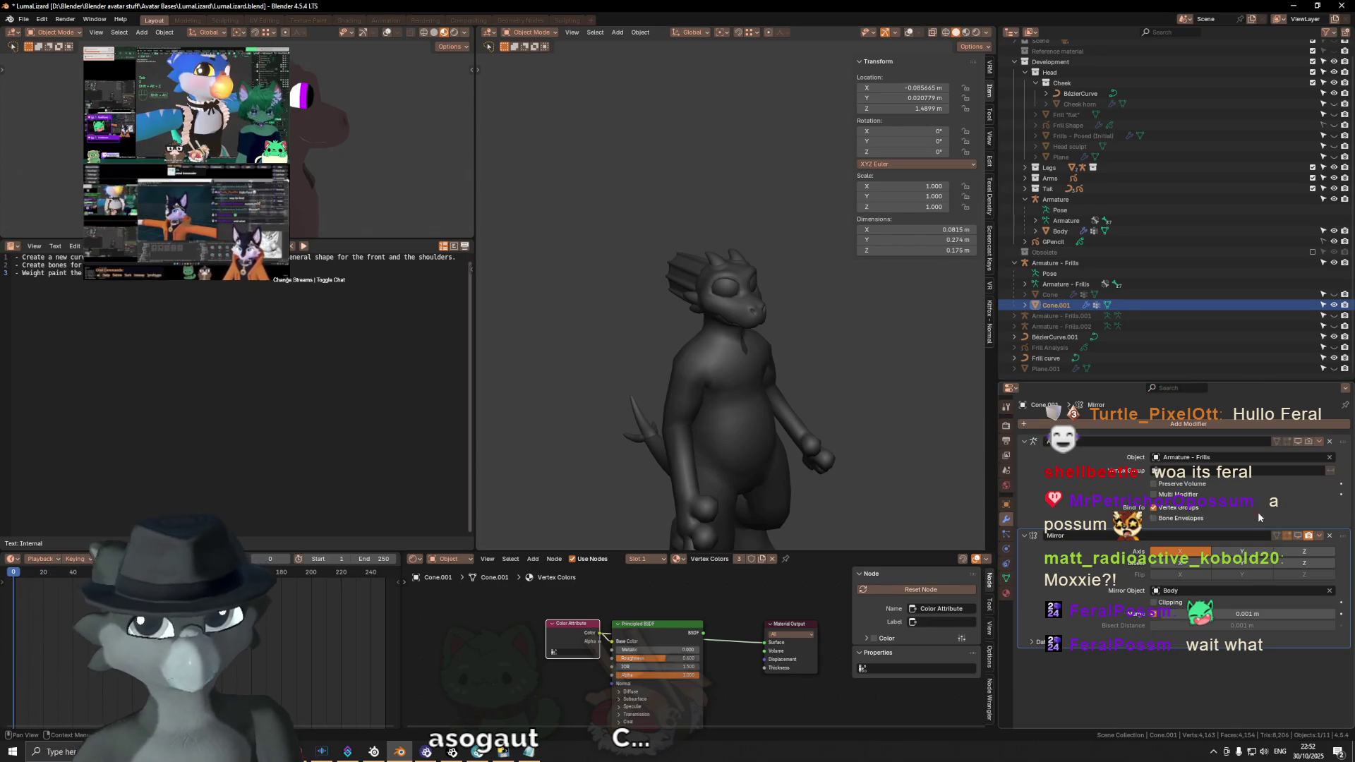
pyautogui.press('h')
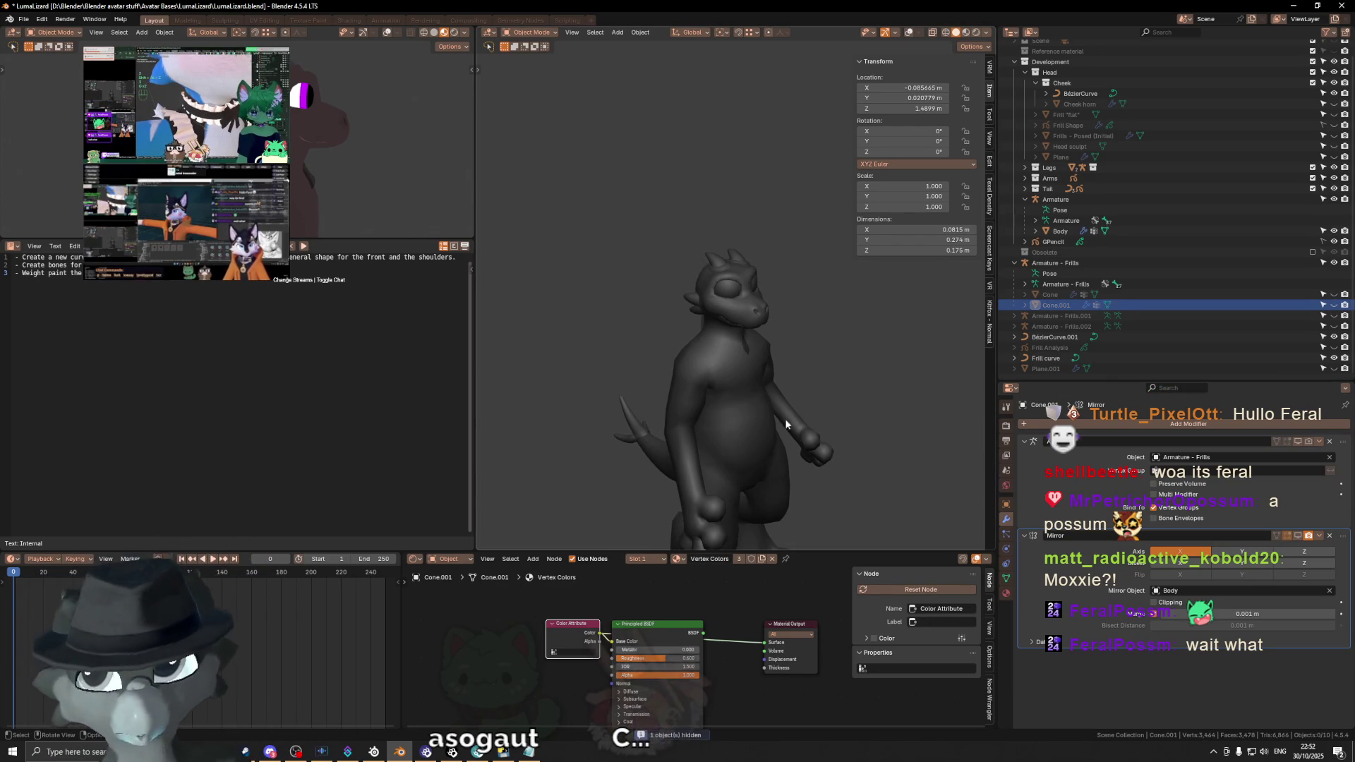
pyautogui.scroll(-2, 754, 406)
pyautogui.moveTo(849, 424)
pyautogui.mouseDown(button='middle')
pyautogui.moveTo(832, 378)
pyautogui.moveTo(703, 336)
pyautogui.mouseUp(button='middle')
# Step: Show the lizard with its vertex colours and inspect its Principled BSDF material from several angles
pyautogui.hotkey('ctrl', 'Tab')
pyautogui.click(886, 487)
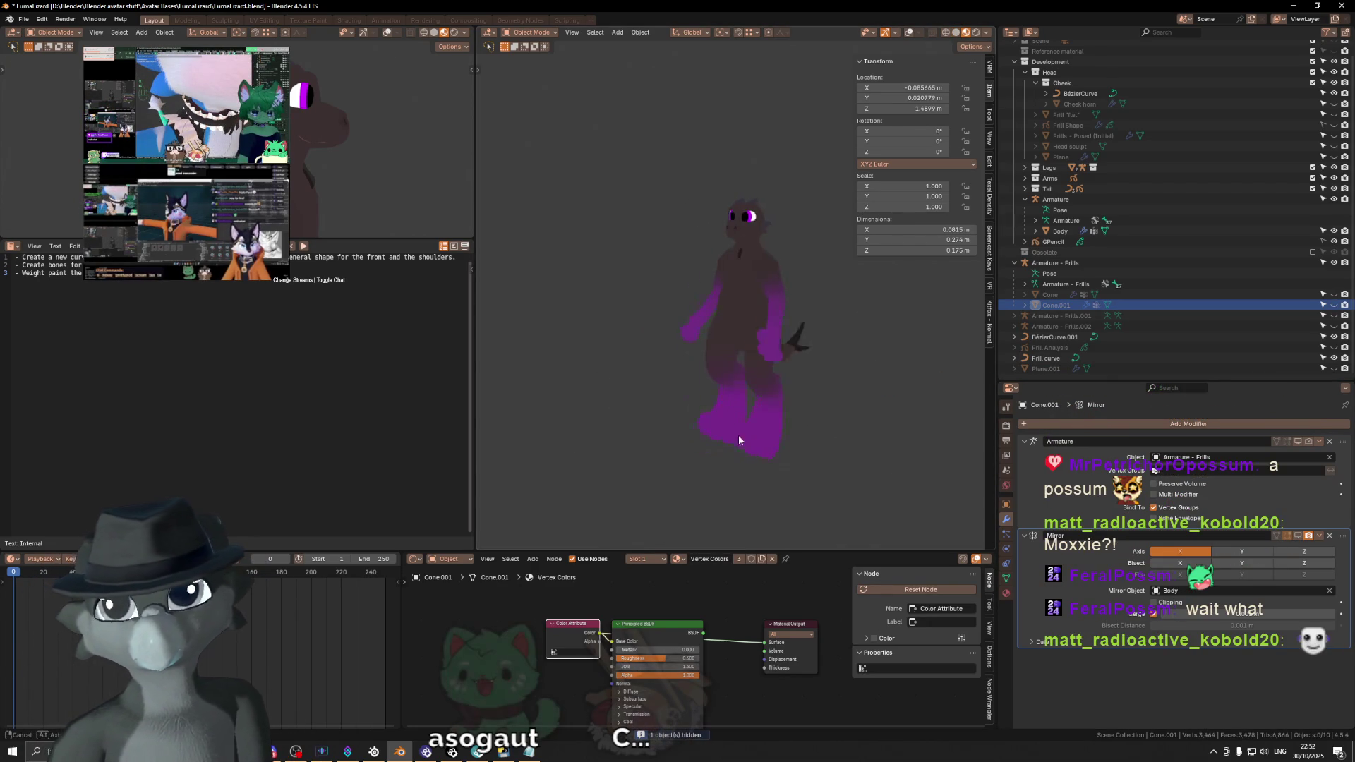
pyautogui.moveTo(755, 442); pyautogui.dragTo(816, 395, button='middle')
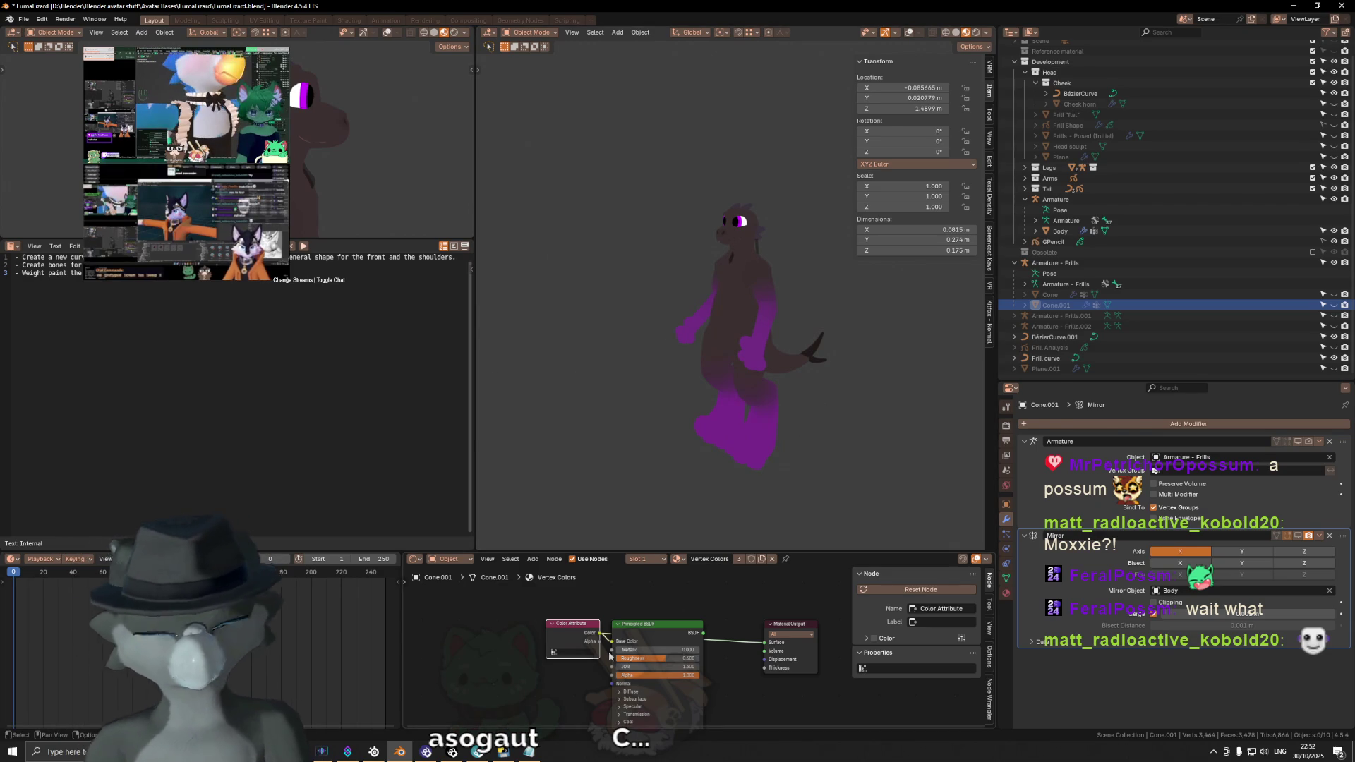
pyautogui.click(675, 627)
pyautogui.moveTo(767, 352)
pyautogui.mouseDown(button='middle')
pyautogui.moveTo(737, 360)
pyautogui.moveTo(765, 363)
pyautogui.mouseUp(button='middle')
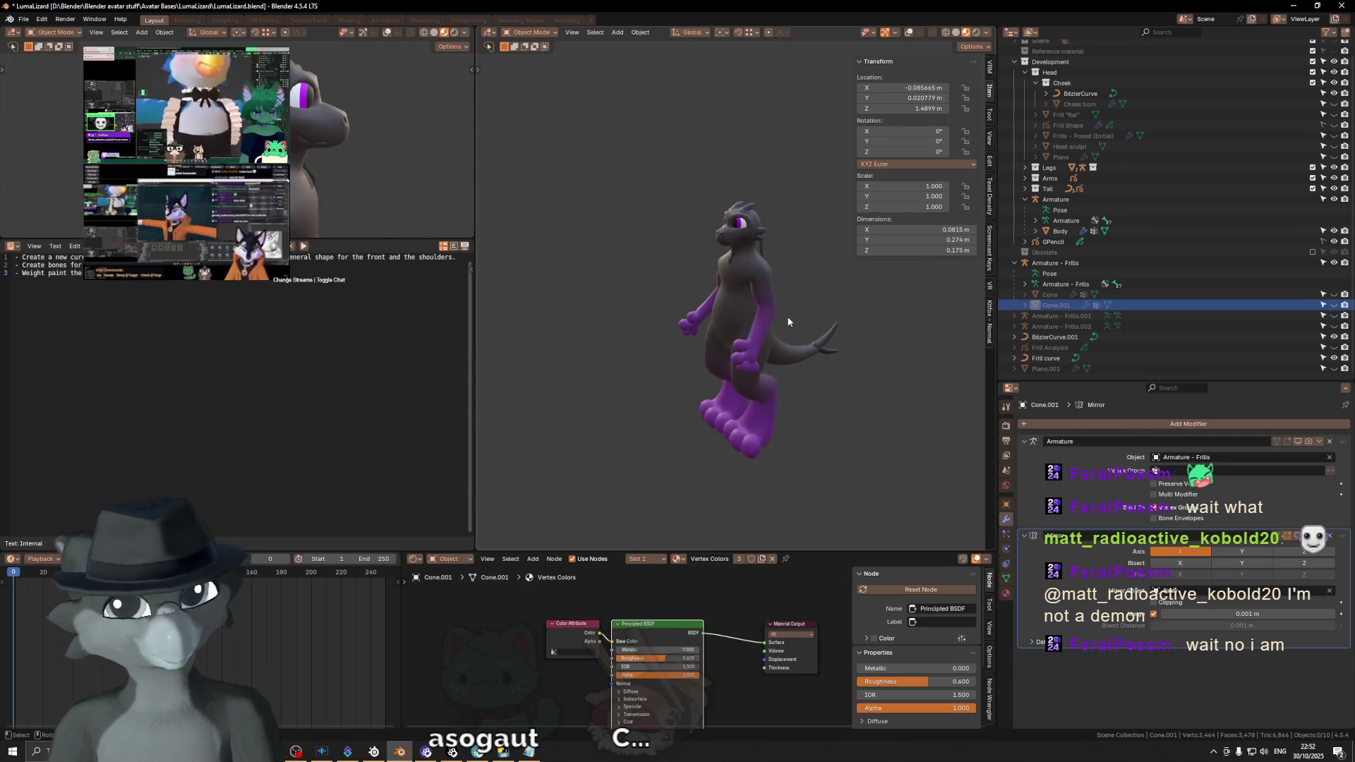
pyautogui.moveTo(707, 319); pyautogui.dragTo(804, 318, button='middle')
pyautogui.scroll(5, 802, 317)
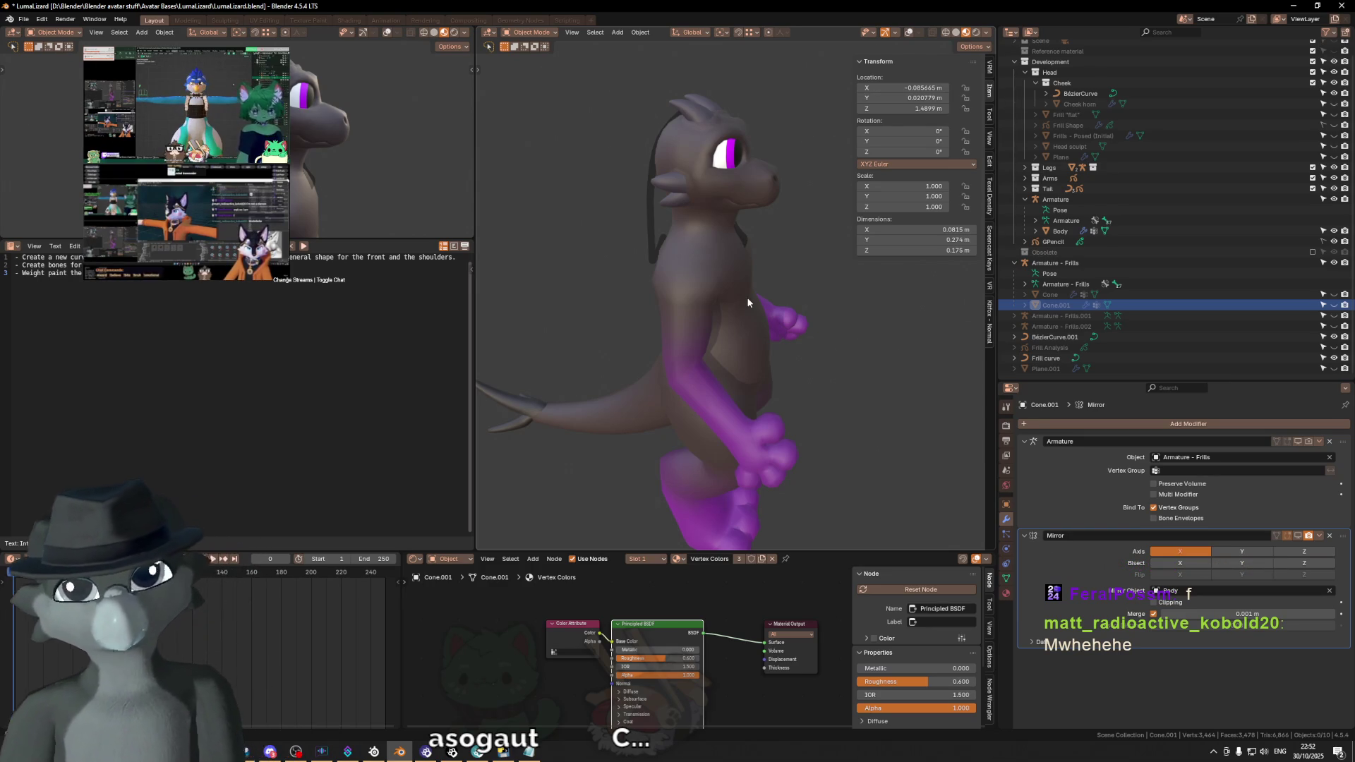
pyautogui.moveTo(718, 191); pyautogui.dragTo(734, 189, button='middle')
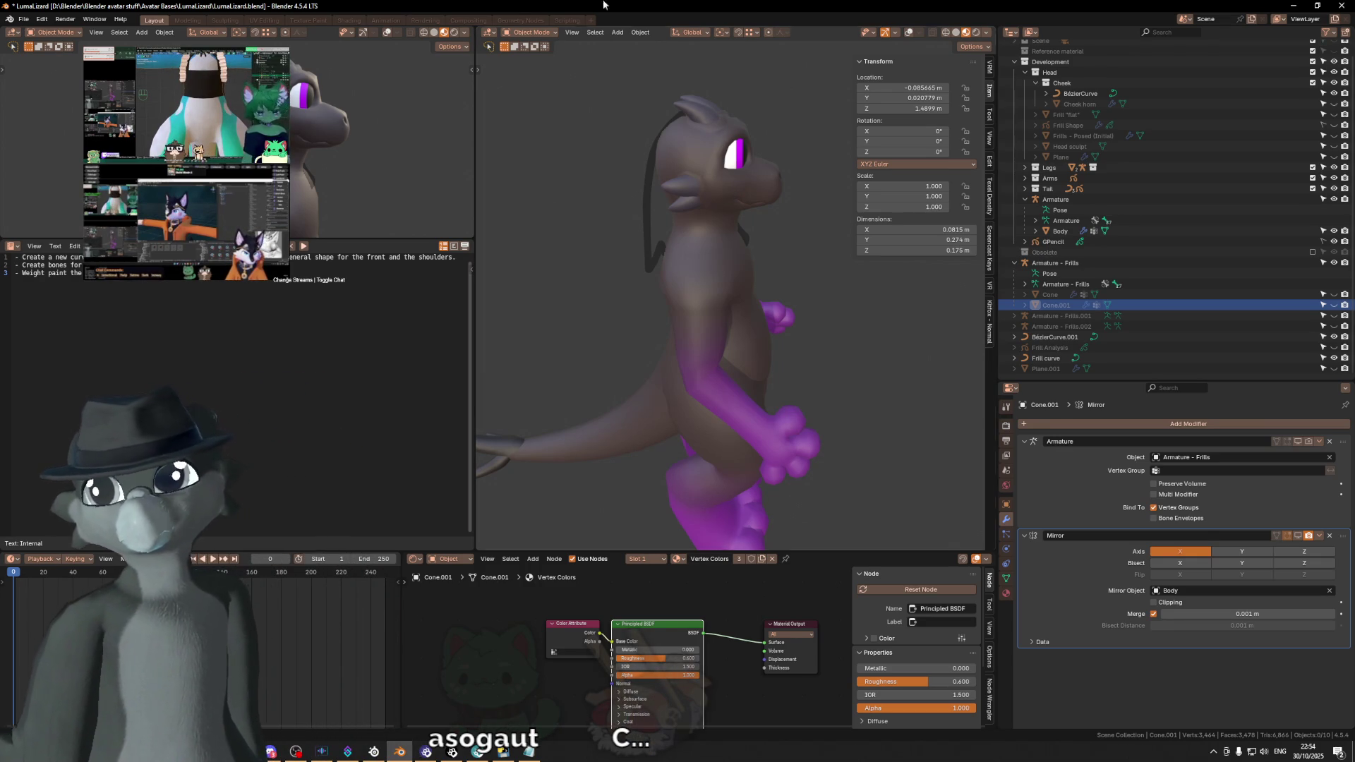
# Step: Open Griffly Noir Environment.blend from recent files, discarding the lizard file's changes
pyautogui.click(23, 19)
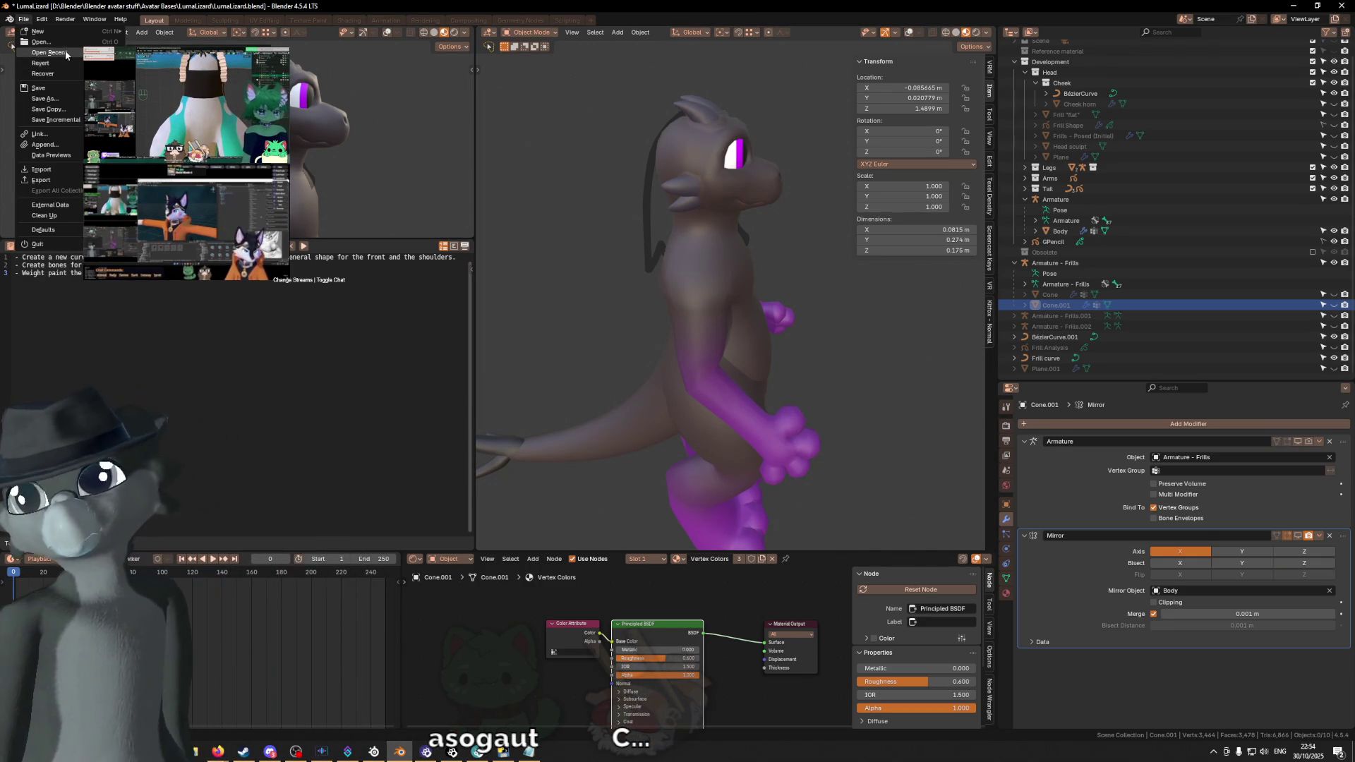
pyautogui.click(158, 52)
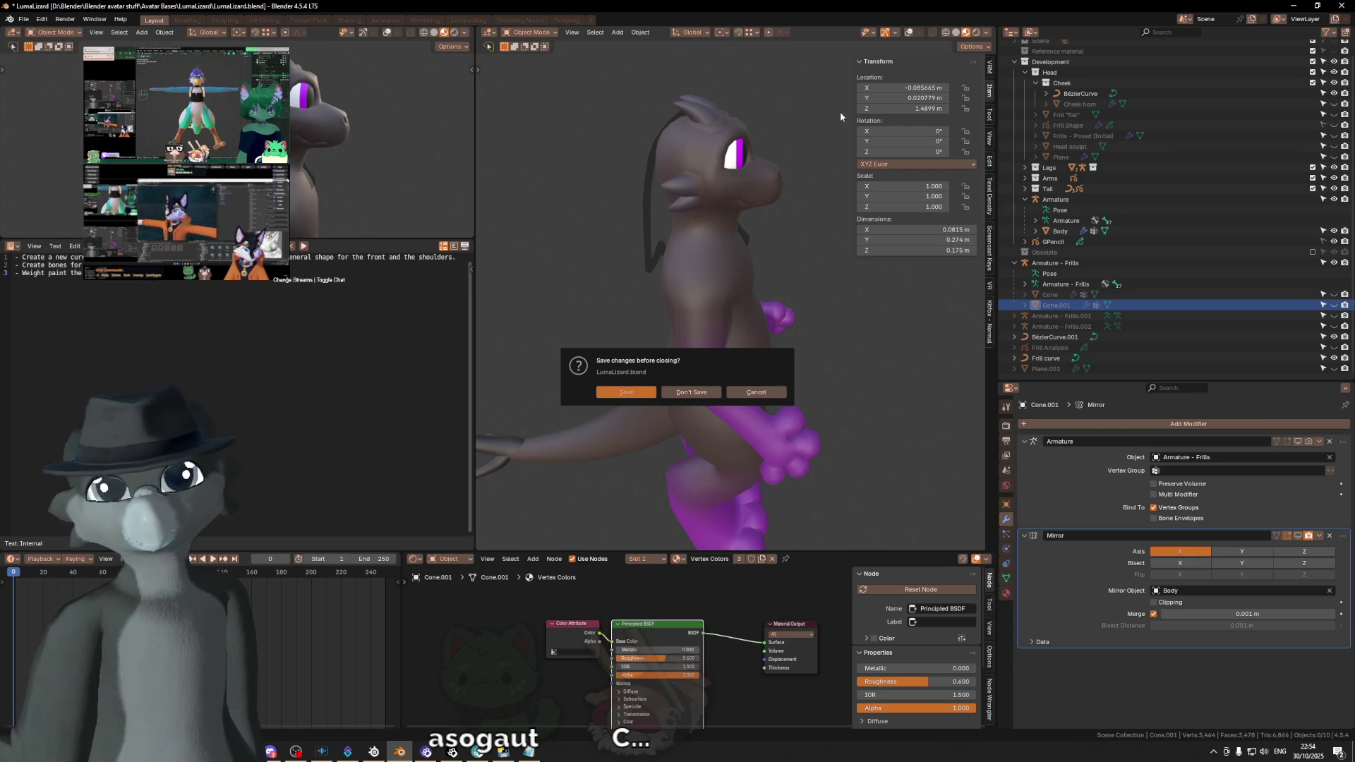
pyautogui.click(667, 397)
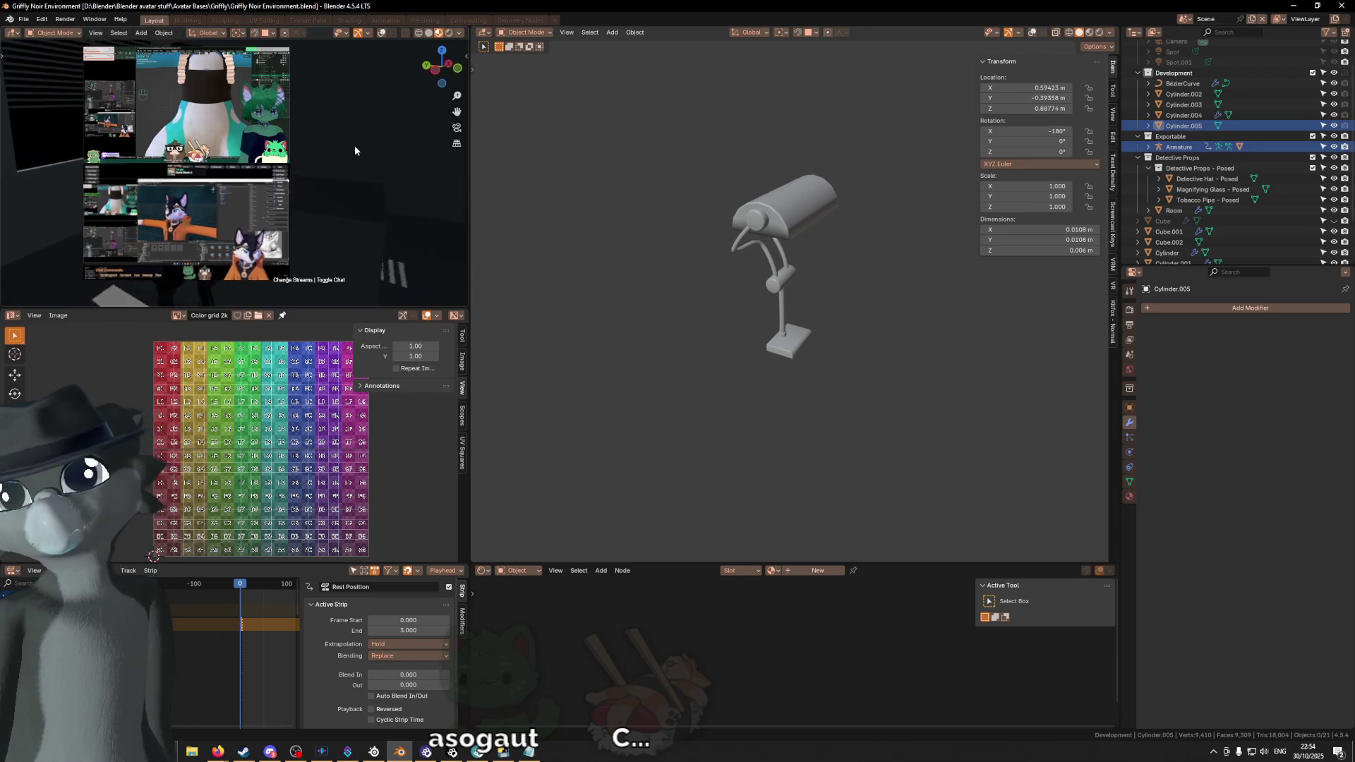
# Step: Navigate to the desk lamp, select the BezierCurve arms and attempt Ctrl+A to apply their Mirror modifier
pyautogui.moveTo(307, 137)
pyautogui.mouseDown(button='middle')
pyautogui.moveTo(265, 138)
pyautogui.moveTo(275, 159)
pyautogui.mouseUp(button='middle')
pyautogui.moveTo(290, 212); pyautogui.dragTo(359, 213, button='middle')
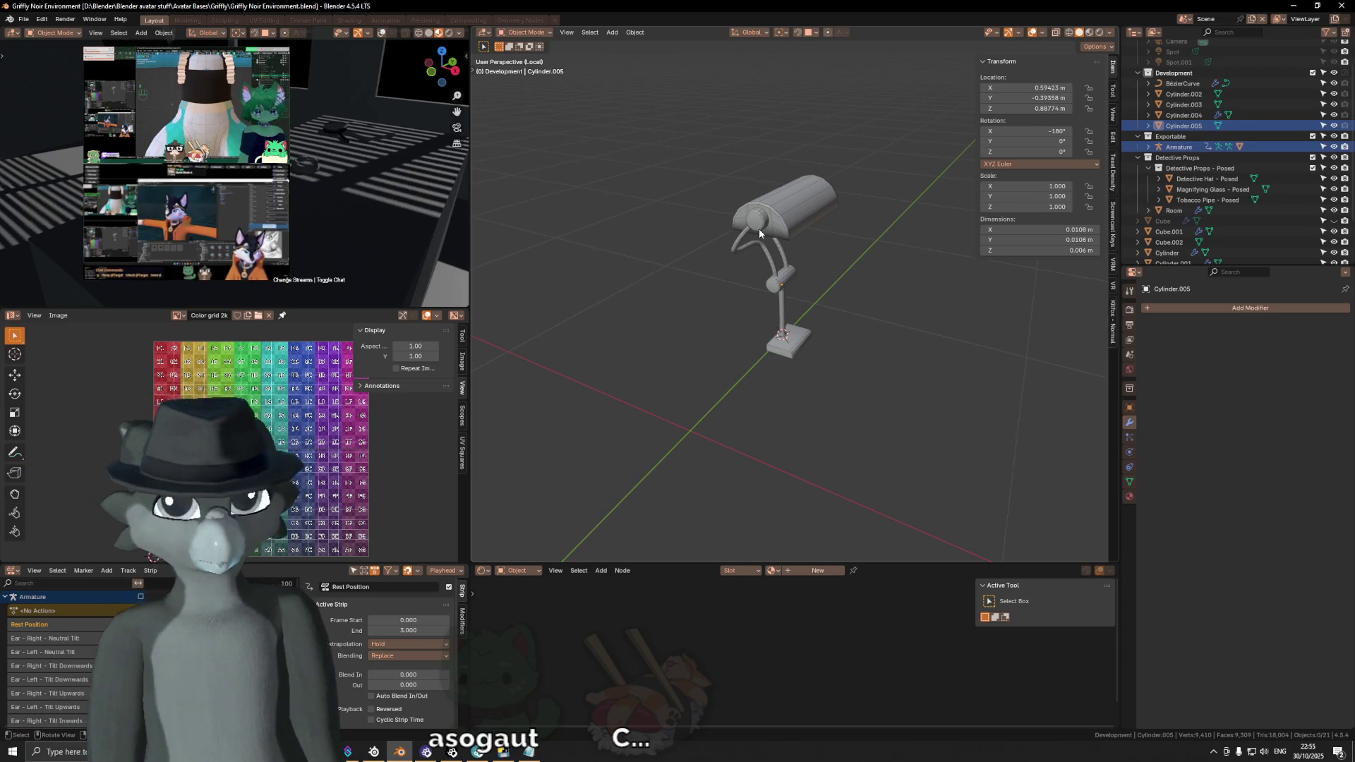
pyautogui.moveTo(788, 271); pyautogui.dragTo(777, 313, button='middle')
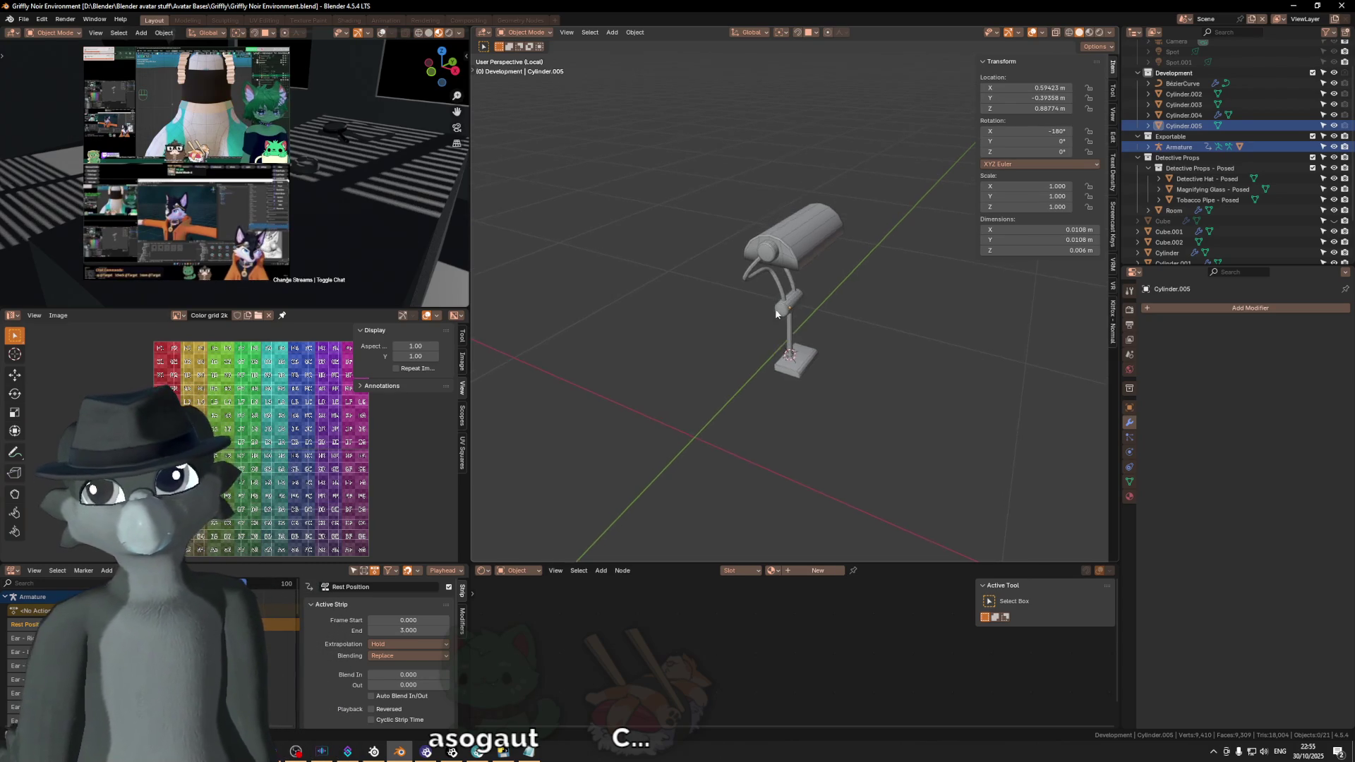
pyautogui.click(792, 312)
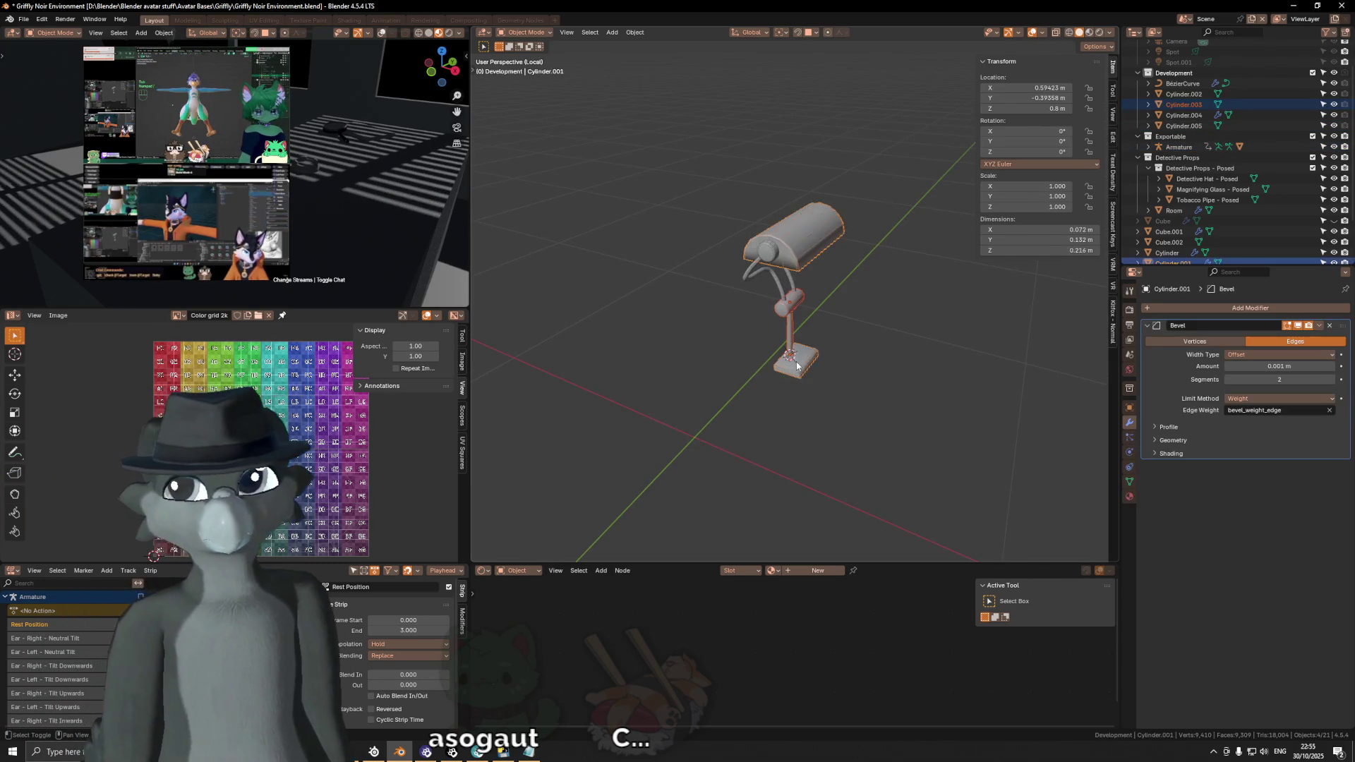
pyautogui.scroll(3, 796, 355)
pyautogui.moveTo(796, 355)
pyautogui.mouseDown(button='middle')
pyautogui.moveTo(768, 291)
pyautogui.moveTo(764, 315)
pyautogui.moveTo(834, 314)
pyautogui.mouseUp(button='middle')
pyautogui.click(763, 282)
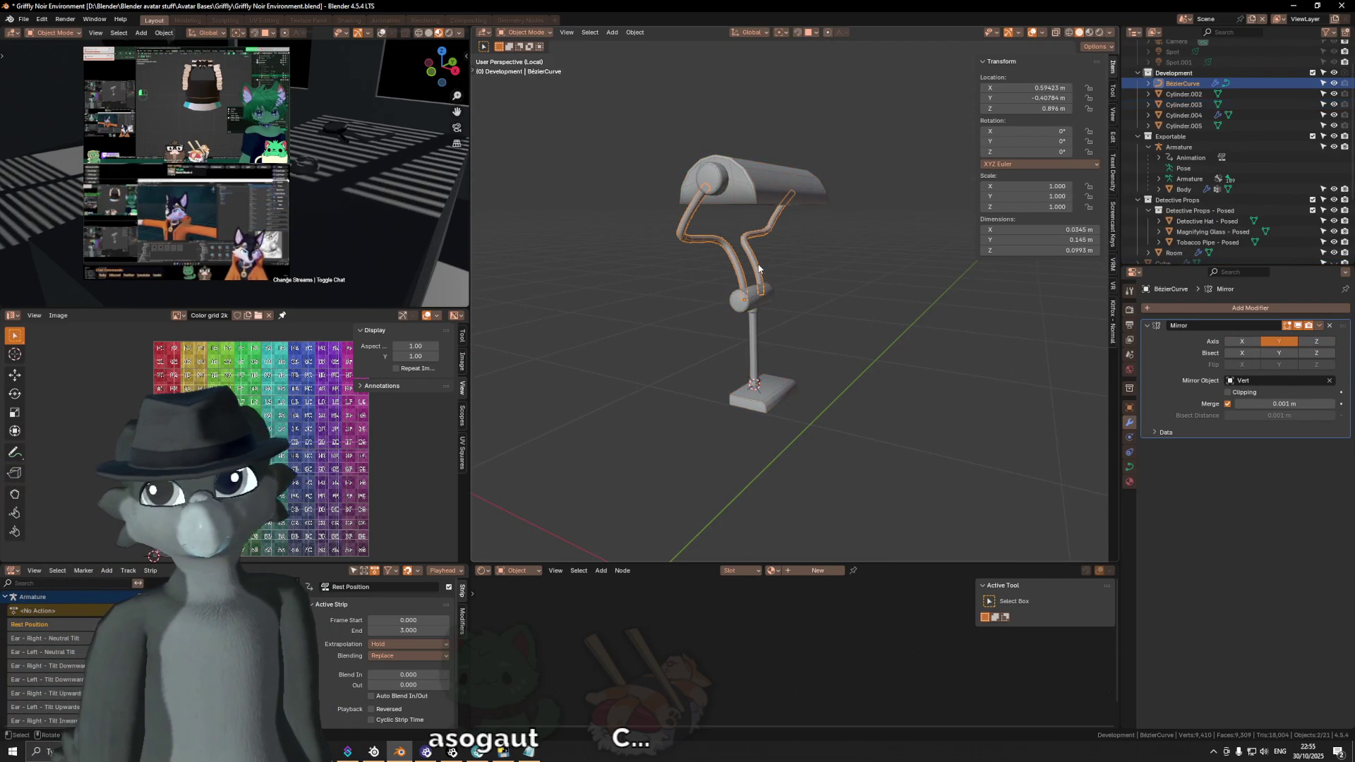
pyautogui.hotkey('ctrl', 'a')
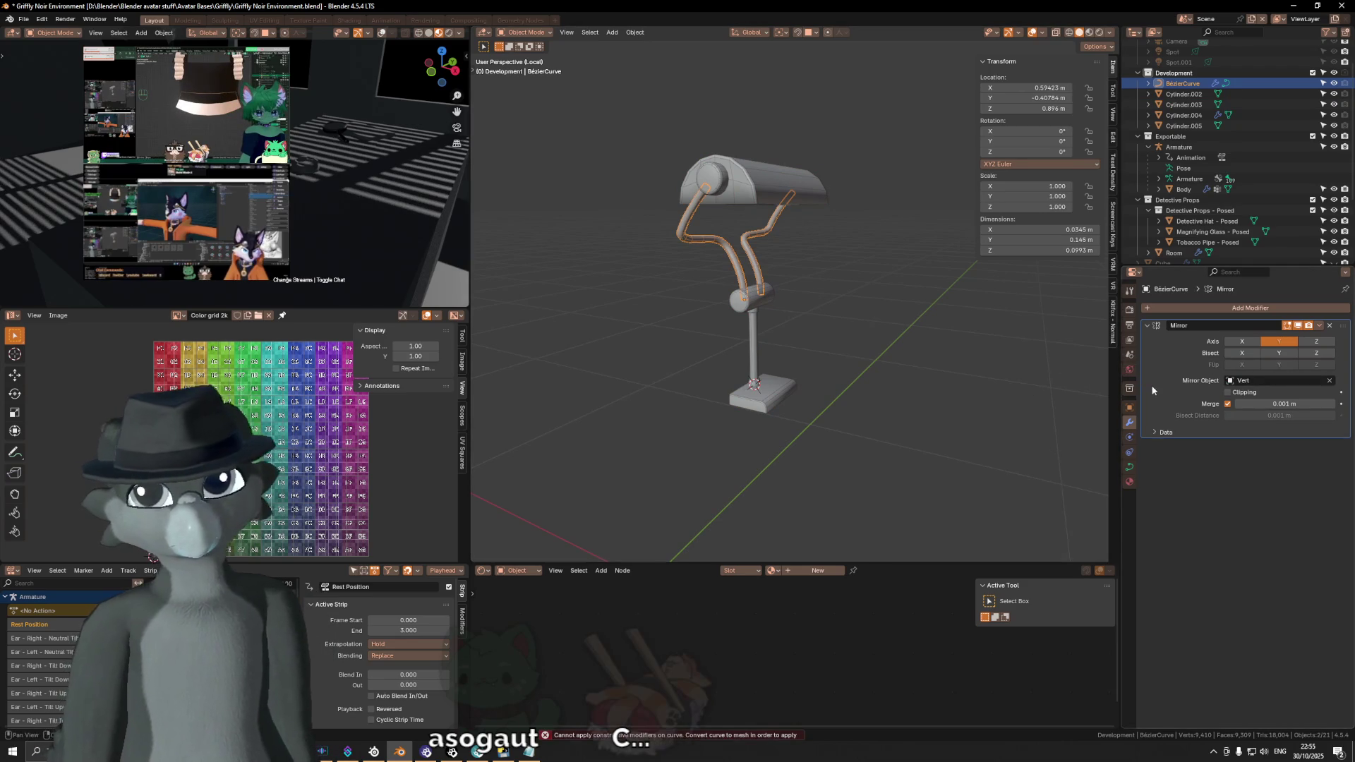
# Step: Convert the curved lamp arms from a curve into a mesh via Convert To > Mesh
pyautogui.hotkey('ctrl', 'a')
pyautogui.press('F3')
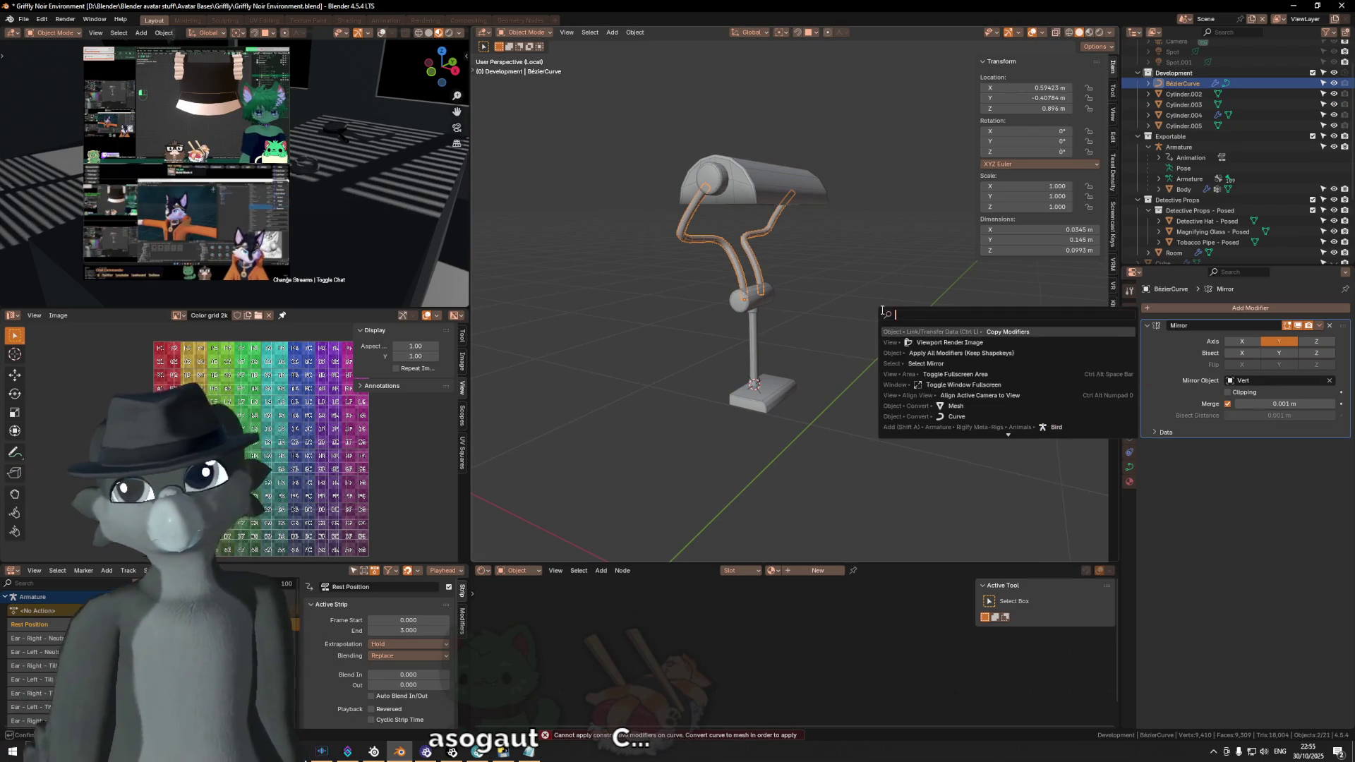
pyautogui.press('Escape')
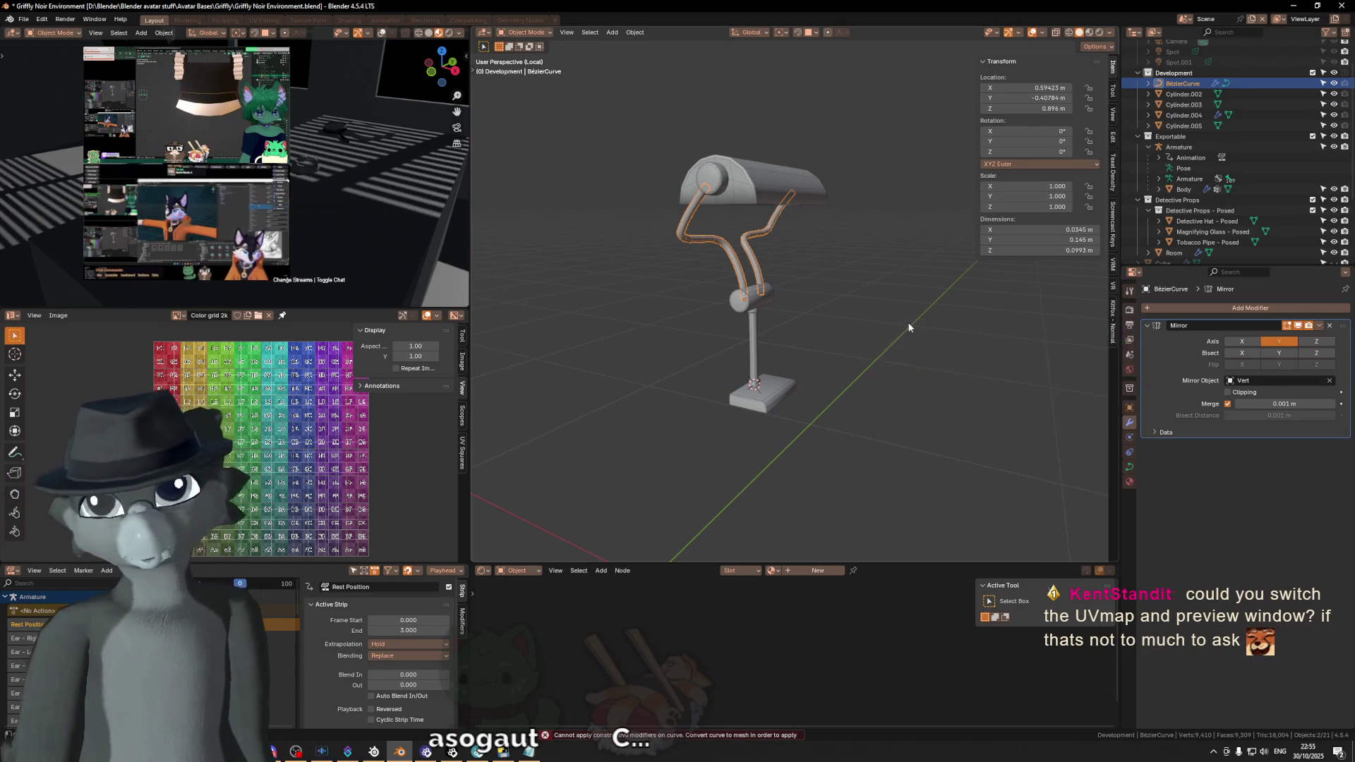
pyautogui.rightClick(908, 328)
pyautogui.click(969, 350)
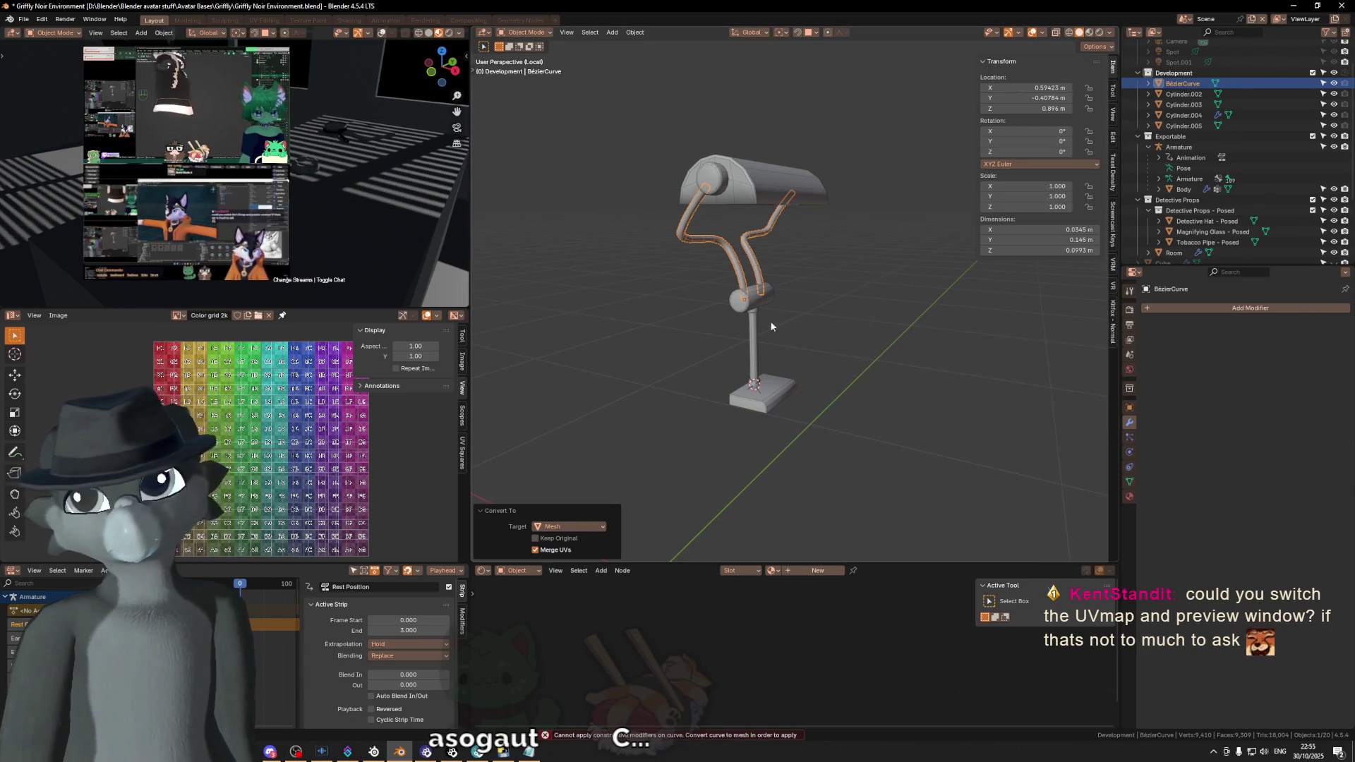
# Step: Select the shade, arms, collar, stem, base and Cylinder.001 together and enter Edit Mode
pyautogui.click(754, 338)
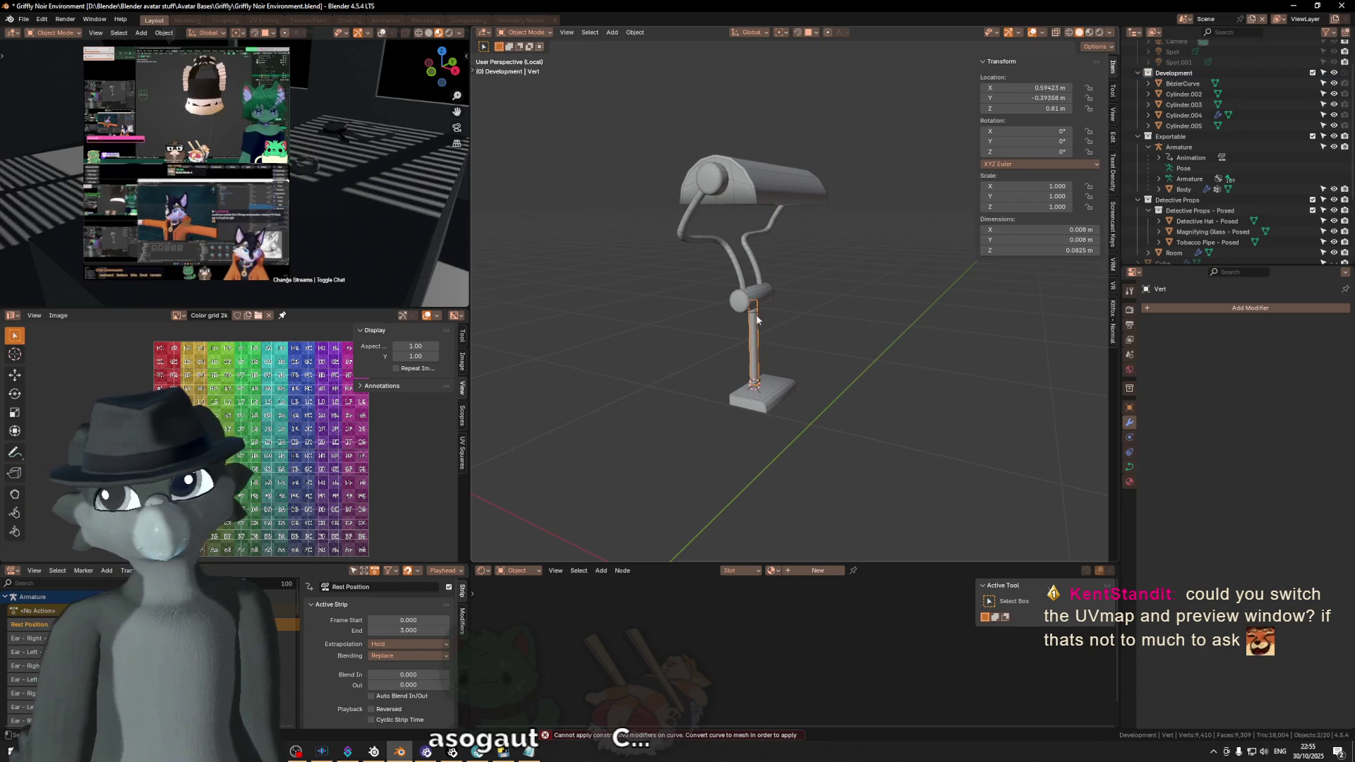
pyautogui.click(748, 190)
pyautogui.keyDown('shift'); pyautogui.click(737, 296); pyautogui.keyUp('shift')
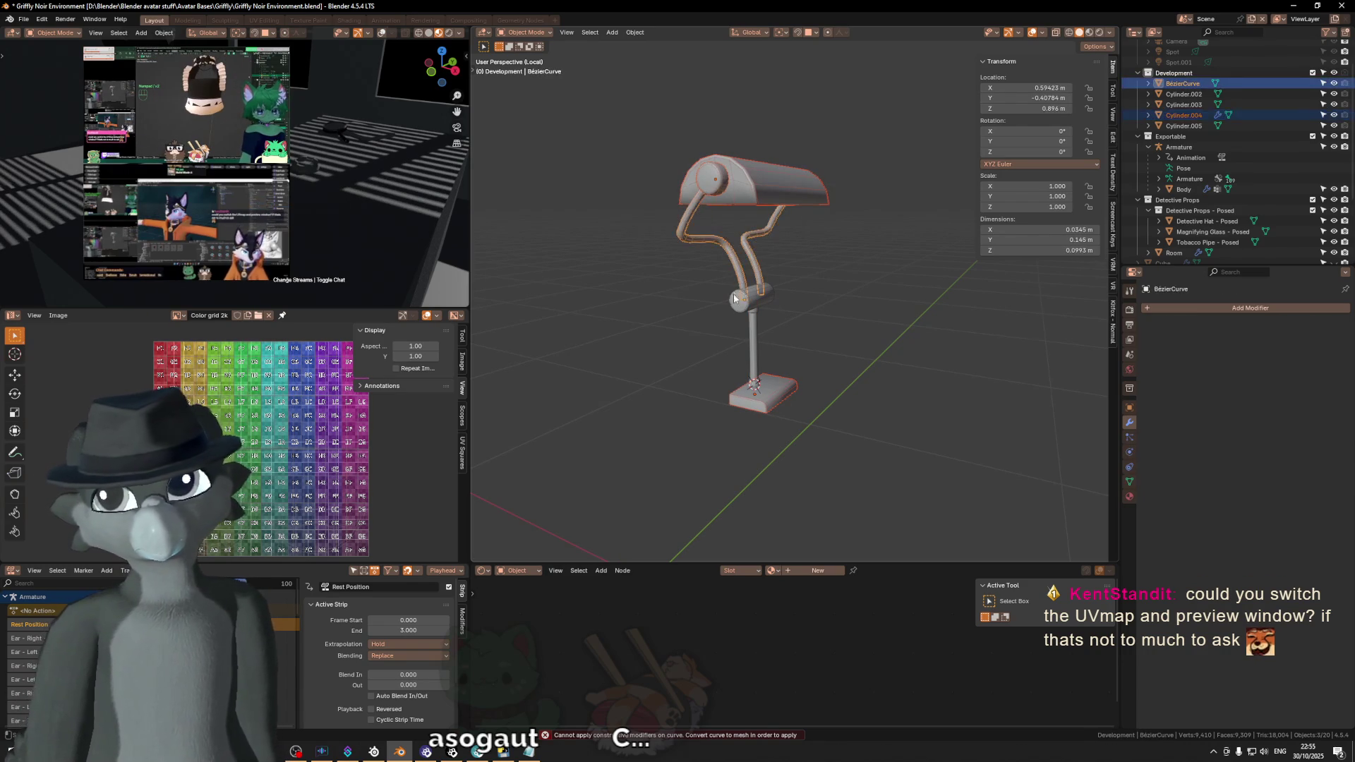
pyautogui.keyDown('shift'); pyautogui.click(757, 310); pyautogui.keyUp('shift')
pyautogui.keyDown('shift'); pyautogui.click(754, 355); pyautogui.keyUp('shift')
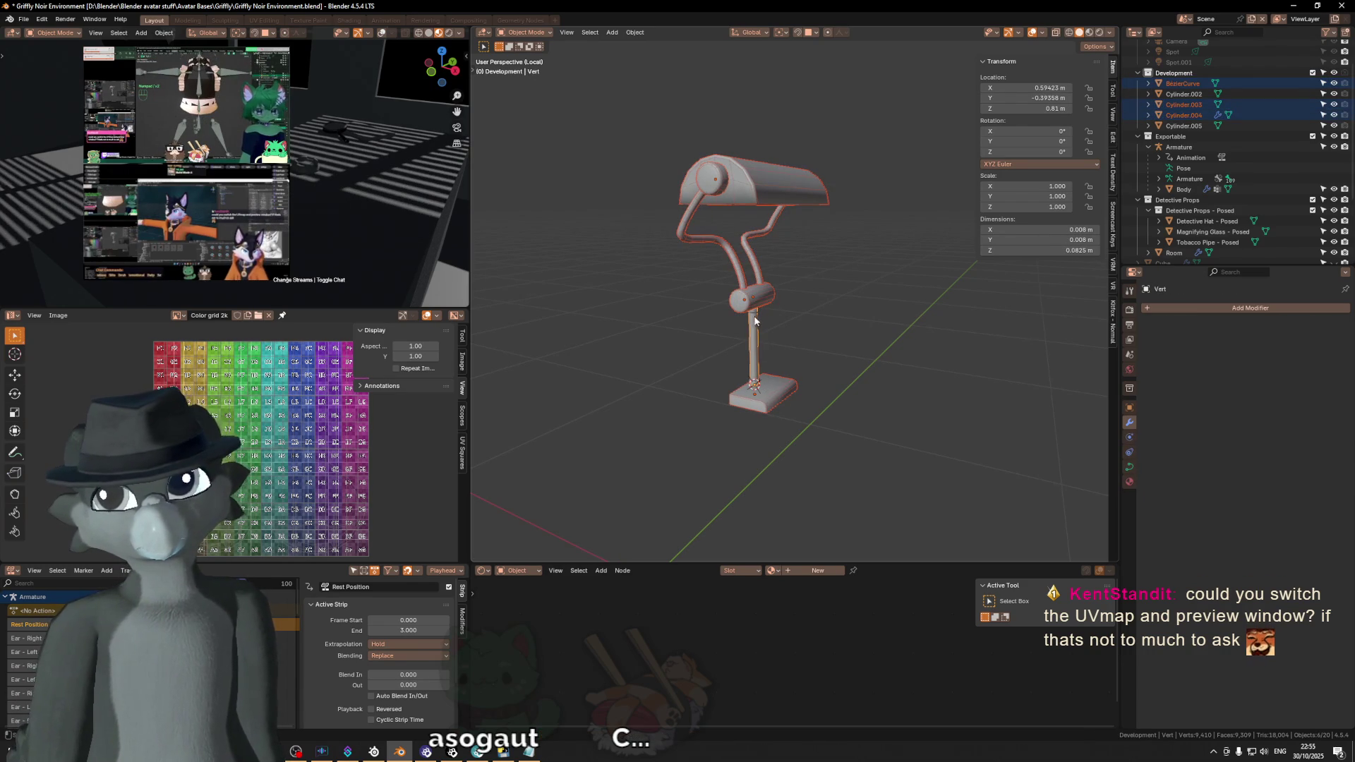
pyautogui.keyDown('shift'); pyautogui.click(756, 385); pyautogui.keyUp('shift')
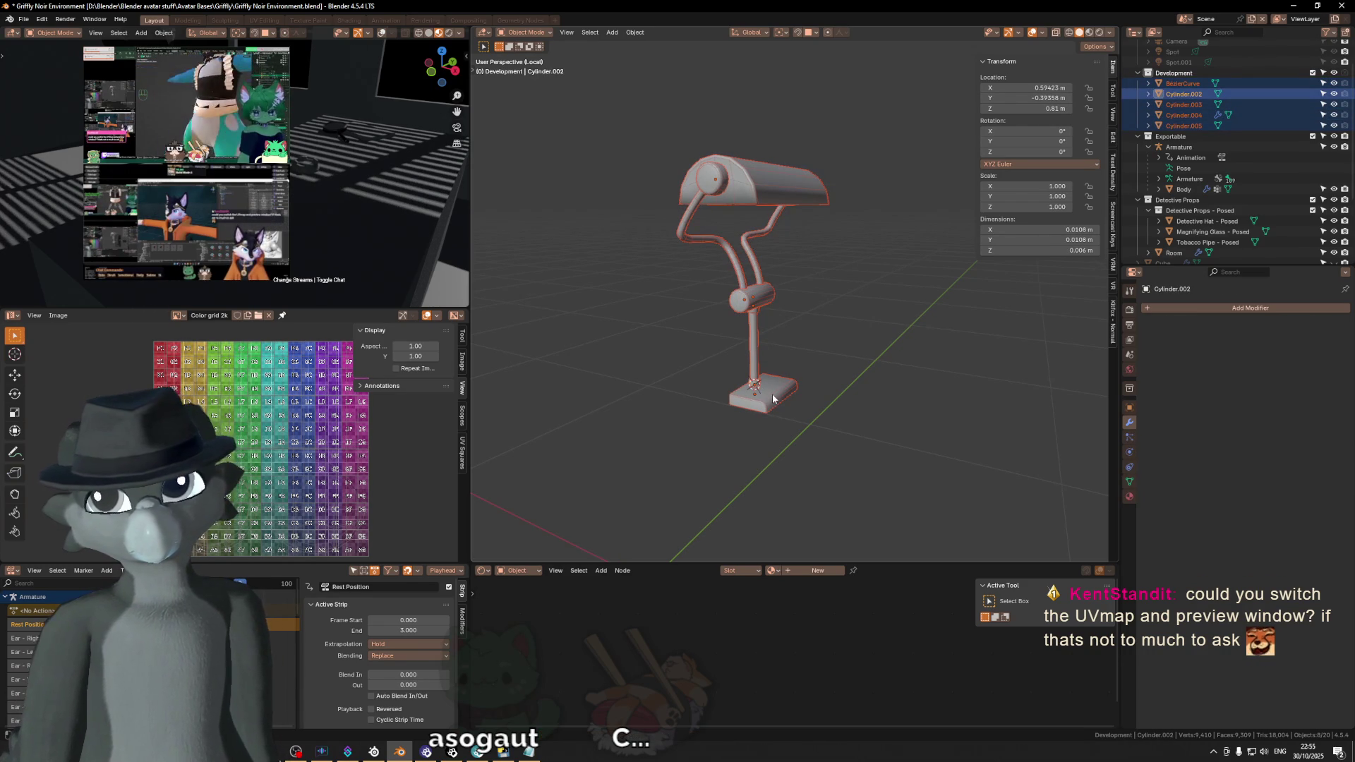
pyautogui.keyDown('shift'); pyautogui.click(773, 399); pyautogui.keyUp('shift')
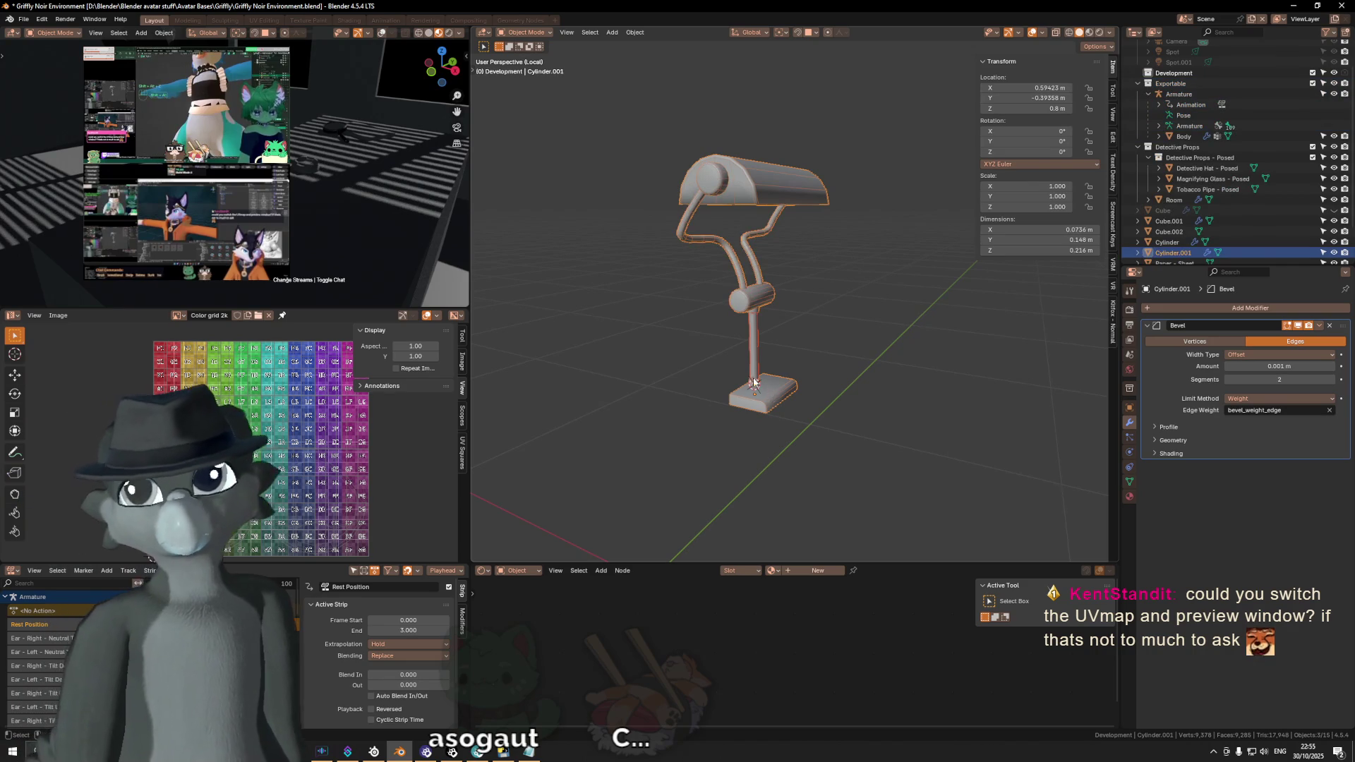
pyautogui.press('Tab')
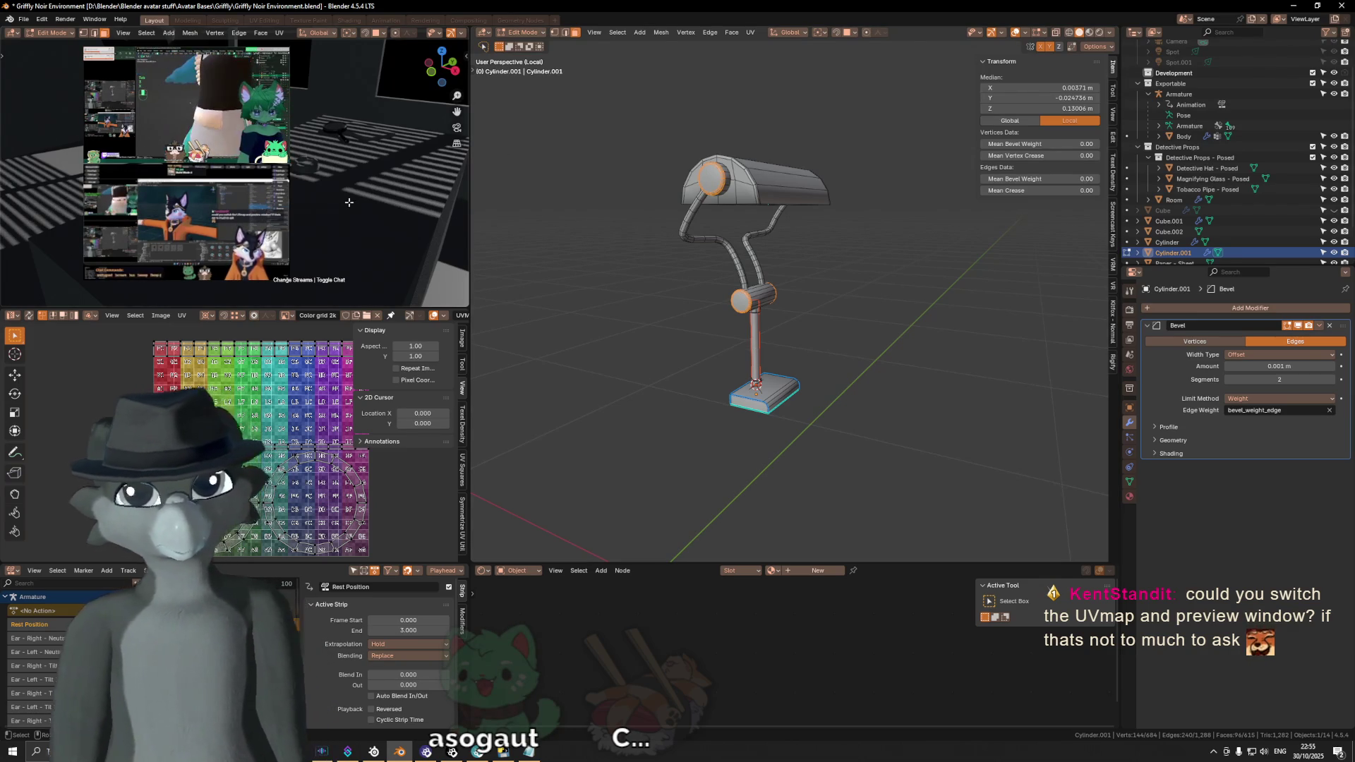
# Step: Turn the UV Editor area into a second 3D Viewport and frame the selected lamp within the room
pyautogui.click(12, 316)
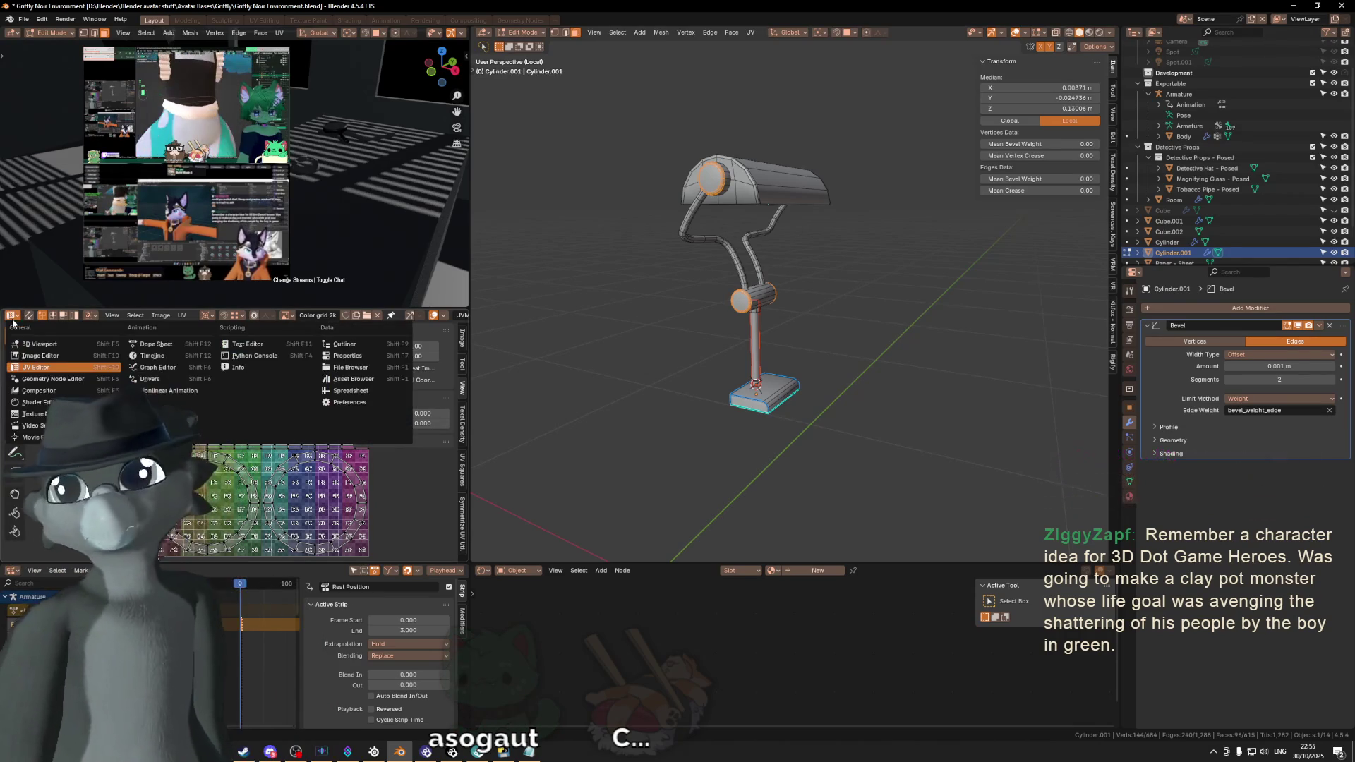
pyautogui.click(34, 343)
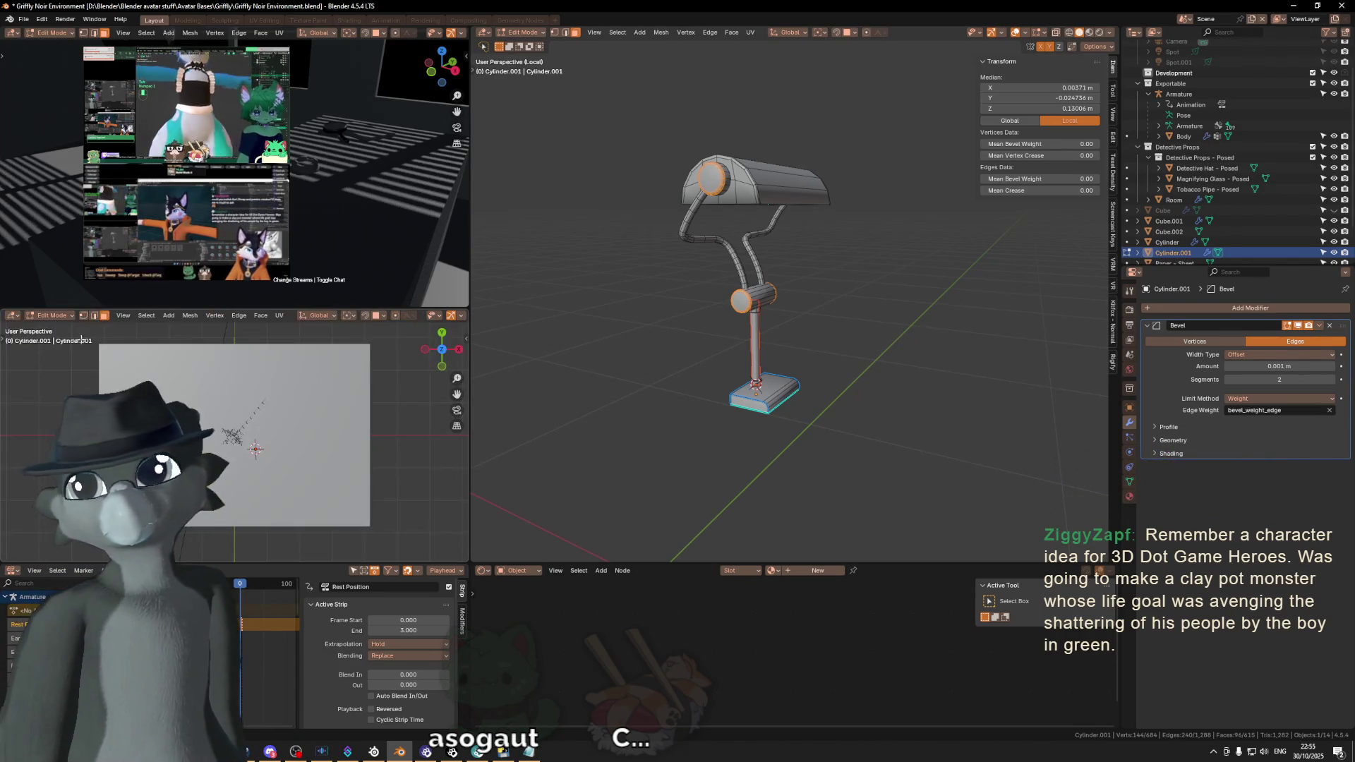
pyautogui.scroll(-5, 189, 360)
pyautogui.moveTo(188, 360); pyautogui.dragTo(234, 403, button='middle')
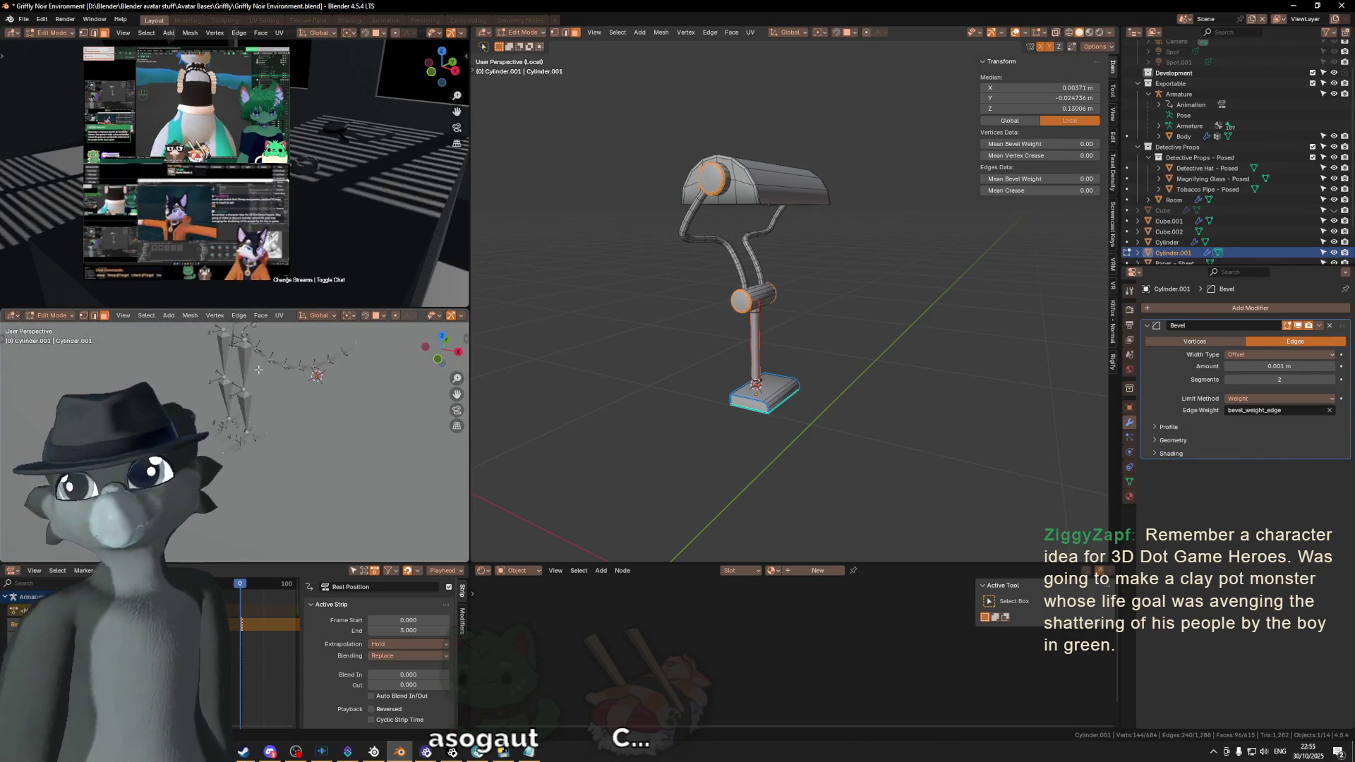
pyautogui.press('KP_Decimal')
pyautogui.moveTo(271, 383); pyautogui.dragTo(230, 379, button='middle')
pyautogui.scroll(-3, 230, 379)
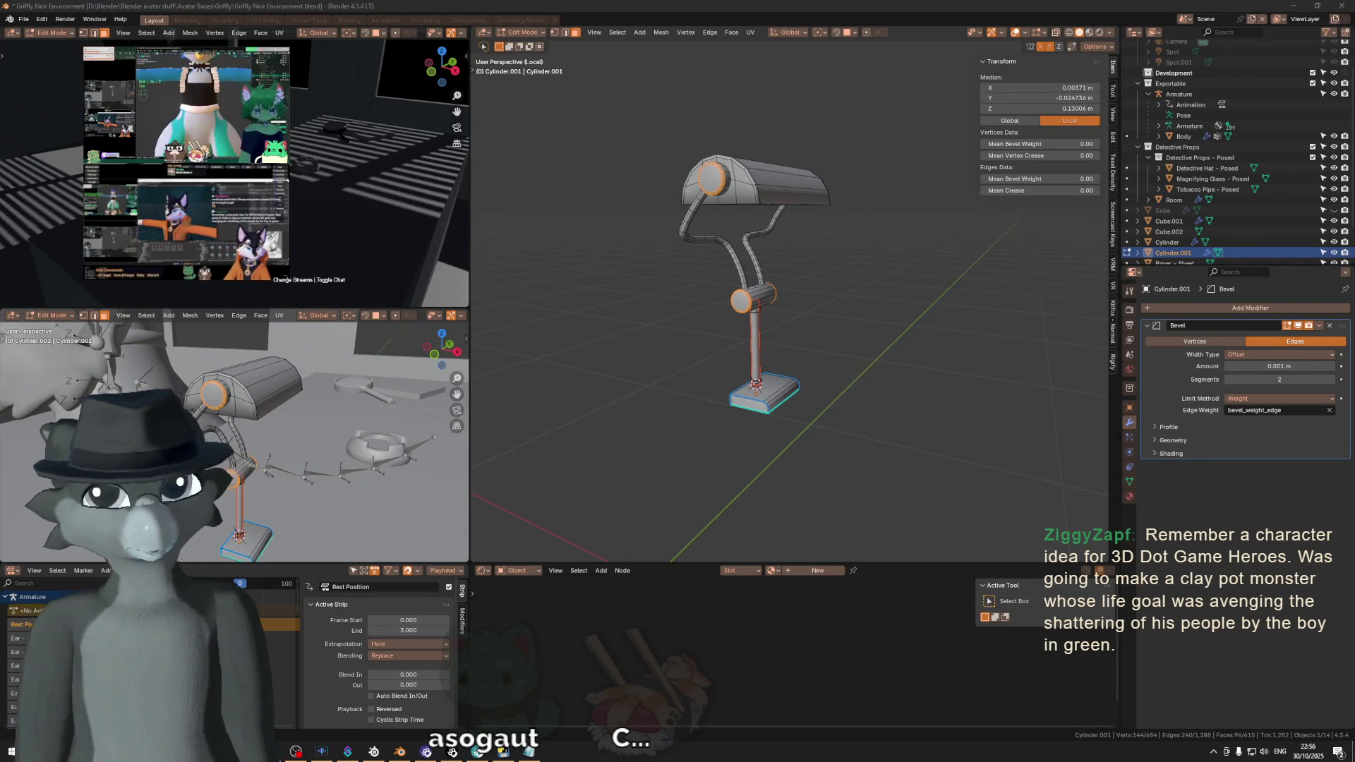
pyautogui.press('super+e')
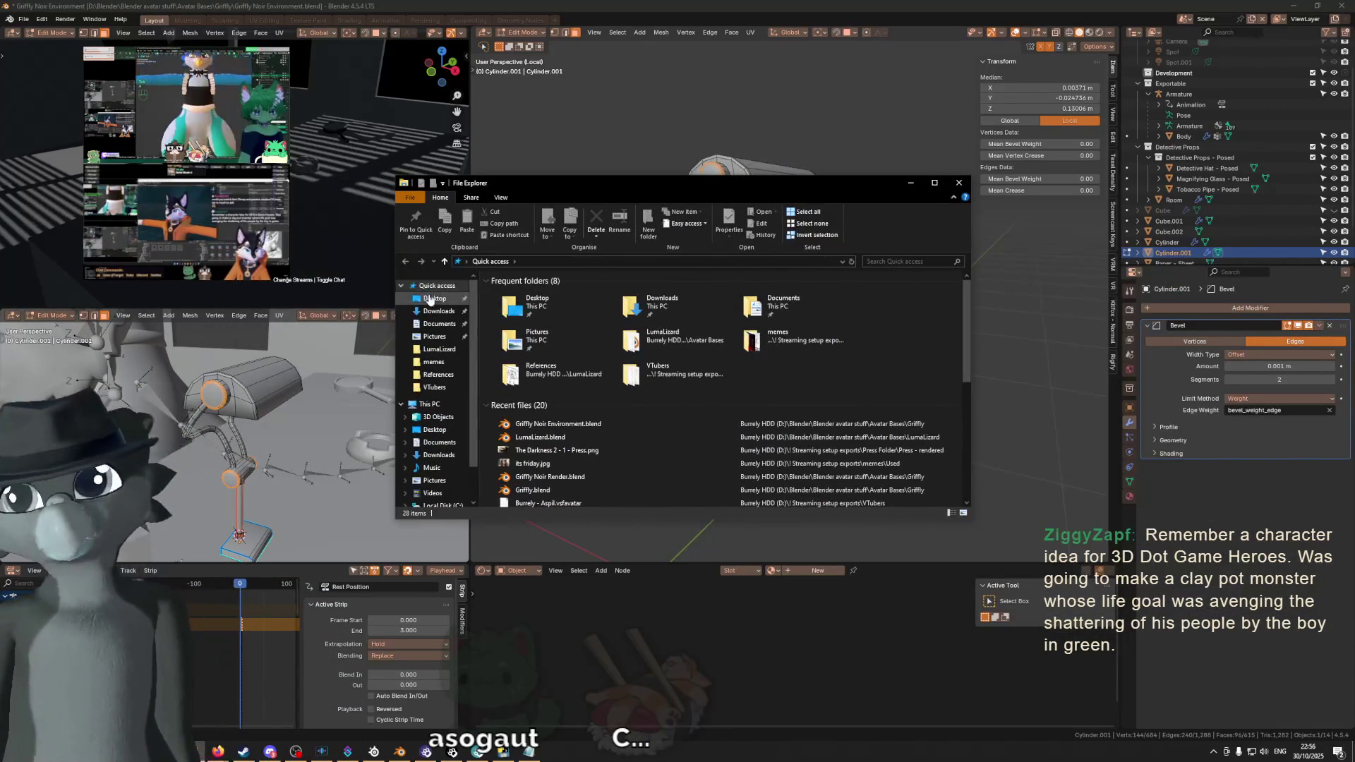
# Step: Show This PC and select both drives, Local Disk (C:) and Burrely HDD (D:)
pyautogui.click(429, 403)
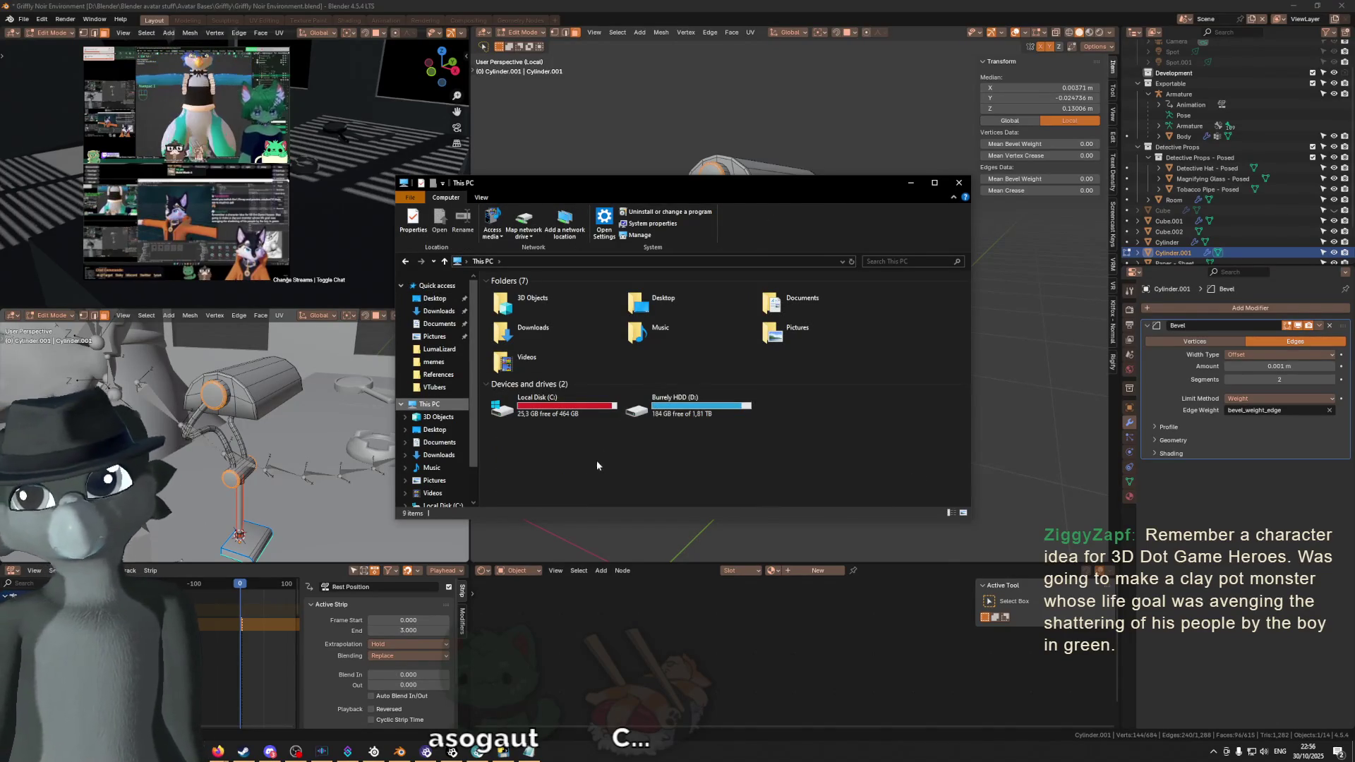
pyautogui.moveTo(600, 465); pyautogui.dragTo(753, 394)
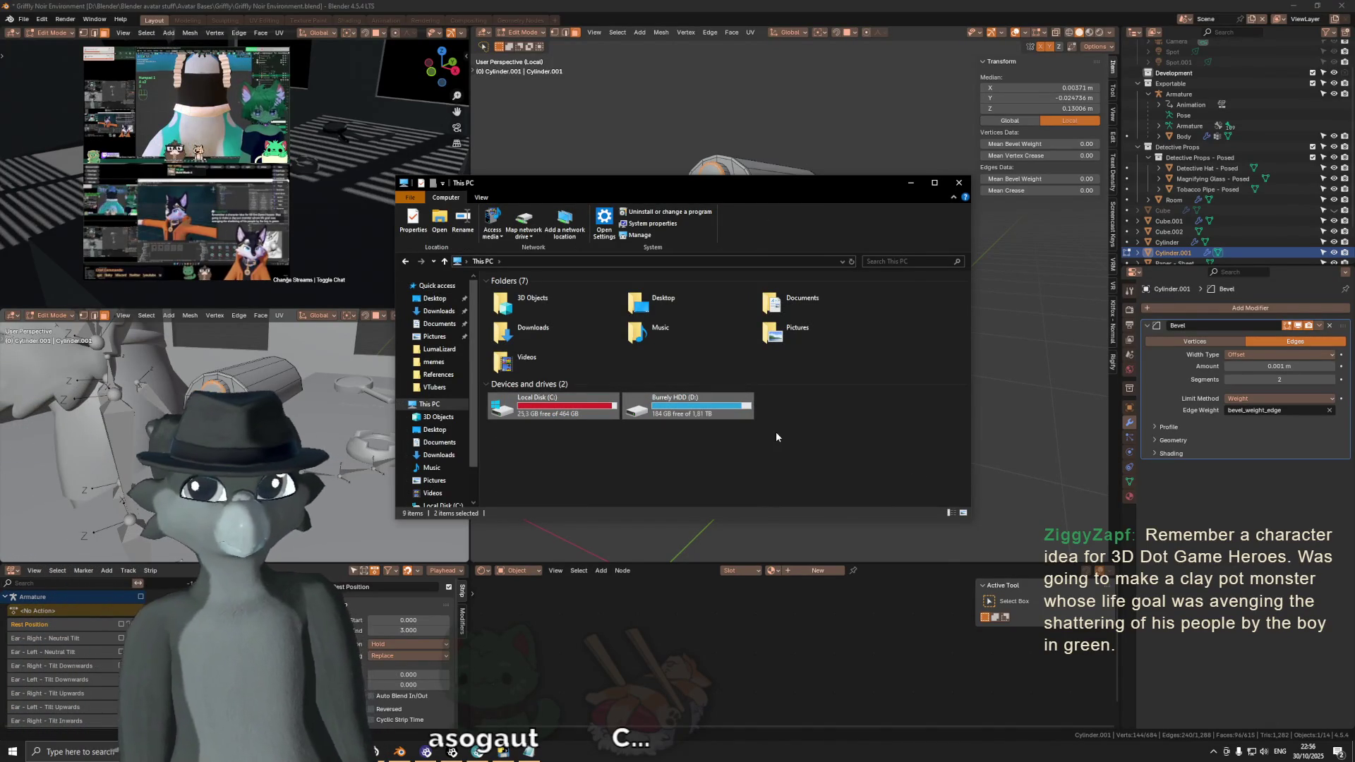